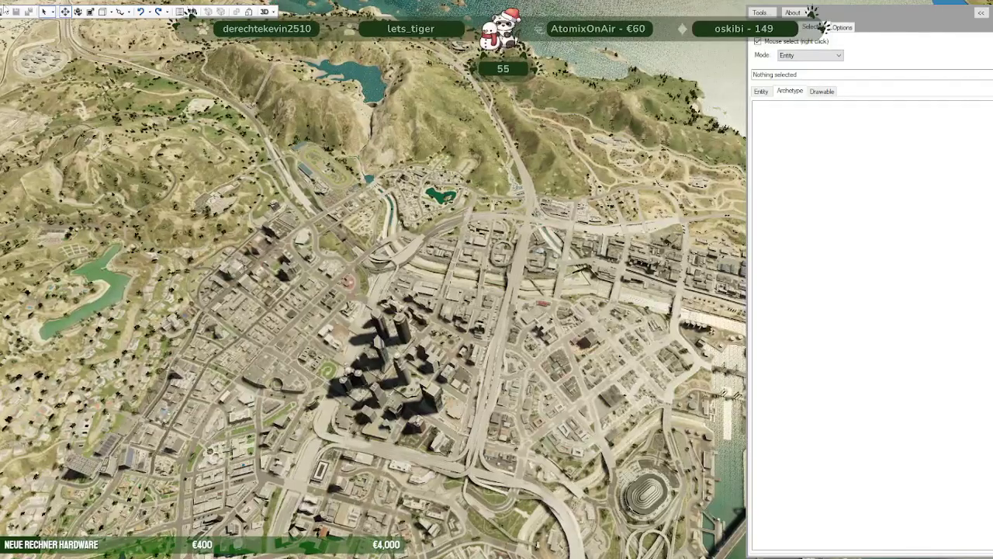
# Load the stream\nora_park_ls_wintermap folder as a project, then close the project window
pyautogui.click(14, 13)
pyautogui.click(31, 48)
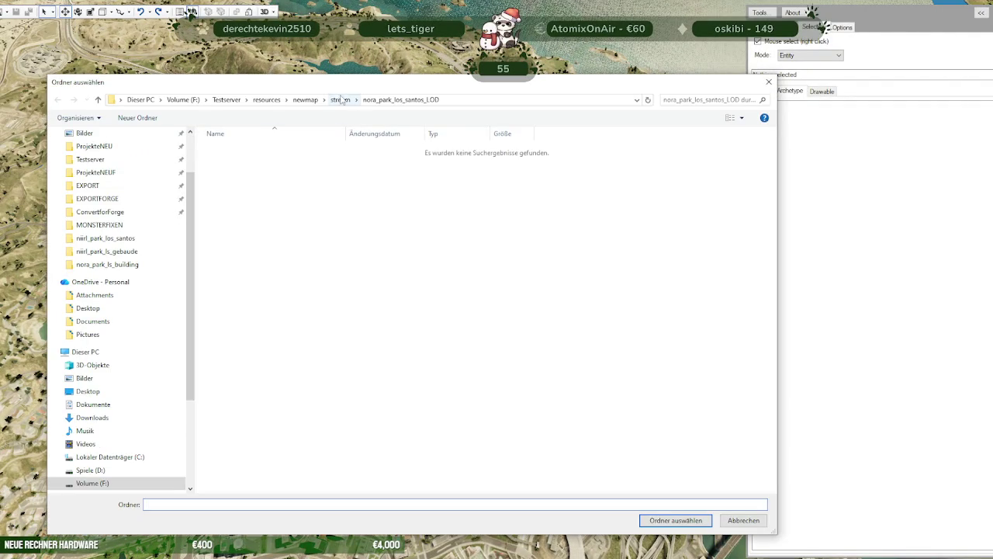
pyautogui.click(342, 99)
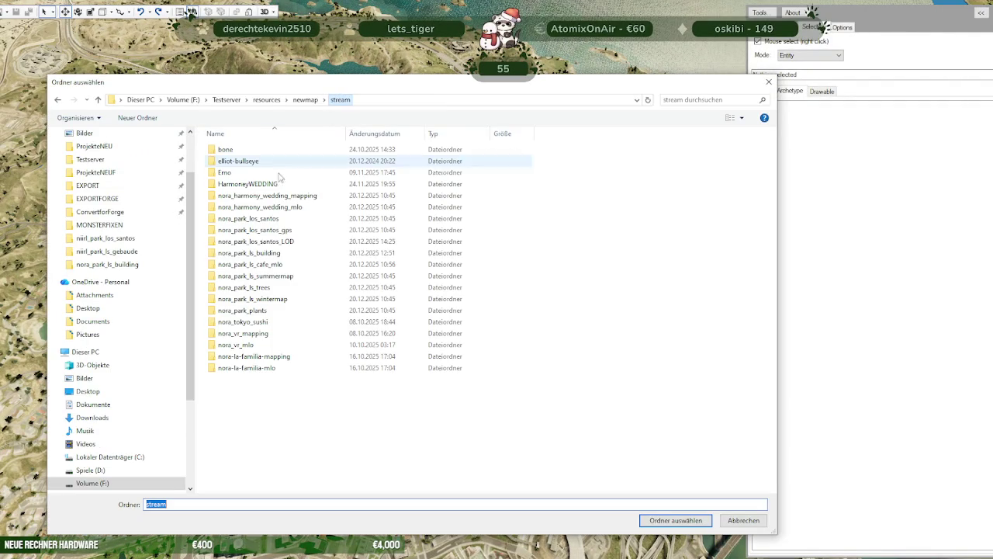
pyautogui.doubleClick(295, 299)
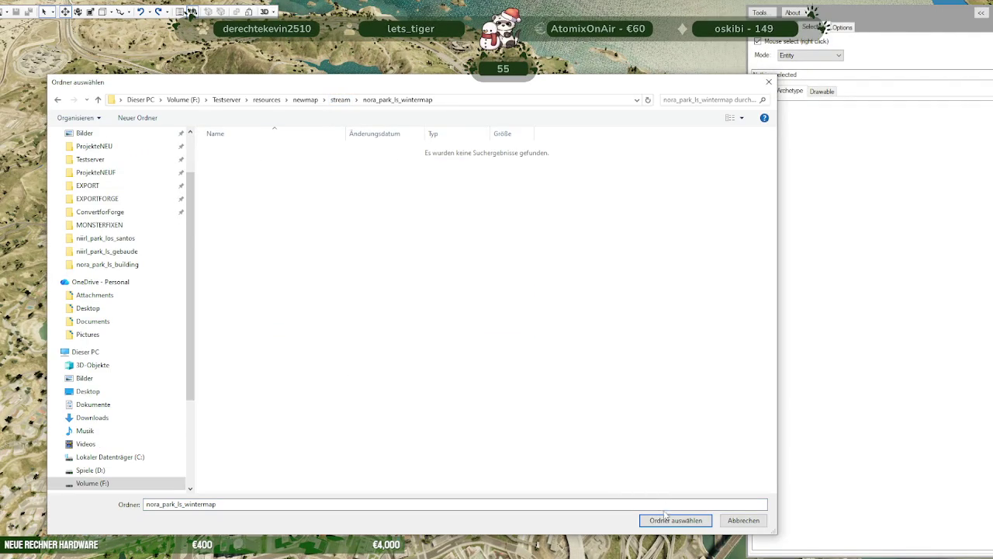
pyautogui.click(669, 520)
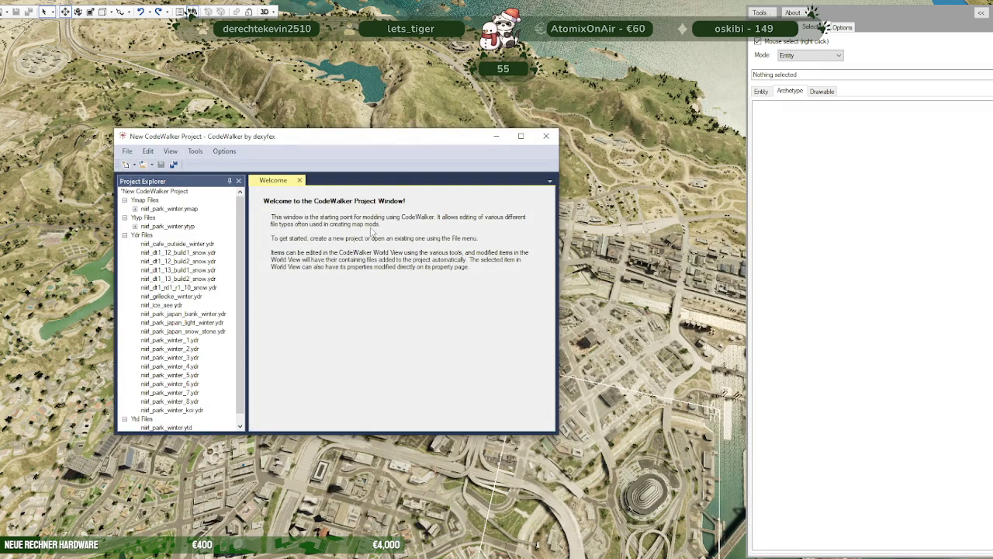
pyautogui.click(378, 339)
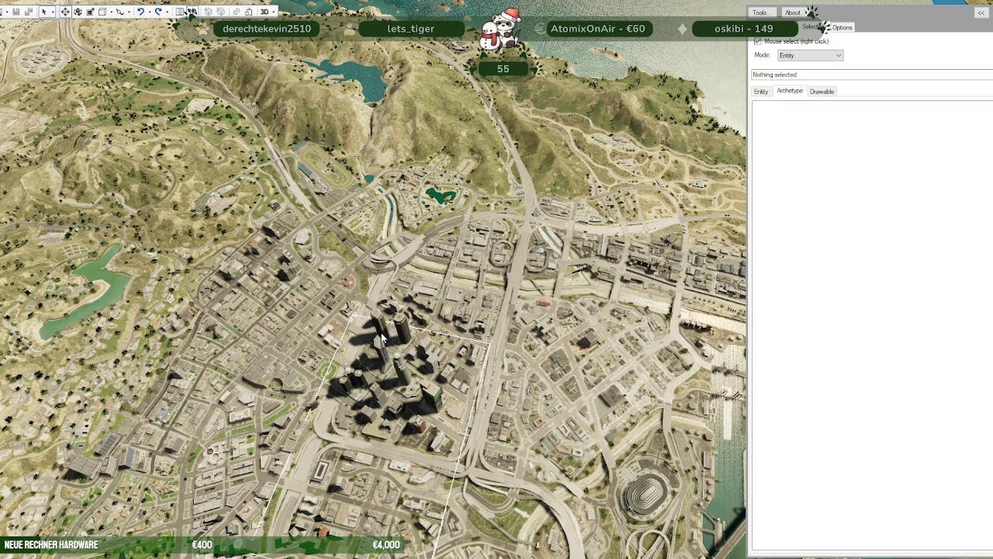
pyautogui.moveTo(381, 332)
pyautogui.mouseDown()
pyautogui.moveTo(506, 384)
pyautogui.moveTo(520, 376)
pyautogui.moveTo(476, 333)
pyautogui.mouseUp()
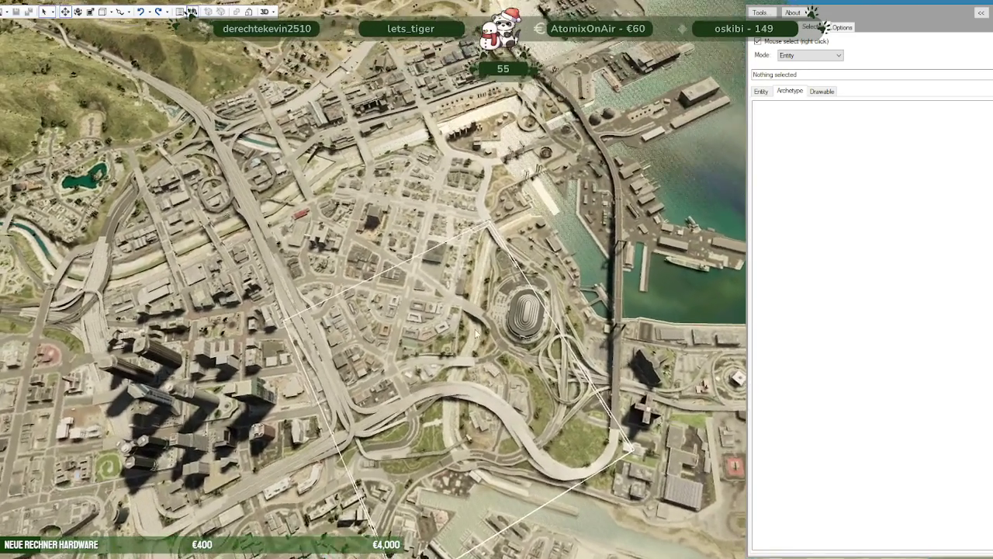
# Fly the camera down to the plaza beside the two snowmen on the ice and select the big one
pyautogui.scroll(5, 475, 333)
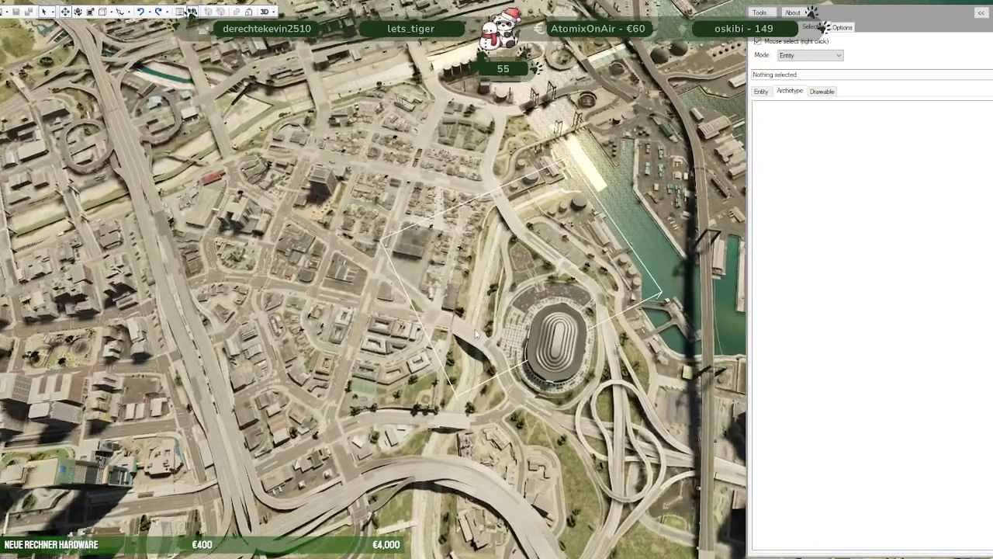
pyautogui.moveTo(475, 333); pyautogui.dragTo(440, 301)
pyautogui.scroll(5, 439, 297)
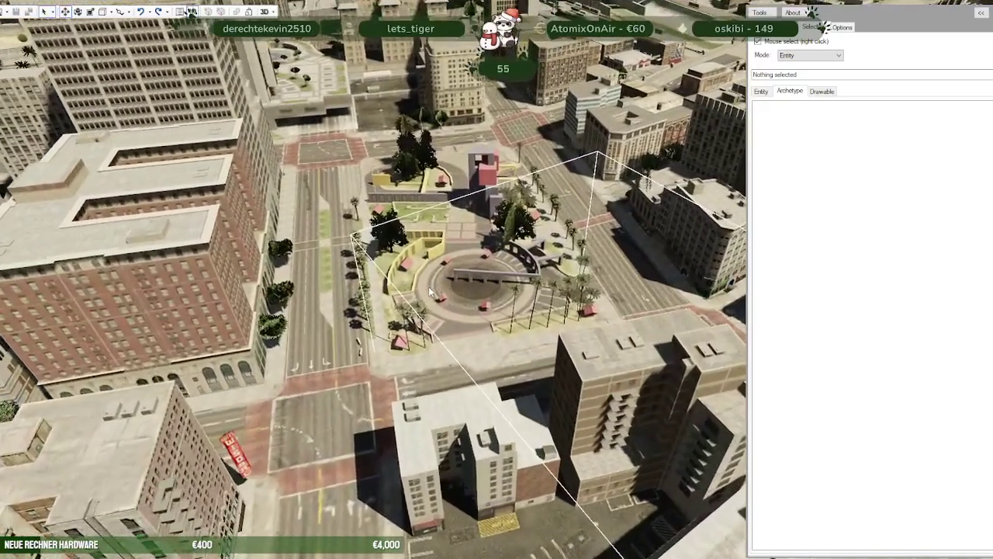
pyautogui.scroll(2, 430, 291)
pyautogui.scroll(2, 427, 291)
pyautogui.scroll(2, 423, 292)
pyautogui.scroll(3, 414, 292)
pyautogui.moveTo(413, 292); pyautogui.dragTo(495, 276)
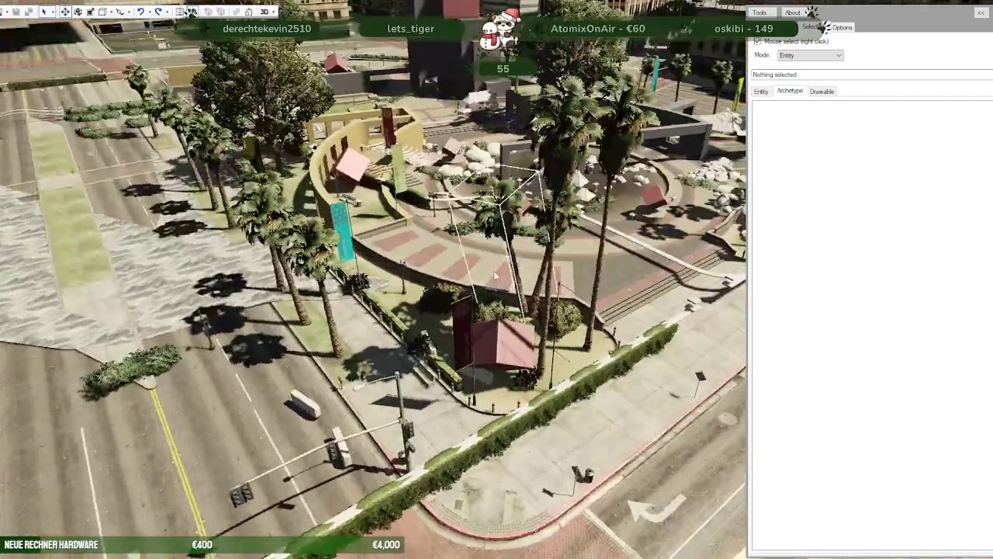
pyautogui.scroll(5, 494, 275)
pyautogui.moveTo(496, 272)
pyautogui.mouseDown()
pyautogui.moveTo(522, 239)
pyautogui.moveTo(244, 228)
pyautogui.moveTo(215, 195)
pyautogui.moveTo(317, 302)
pyautogui.moveTo(277, 290)
pyautogui.mouseUp()
pyautogui.moveTo(341, 357)
pyautogui.mouseDown()
pyautogui.moveTo(259, 328)
pyautogui.moveTo(378, 329)
pyautogui.moveTo(507, 398)
pyautogui.moveTo(540, 434)
pyautogui.moveTo(396, 447)
pyautogui.mouseUp()
pyautogui.rightClick(409, 446)
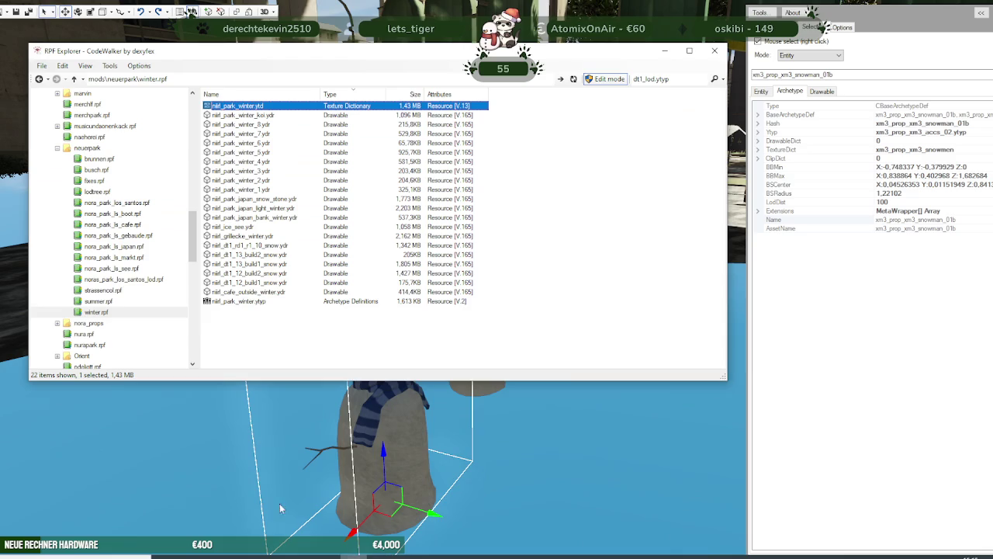
# Search RPF Explorer for xm3_prop_xm3_snowman_01b and select the found .yft file
pyautogui.hotkey('alt', 'Tab')
pyautogui.click(681, 80)
pyautogui.hotkey('ctrl', 'a')
pyautogui.hotkey('ctrl', 'v')
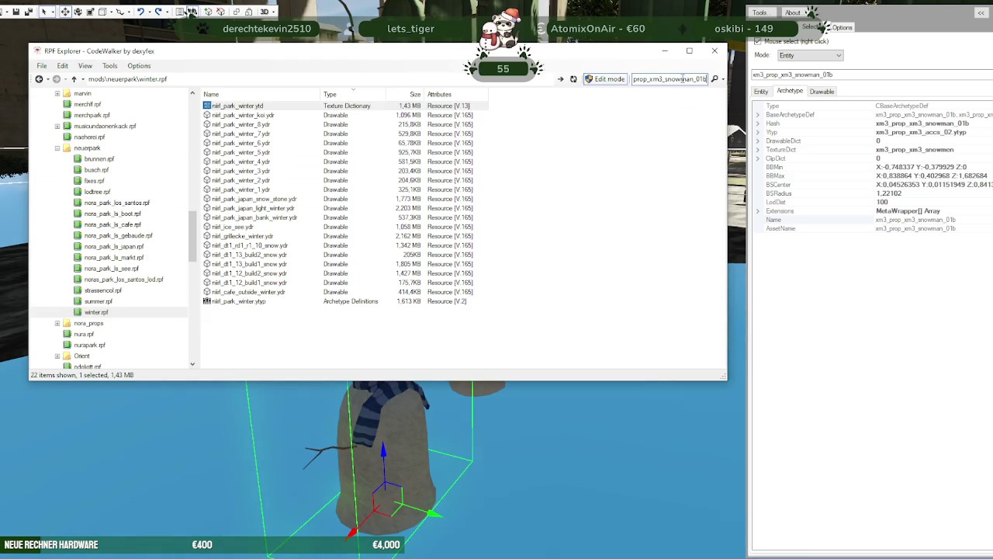
pyautogui.press('Return')
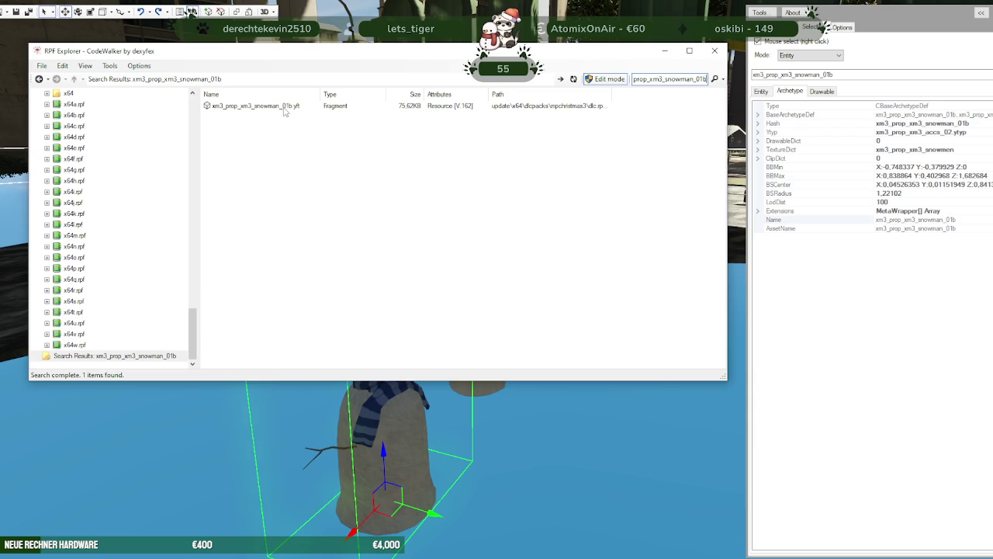
pyautogui.click(285, 112)
# Open the snowman .yft in the model viewer and start Materials > Save all textures
pyautogui.press('Return')
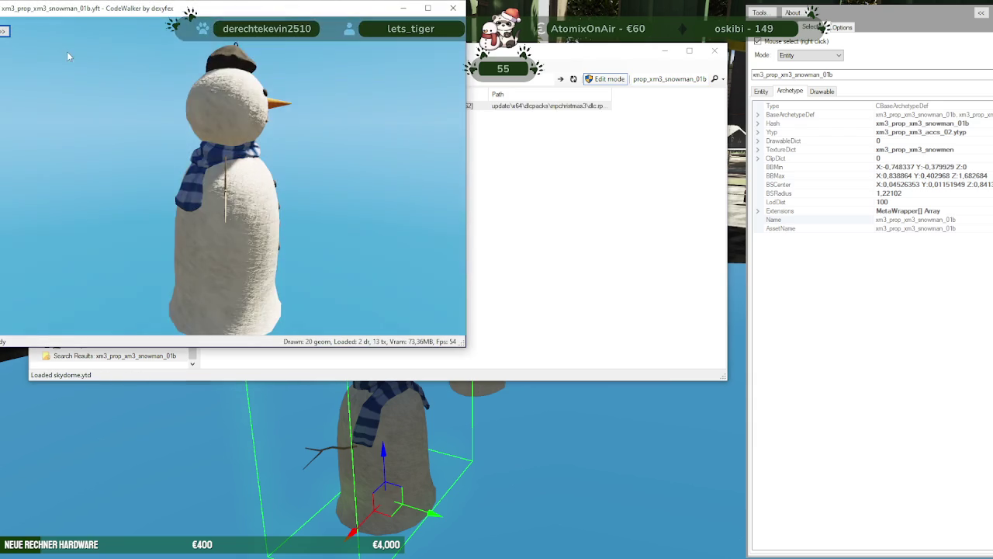
pyautogui.click(35, 46)
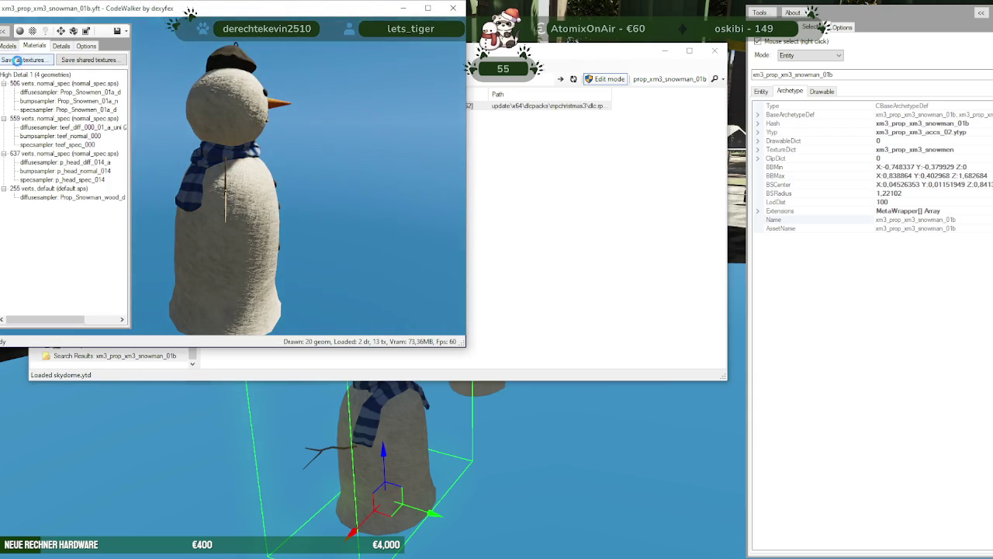
pyautogui.click(24, 62)
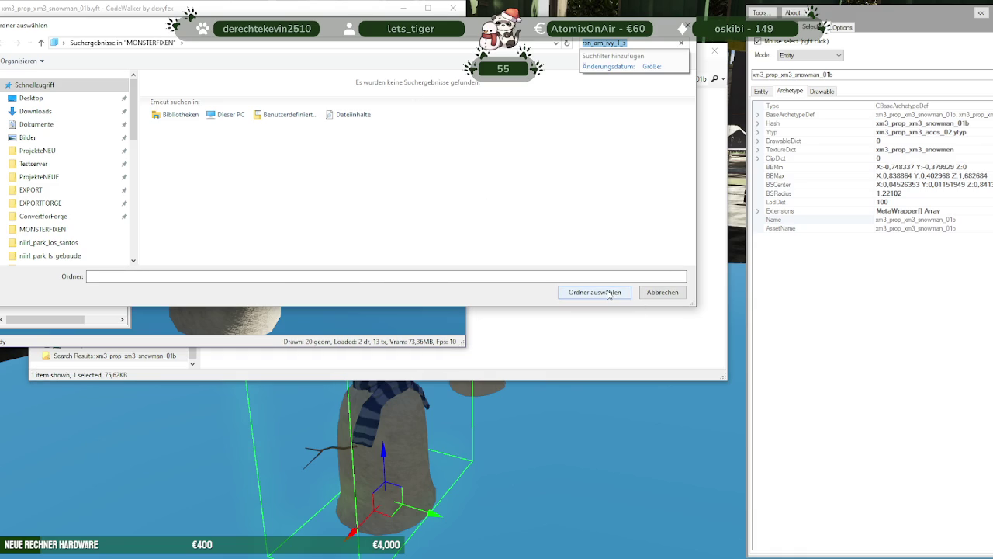
pyautogui.click(388, 226)
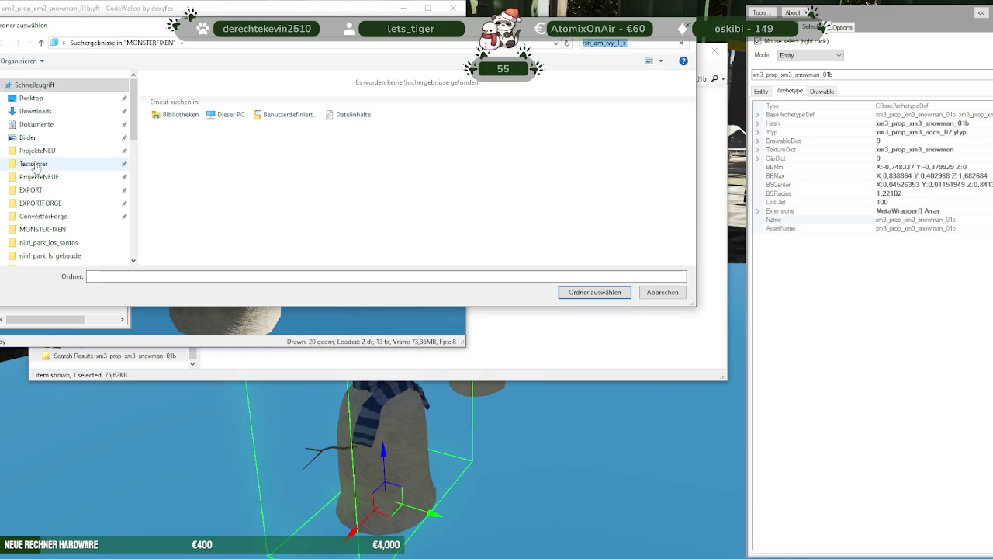
# Save the 10 snowman textures into ProjekteNEUF\MONSTERFIXEN\winter
pyautogui.click(166, 43)
pyautogui.click(681, 42)
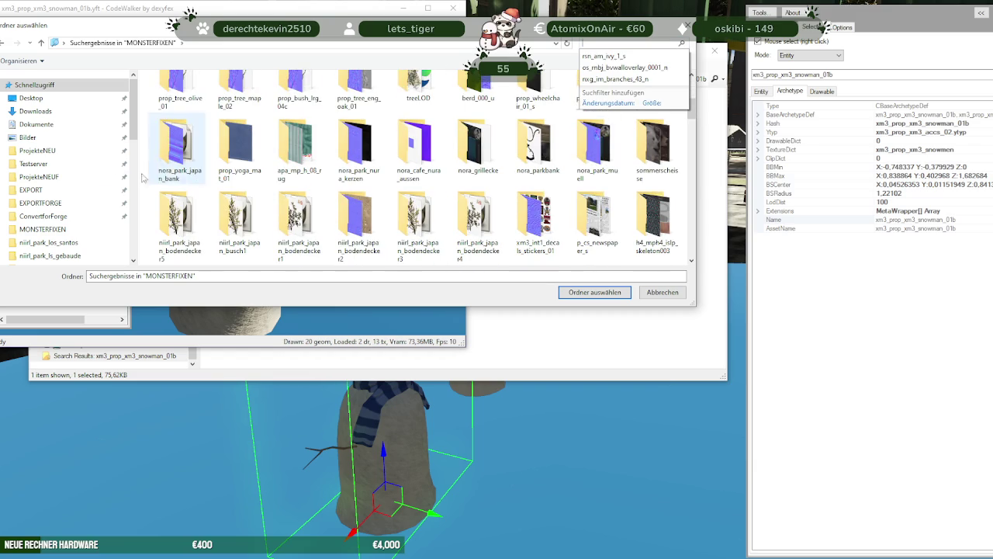
pyautogui.click(44, 181)
pyautogui.scroll(-3, 217, 163)
pyautogui.scroll(-2, 219, 169)
pyautogui.scroll(-1, 219, 170)
pyautogui.doubleClick(186, 224)
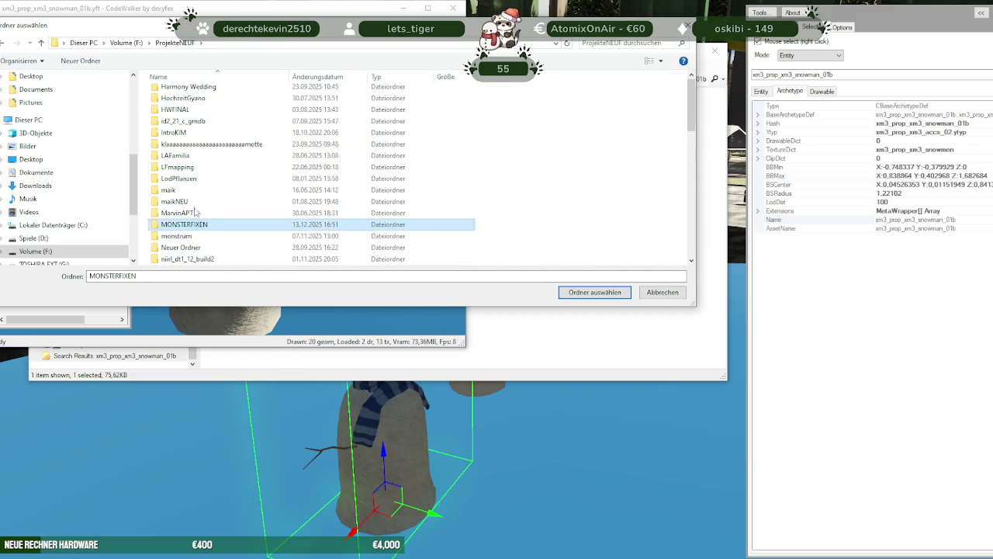
pyautogui.scroll(-10, 536, 225)
pyautogui.click(535, 229)
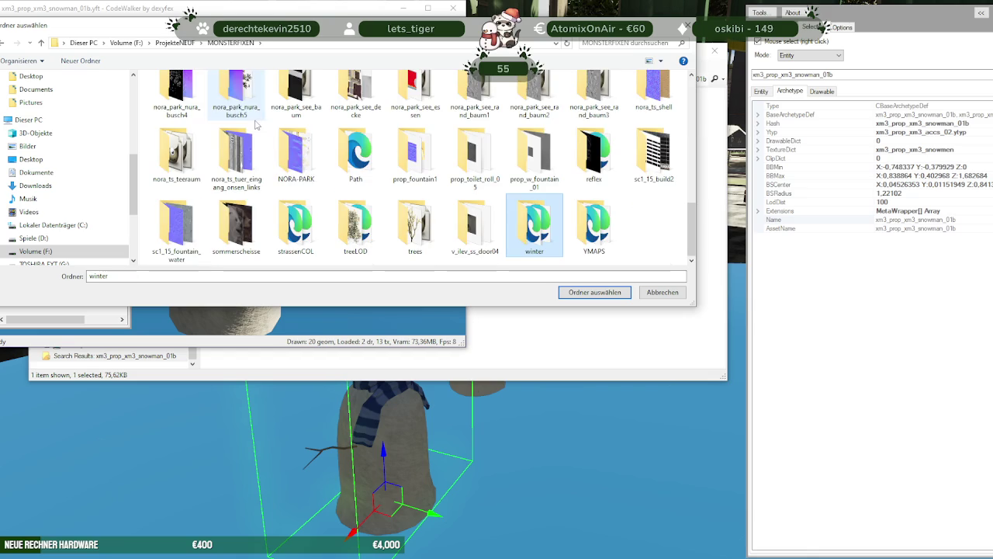
pyautogui.doubleClick(535, 230)
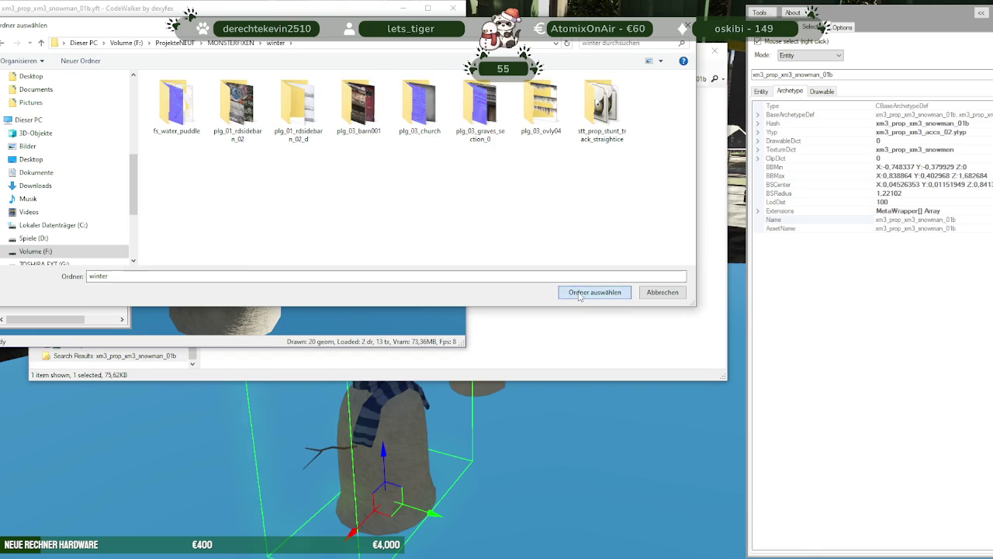
pyautogui.click(594, 291)
pyautogui.click(516, 320)
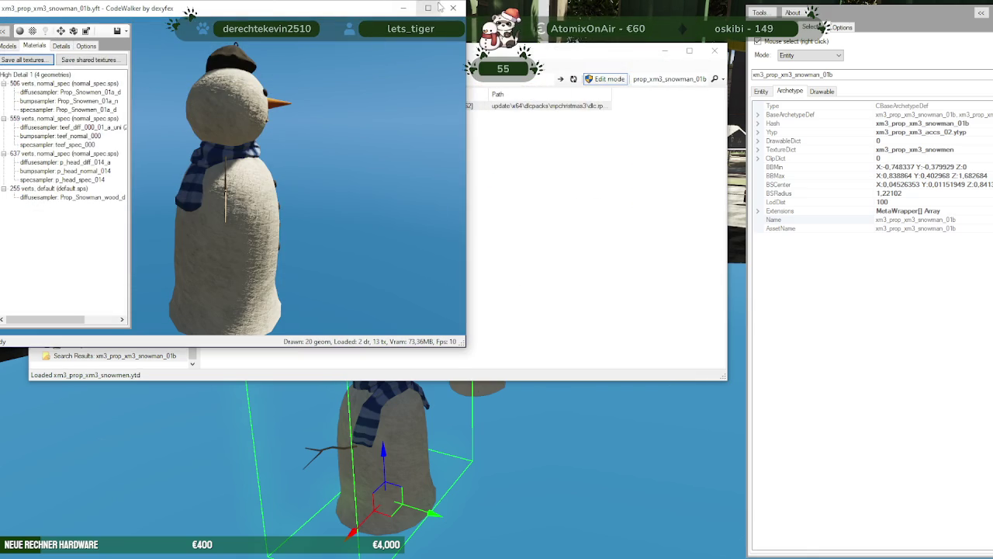
# Extract the raw xm3_prop_xm3_snowman_01b.yft into the same MONSTERFIXEN\winter folder
pyautogui.click(454, 8)
pyautogui.rightClick(318, 106)
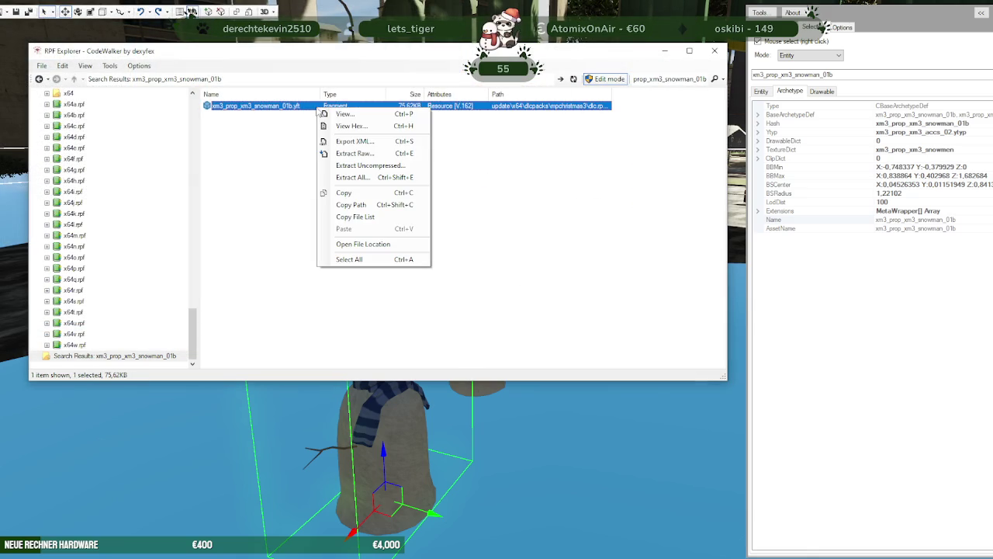
pyautogui.click(353, 154)
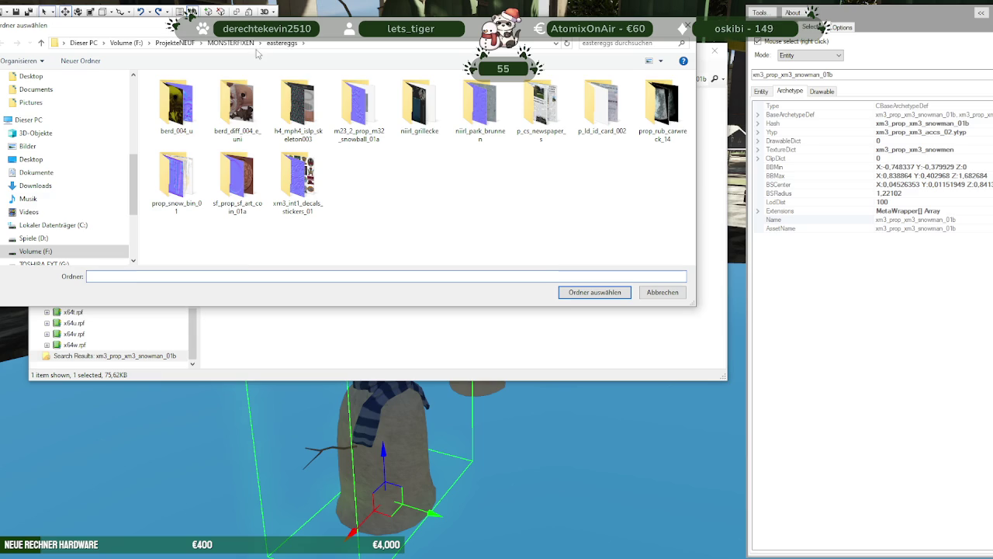
pyautogui.click(295, 177)
pyautogui.scroll(-3, 404, 179)
pyautogui.click(536, 227)
pyautogui.doubleClick(535, 226)
pyautogui.click(594, 291)
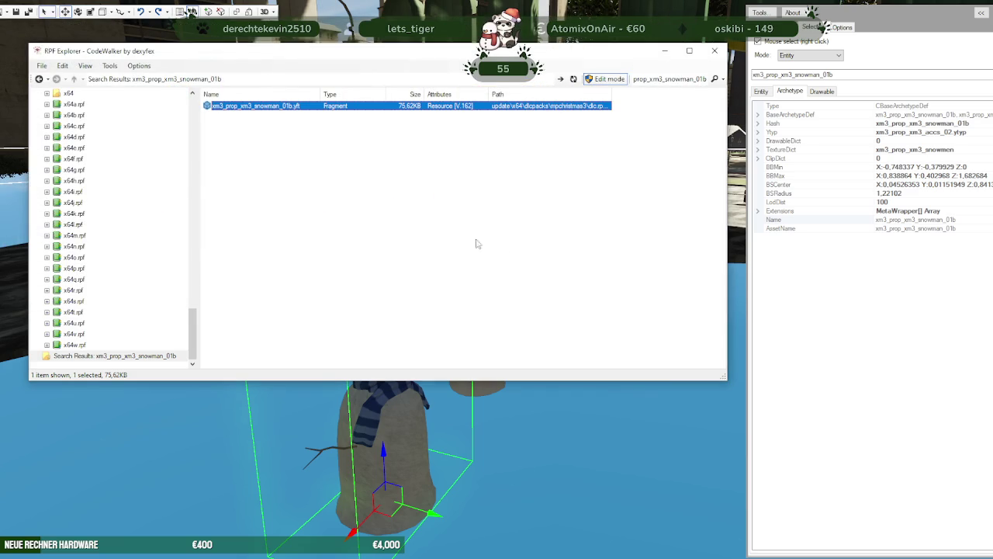
pyautogui.moveTo(412, 436); pyautogui.dragTo(481, 357)
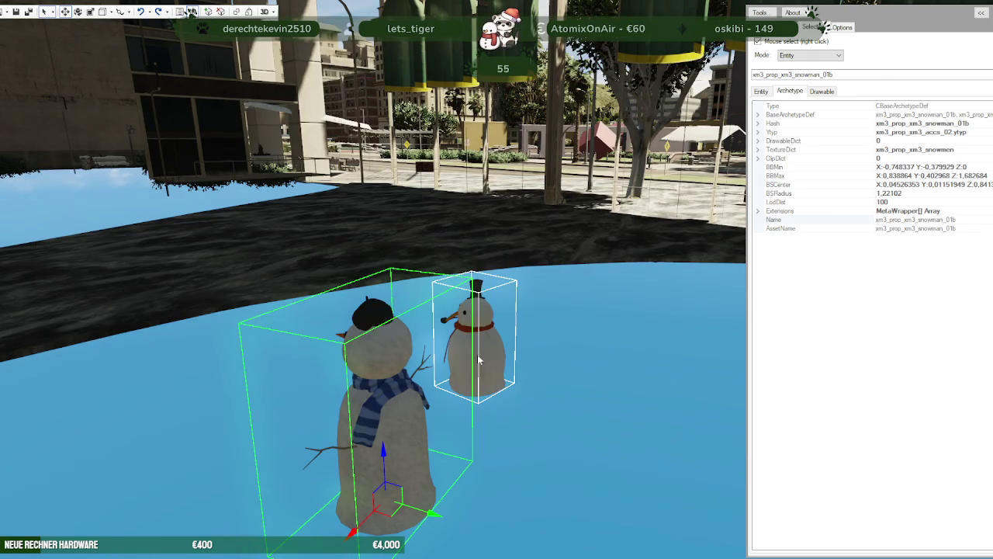
# Select the small snowman, test-raise it with the gizmo, undo, and reopen RPF Explorer
pyautogui.rightClick(484, 359)
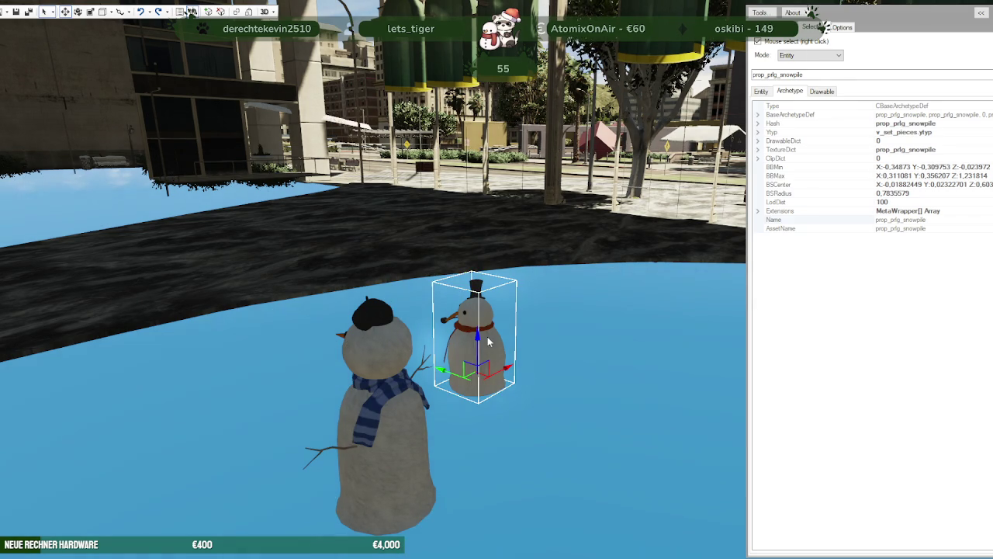
pyautogui.moveTo(479, 340); pyautogui.dragTo(477, 328)
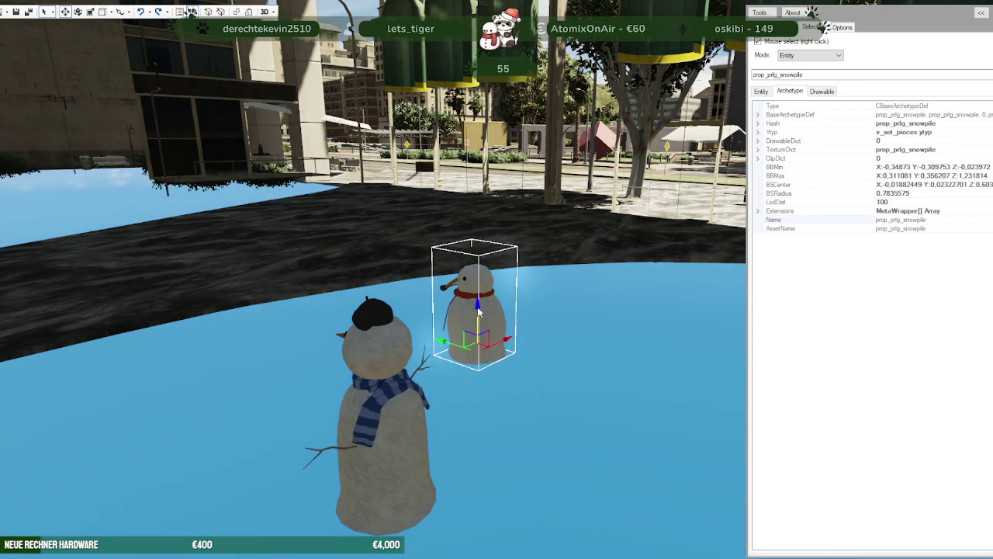
pyautogui.hotkey('ctrl', 'z')
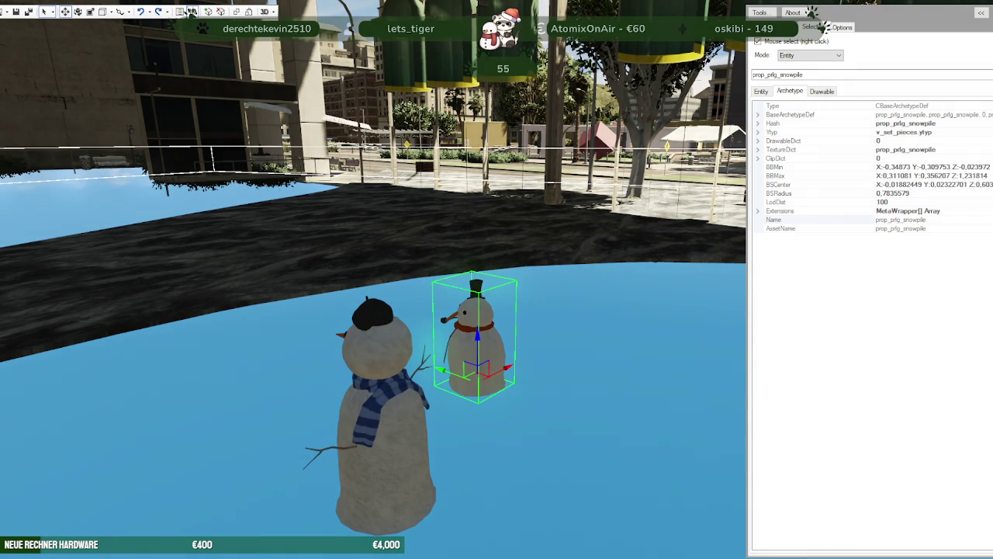
pyautogui.click(191, 12)
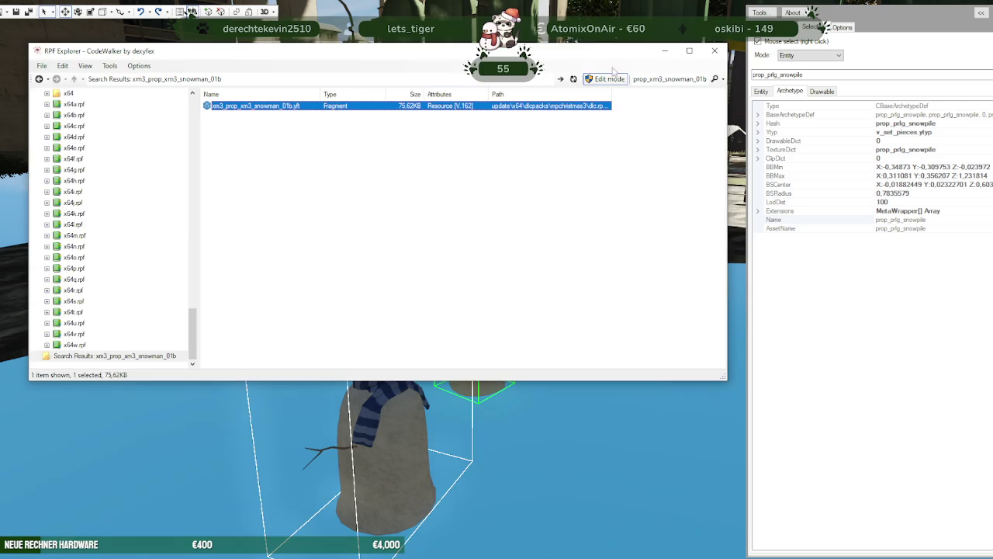
# Search RPF Explorer for prop_prlg_snowpile and open its model in the viewer
pyautogui.tripleClick(666, 79)
pyautogui.write('prop_prlg_snowpile')
pyautogui.press('Return')
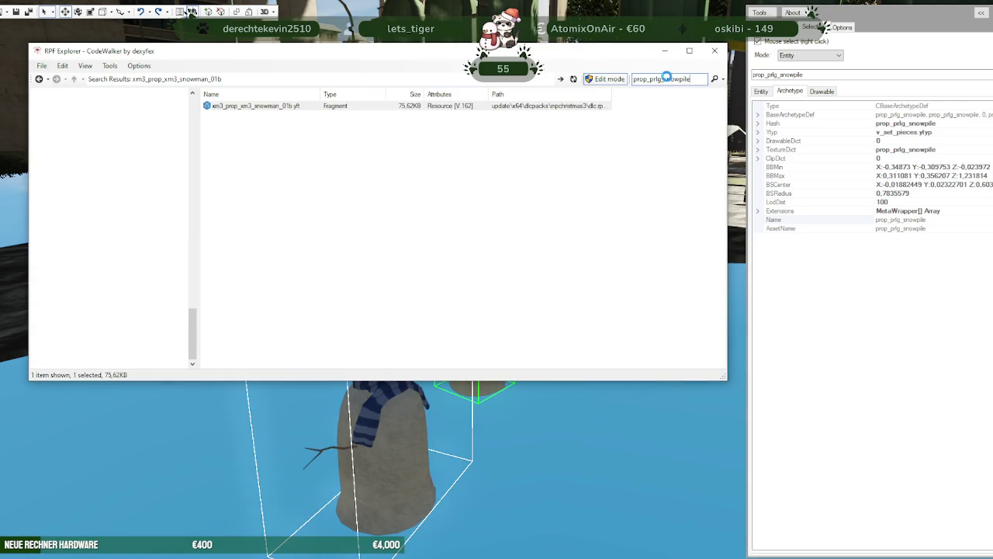
pyautogui.doubleClick(266, 116)
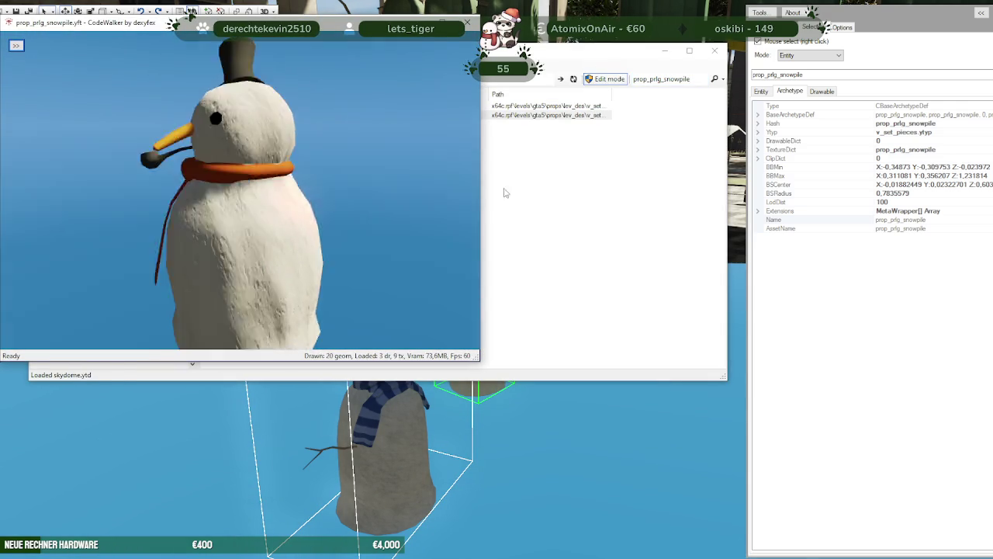
# Save all the snowpile model's textures into the winter folder and close the preview
pyautogui.click(16, 45)
pyautogui.click(48, 60)
pyautogui.click(37, 74)
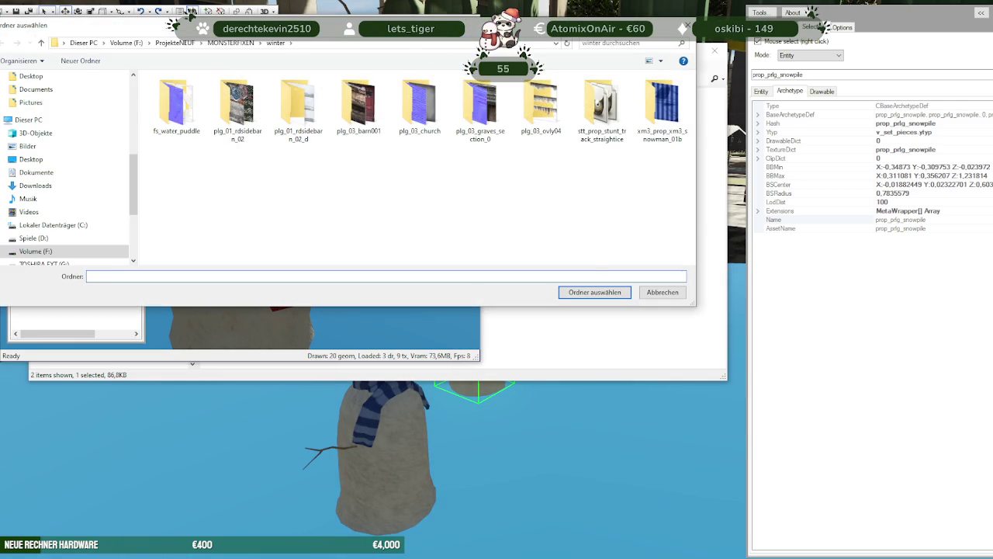
pyautogui.click(594, 292)
pyautogui.click(524, 319)
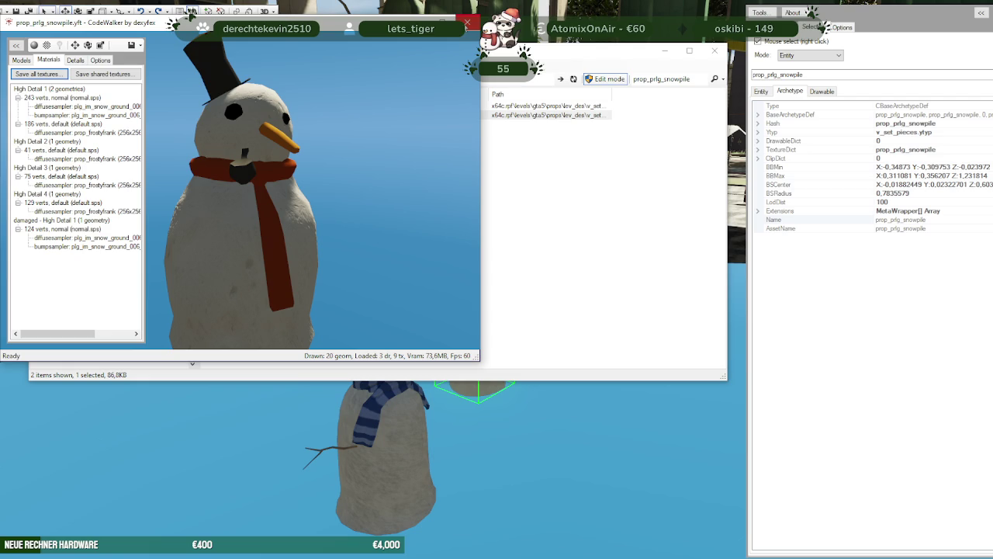
pyautogui.click(467, 21)
# Export prop_prlg_snowpile.yft as XML into the winter folder
pyautogui.rightClick(296, 117)
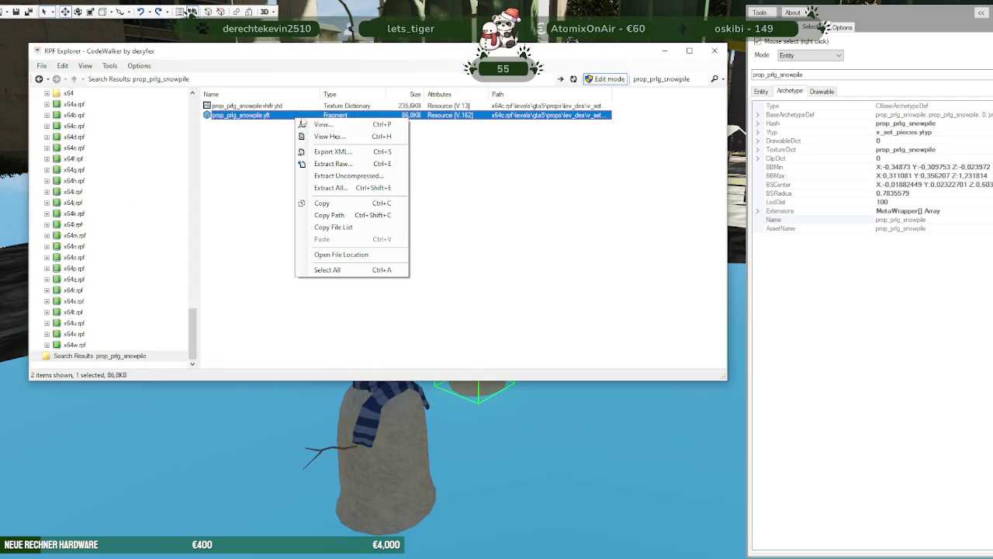
pyautogui.click(337, 155)
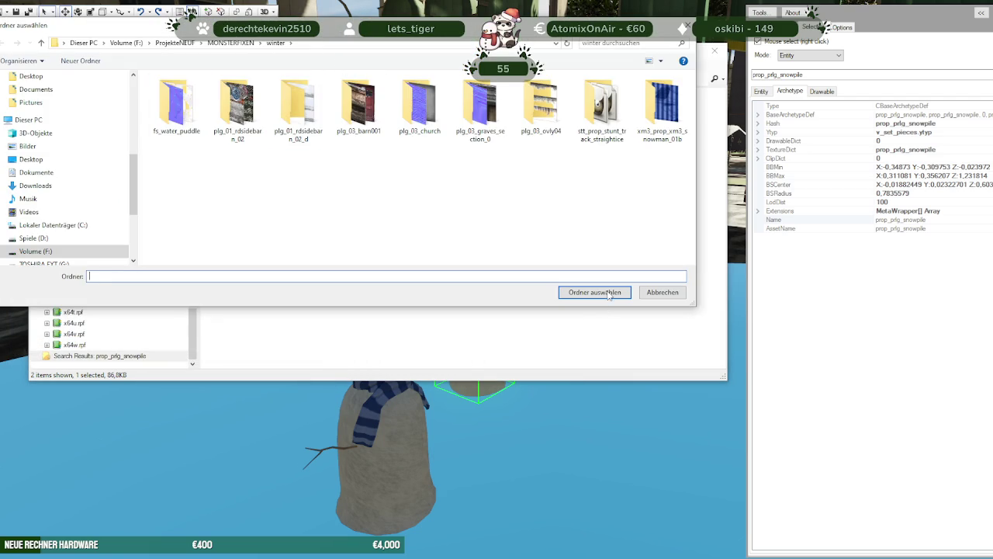
pyautogui.click(610, 296)
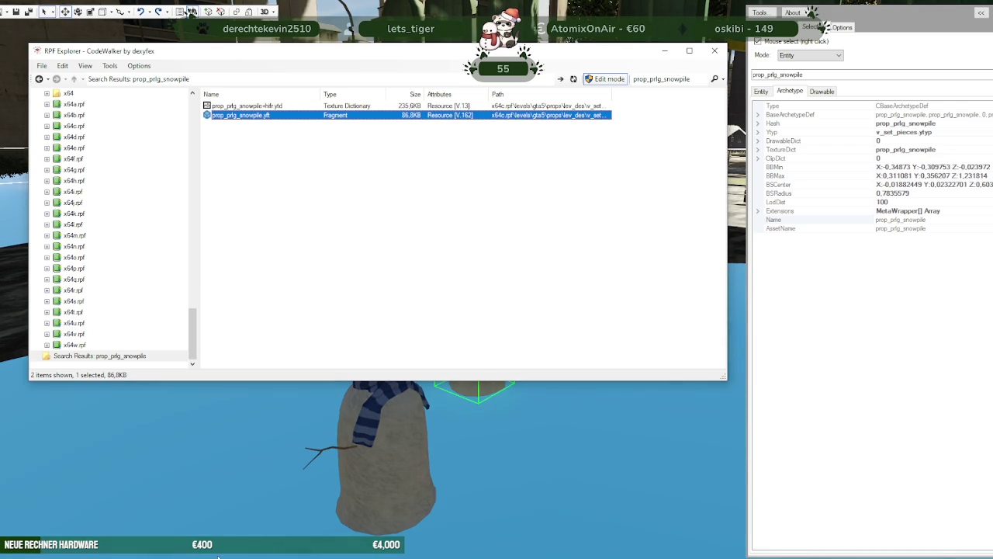
pyautogui.click(191, 11)
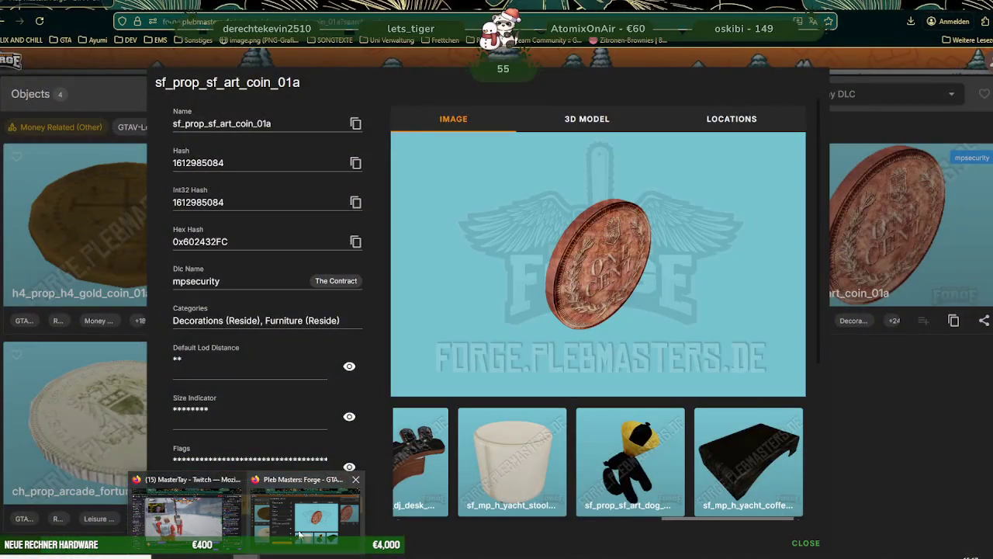
# In Forge, close the coin details and replace the 'coin' search with 'pan'
pyautogui.moveTo(245, 553)
pyautogui.click(302, 504)
pyautogui.click(848, 117)
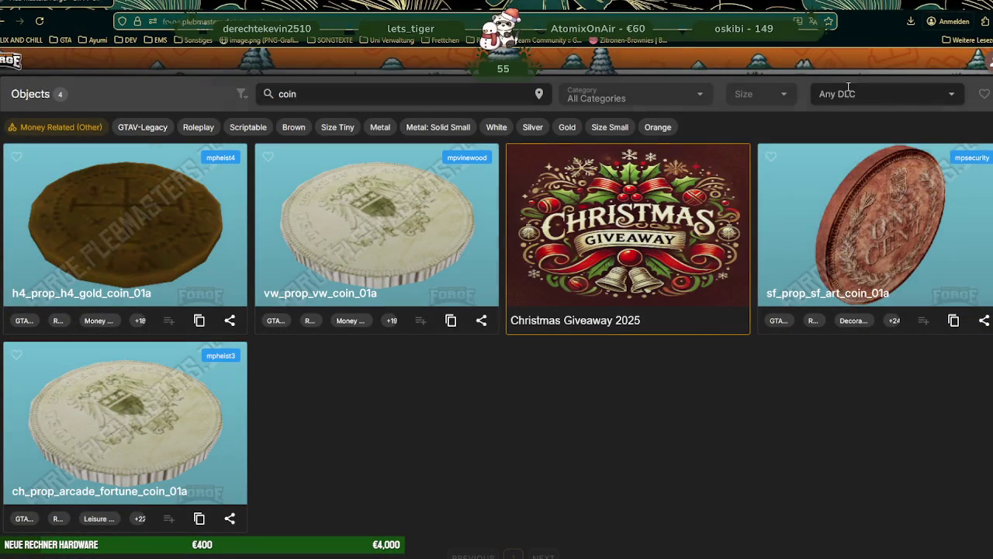
pyautogui.click(846, 94)
pyautogui.click(351, 100)
pyautogui.write('pan')
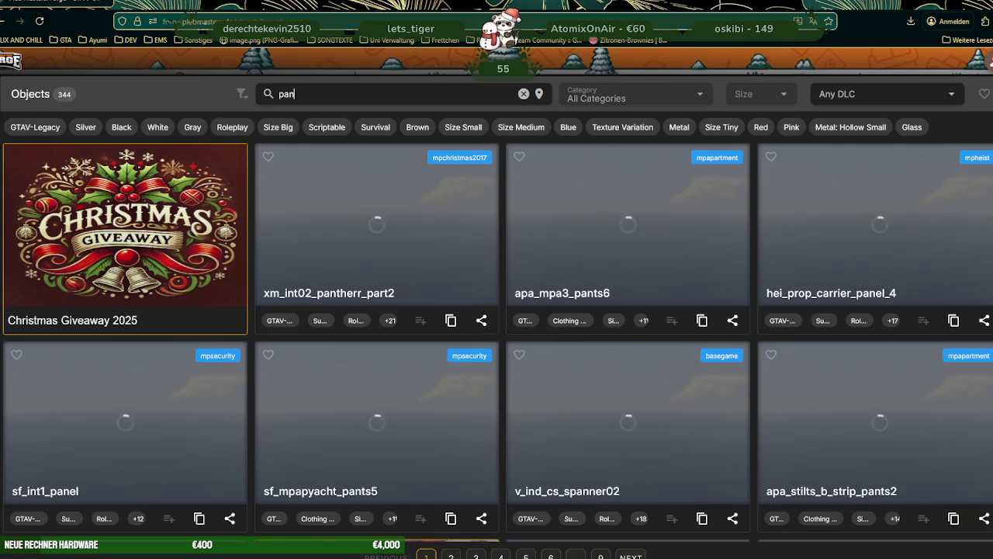
# Browse the pan results and open the prop_cs_panties_03 object
pyautogui.scroll(-5, 574, 256)
pyautogui.scroll(-2, 575, 256)
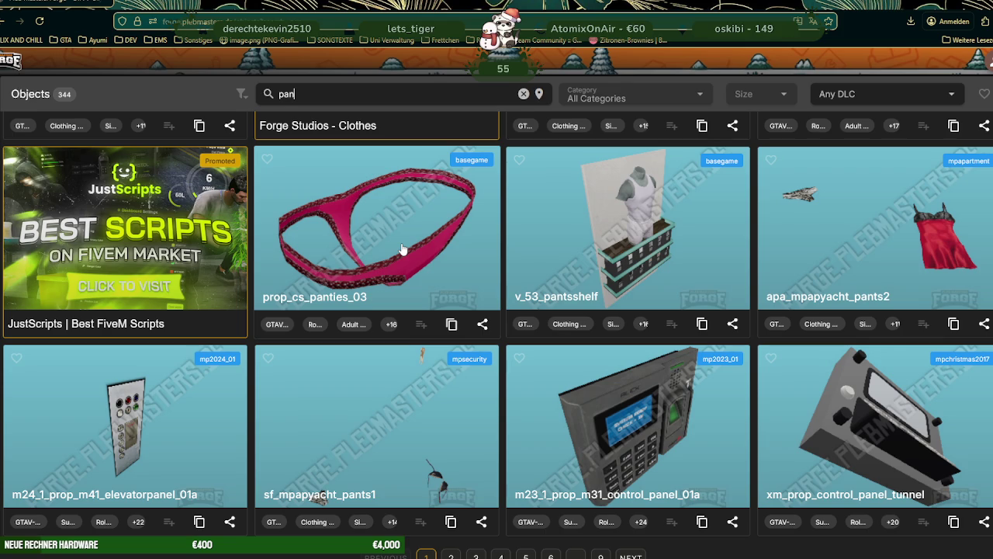
pyautogui.scroll(-2, 515, 255)
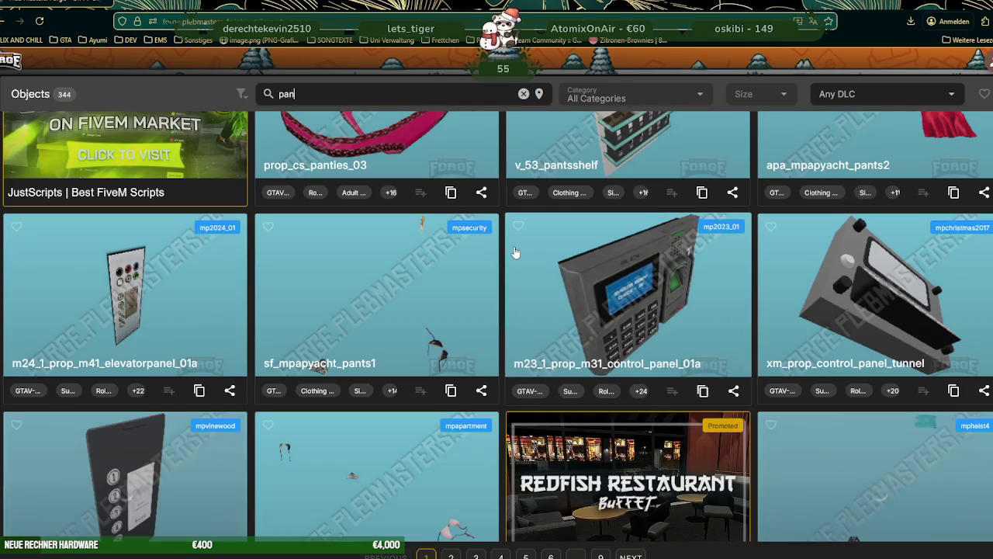
pyautogui.scroll(-1, 515, 253)
pyautogui.scroll(4, 516, 253)
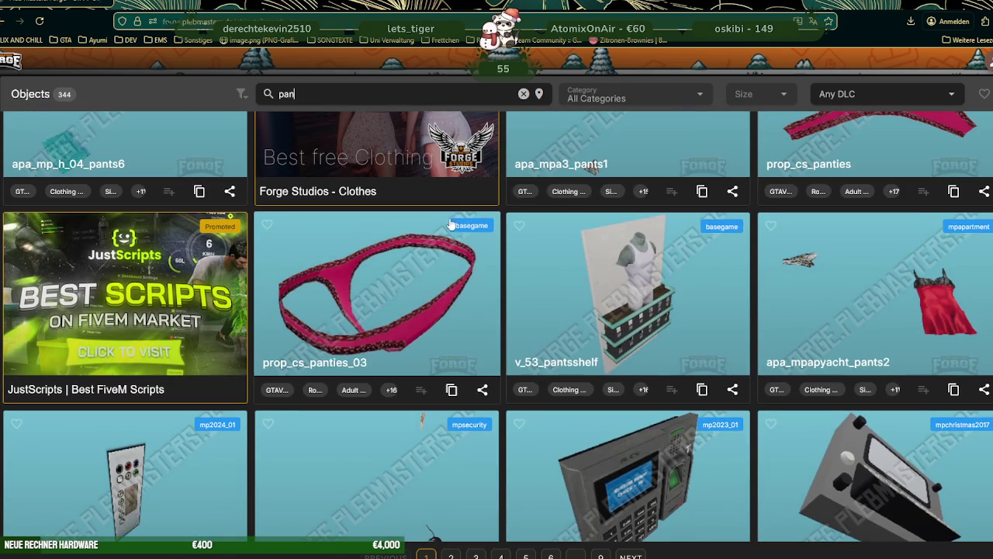
pyautogui.click(380, 292)
# Rotate the prop_cs_panties_03 3D model preview to inspect it, then close its details
pyautogui.click(584, 120)
pyautogui.moveTo(596, 201)
pyautogui.mouseDown()
pyautogui.moveTo(502, 267)
pyautogui.moveTo(561, 330)
pyautogui.moveTo(582, 269)
pyautogui.mouseUp()
pyautogui.moveTo(549, 329)
pyautogui.mouseDown()
pyautogui.moveTo(524, 147)
pyautogui.moveTo(590, 257)
pyautogui.moveTo(557, 287)
pyautogui.moveTo(543, 199)
pyautogui.moveTo(583, 275)
pyautogui.moveTo(567, 222)
pyautogui.moveTo(554, 266)
pyautogui.moveTo(579, 290)
pyautogui.moveTo(557, 259)
pyautogui.moveTo(470, 297)
pyautogui.moveTo(534, 385)
pyautogui.moveTo(490, 361)
pyautogui.moveTo(596, 188)
pyautogui.moveTo(574, 335)
pyautogui.moveTo(575, 240)
pyautogui.moveTo(567, 344)
pyautogui.moveTo(635, 264)
pyautogui.moveTo(598, 328)
pyautogui.moveTo(572, 206)
pyautogui.moveTo(572, 328)
pyautogui.moveTo(586, 267)
pyautogui.mouseUp()
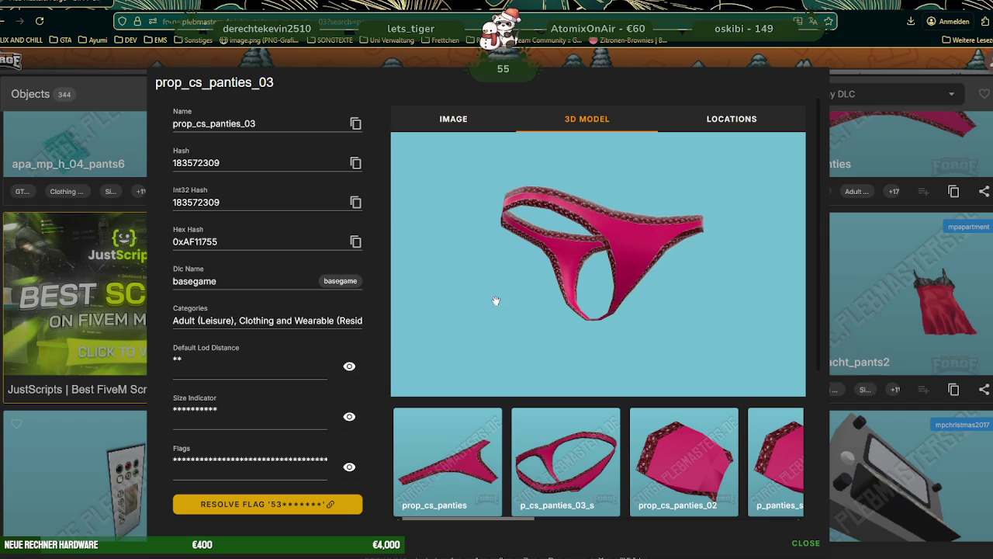
pyautogui.scroll(-2, 629, 454)
pyautogui.scroll(-1, 644, 448)
pyautogui.scroll(-1, 660, 441)
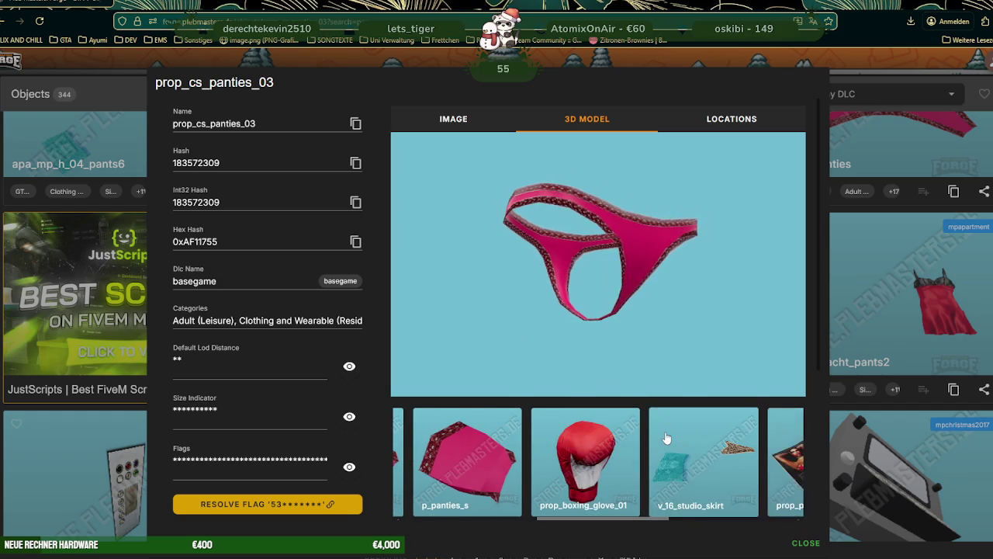
pyautogui.scroll(-1, 666, 439)
pyautogui.scroll(-1, 665, 440)
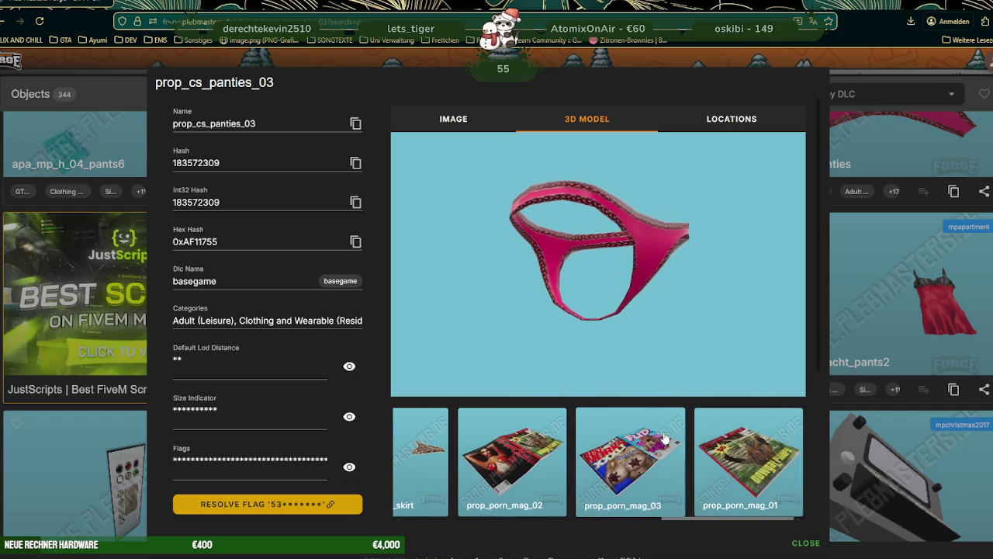
pyautogui.scroll(3, 666, 439)
pyautogui.scroll(2, 659, 437)
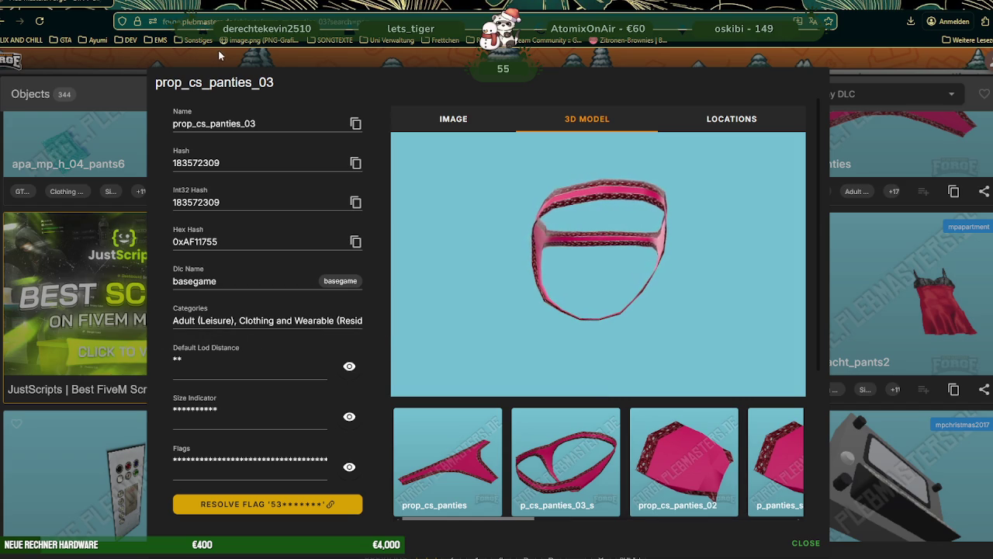
pyautogui.click(861, 339)
pyautogui.scroll(-5, 586, 301)
# Scroll to the bottom of the pan results and go to page 2
pyautogui.scroll(-2, 586, 300)
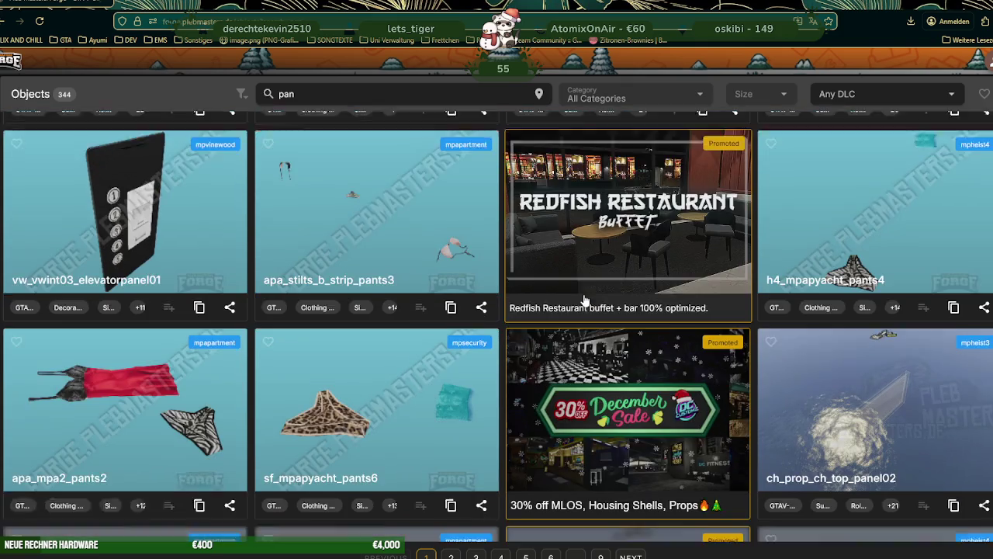
pyautogui.scroll(-2, 586, 300)
pyautogui.scroll(-1, 586, 300)
pyautogui.scroll(-1, 586, 300)
pyautogui.scroll(-1, 586, 300)
pyautogui.scroll(-1, 586, 300)
pyautogui.scroll(-2, 586, 300)
pyautogui.scroll(-2, 586, 300)
pyautogui.scroll(-1, 586, 300)
pyautogui.scroll(-1, 586, 300)
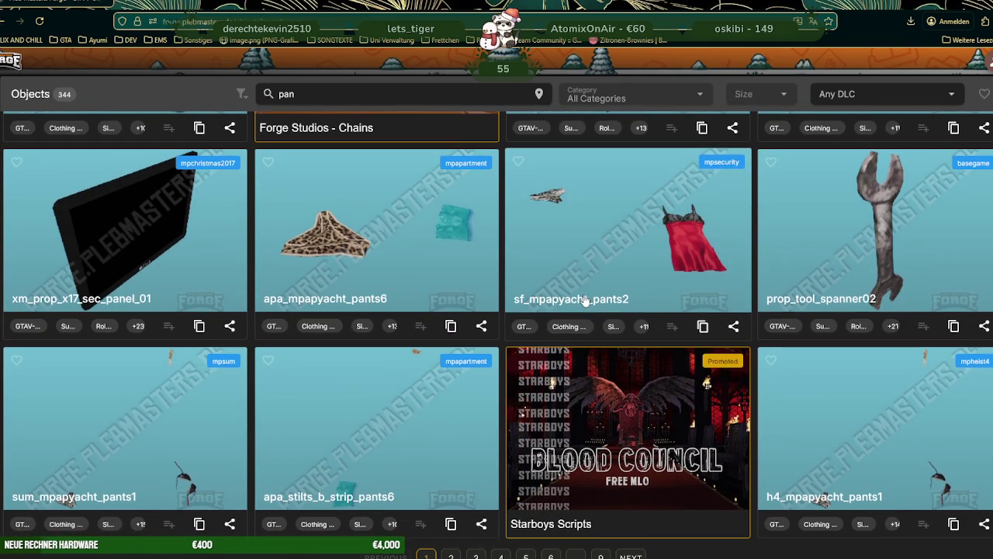
pyautogui.click(631, 557)
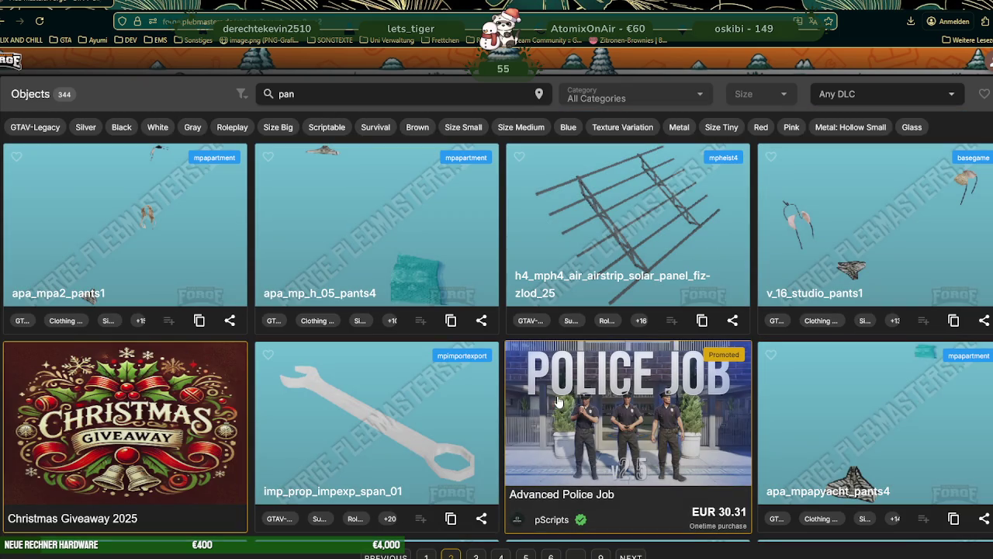
pyautogui.scroll(-3, 559, 401)
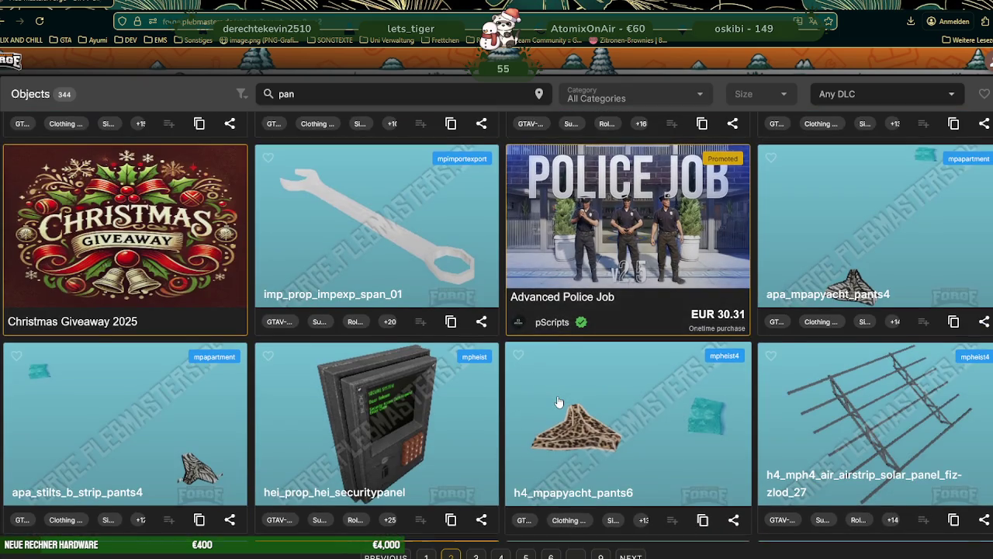
pyautogui.scroll(-2, 558, 401)
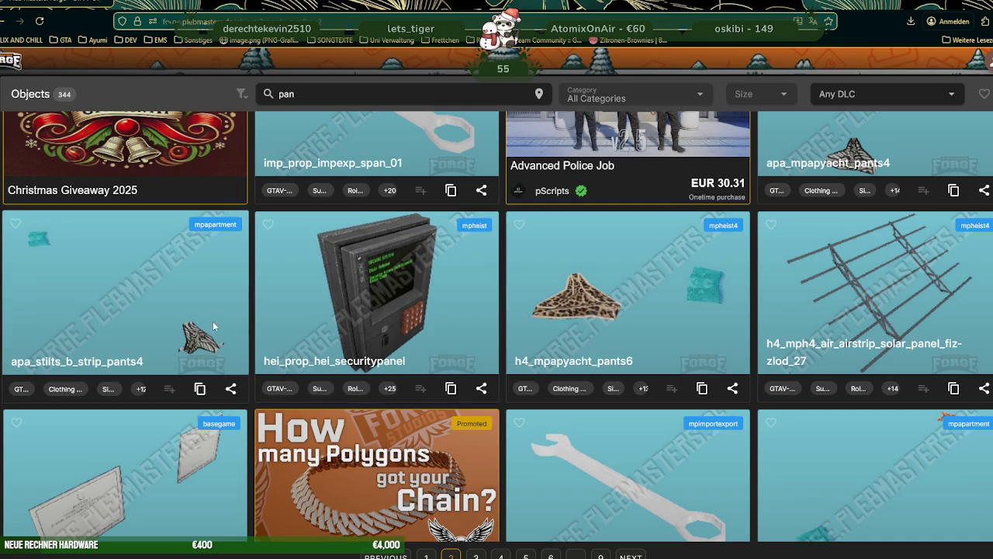
# Inspect the apa_stilts_b_strip_pants4 3D model, then close its details
pyautogui.click(206, 329)
pyautogui.click(586, 120)
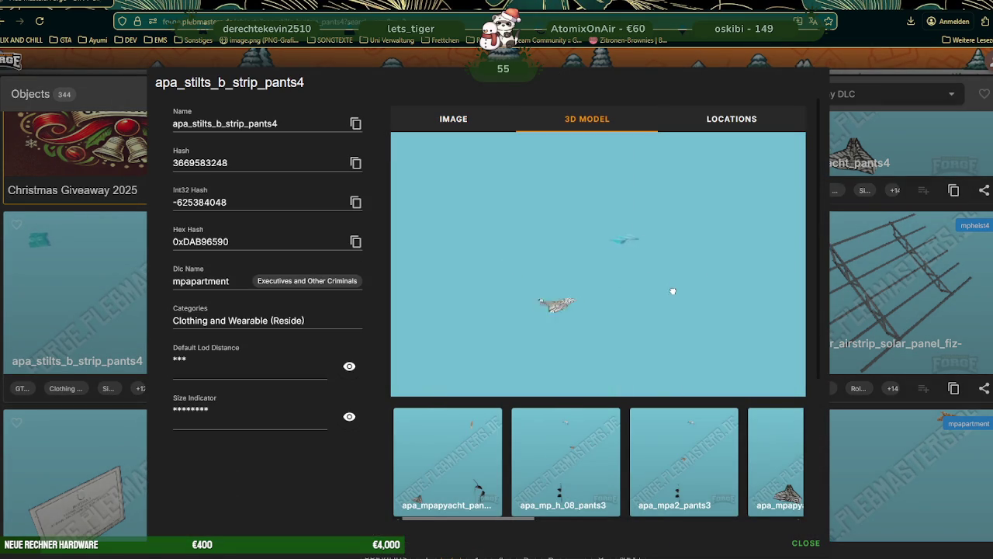
pyautogui.moveTo(672, 276); pyautogui.dragTo(679, 242)
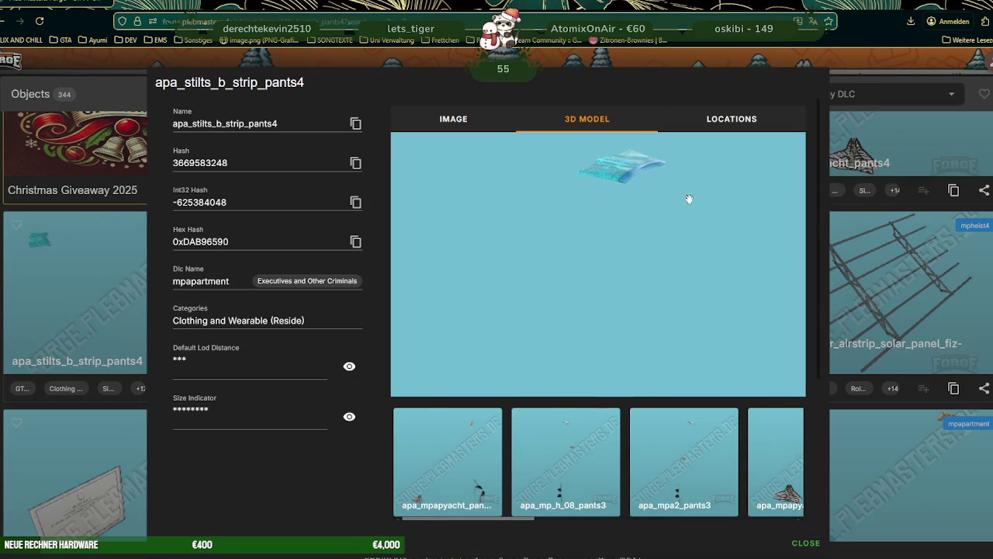
pyautogui.click(868, 225)
pyautogui.scroll(-2, 504, 353)
pyautogui.scroll(-5, 505, 353)
pyautogui.scroll(-3, 505, 353)
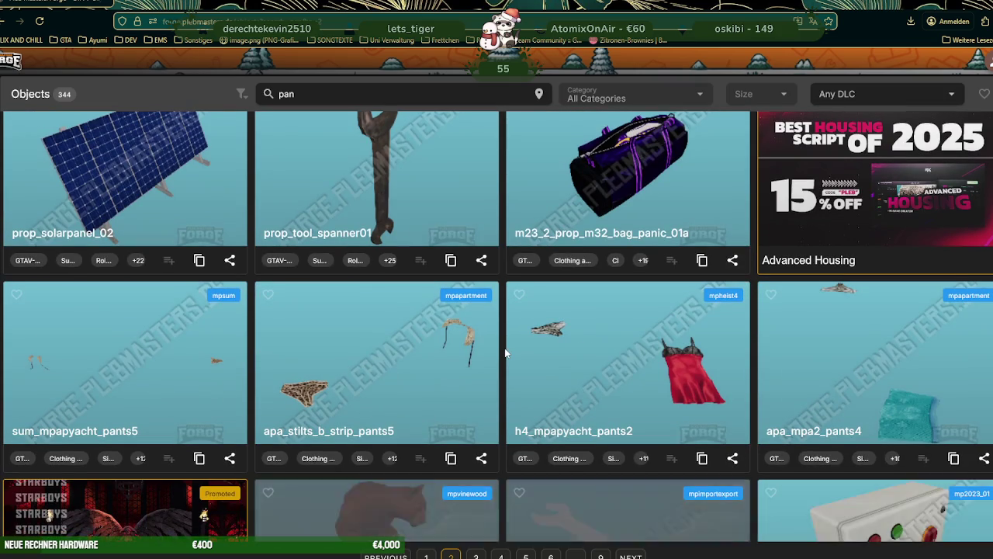
pyautogui.scroll(-3, 504, 353)
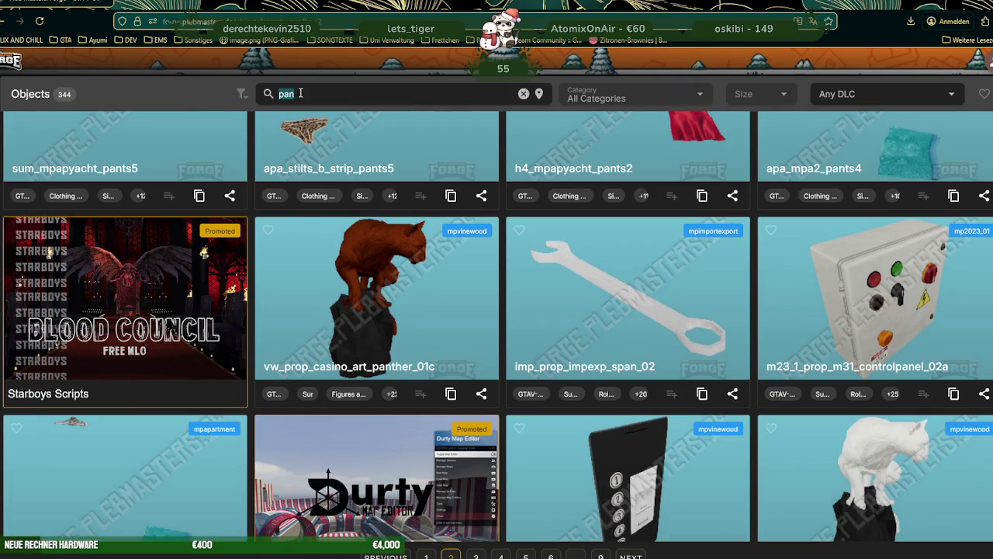
# Search PlebMasters Forge for 'frying' and open the prop_kitch_pot_fry details
pyautogui.write('fryinh')
pyautogui.press('BackSpace')
pyautogui.write('g')
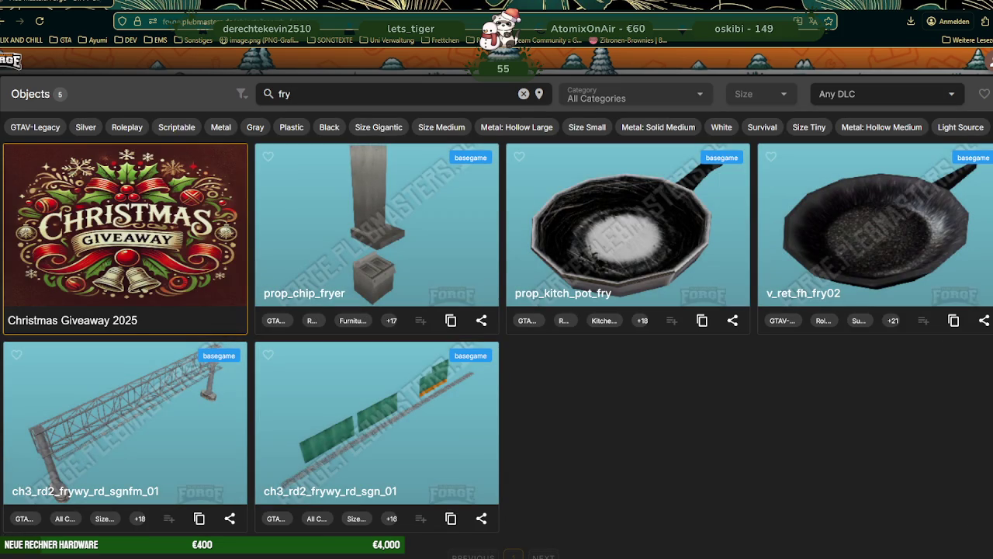
pyautogui.click(614, 232)
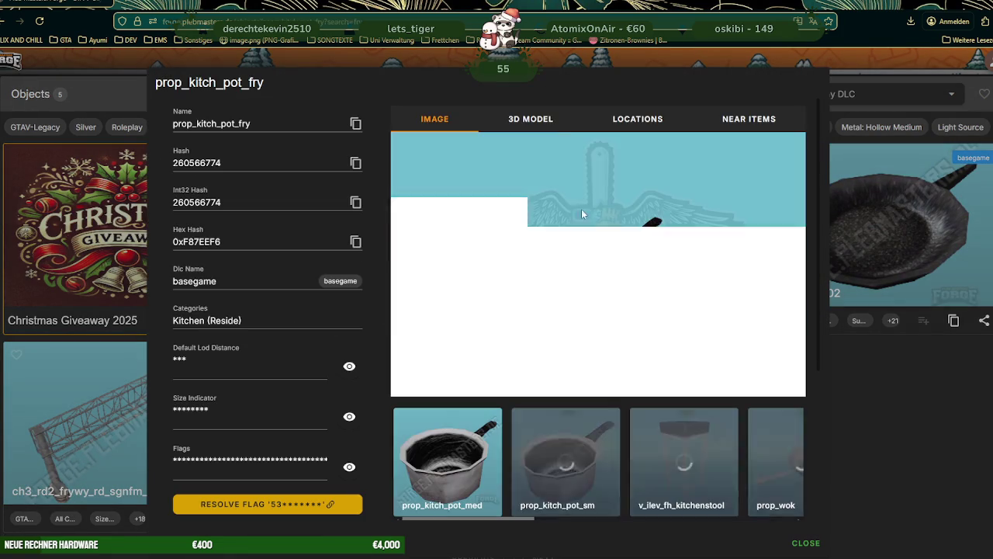
# Rotate the frying pan's 3D model to see its top and underside, then open prop_wok
pyautogui.click(536, 118)
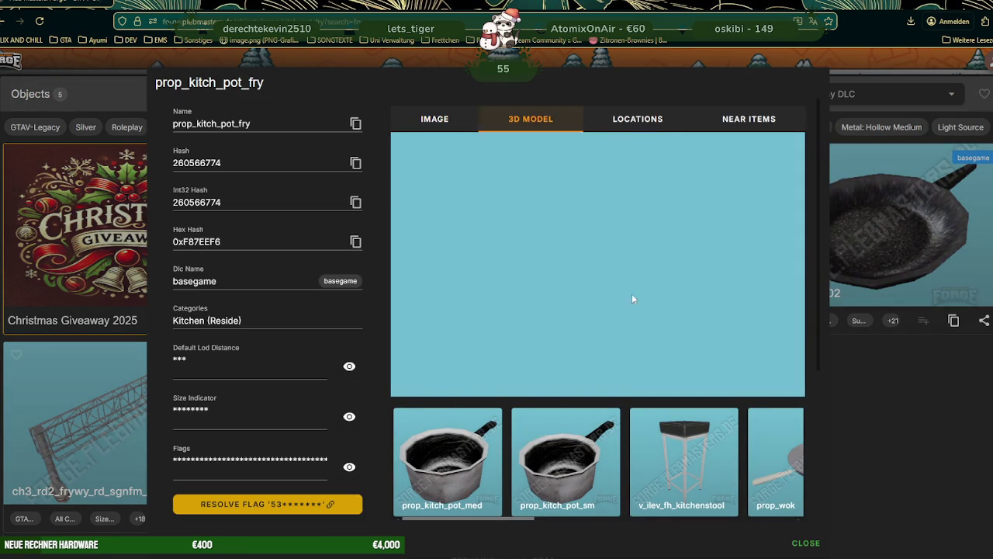
pyautogui.moveTo(665, 313); pyautogui.dragTo(596, 324)
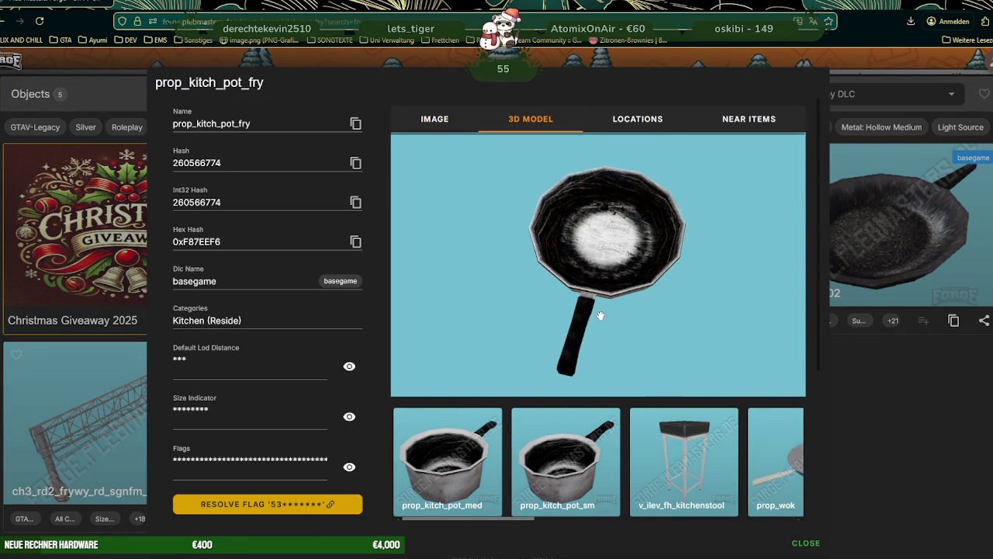
pyautogui.scroll(3, 592, 279)
pyautogui.moveTo(598, 288)
pyautogui.mouseDown()
pyautogui.moveTo(583, 204)
pyautogui.moveTo(613, 233)
pyautogui.moveTo(626, 315)
pyautogui.moveTo(652, 372)
pyautogui.mouseUp()
pyautogui.scroll(-1, 674, 466)
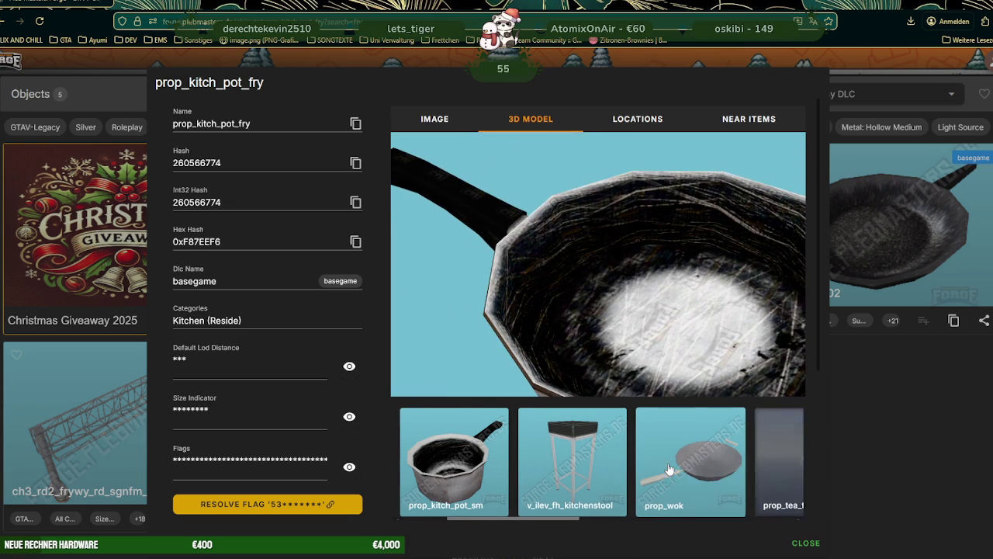
pyautogui.scroll(-1, 673, 466)
pyautogui.click(635, 473)
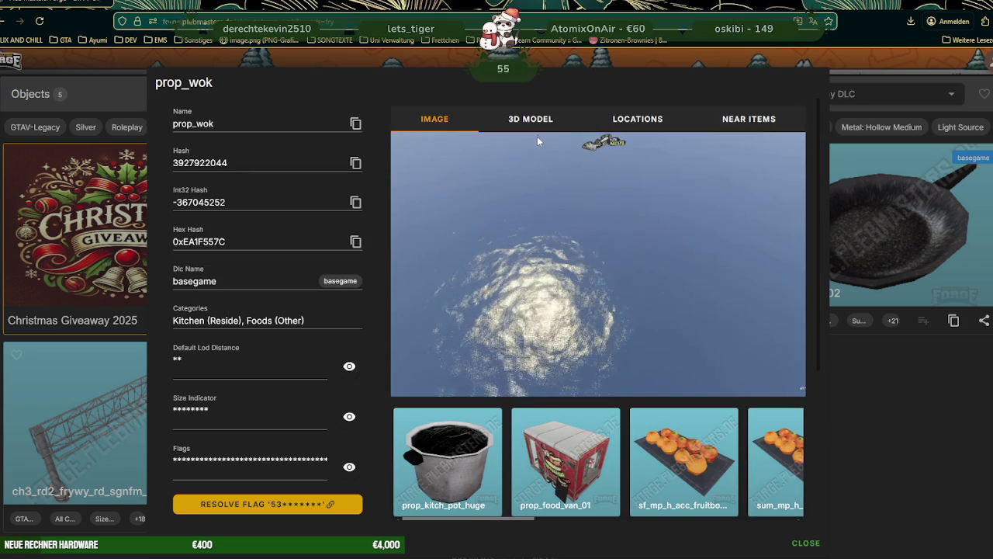
# Orbit the prop_wok 3D model between top and side views, then close it back to the fry results
pyautogui.click(536, 123)
pyautogui.moveTo(622, 329)
pyautogui.mouseDown()
pyautogui.moveTo(610, 226)
pyautogui.moveTo(600, 256)
pyautogui.moveTo(535, 244)
pyautogui.moveTo(544, 295)
pyautogui.moveTo(599, 290)
pyautogui.moveTo(603, 280)
pyautogui.moveTo(598, 316)
pyautogui.moveTo(608, 257)
pyautogui.moveTo(635, 271)
pyautogui.mouseUp()
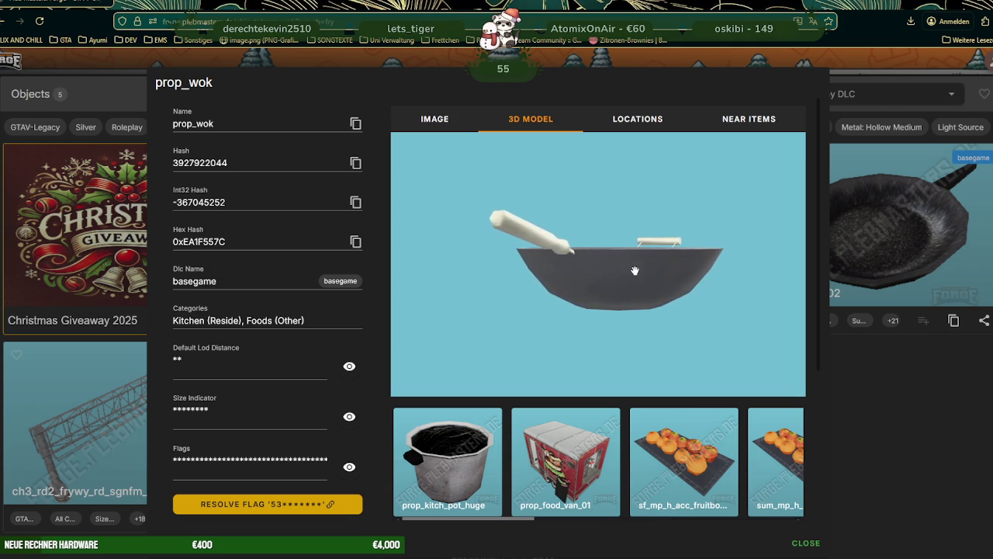
pyautogui.scroll(-3, 635, 276)
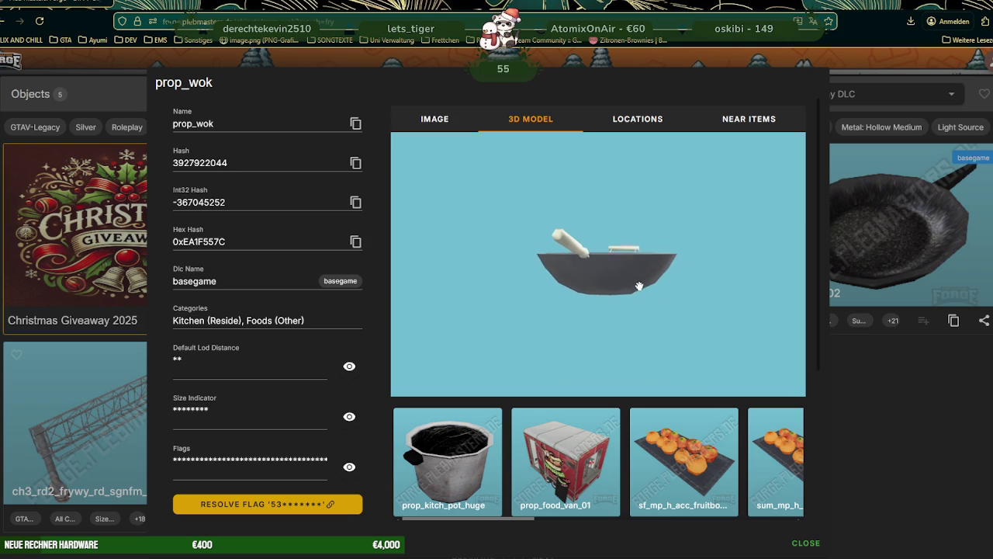
pyautogui.scroll(-3, 716, 439)
pyautogui.scroll(-3, 715, 440)
pyautogui.scroll(-3, 716, 440)
pyautogui.scroll(-2, 715, 439)
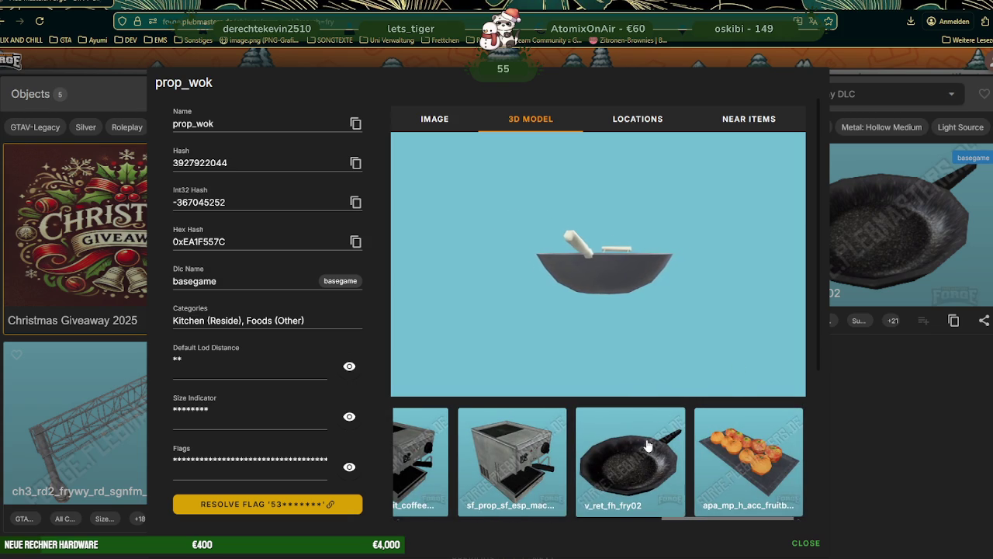
pyautogui.scroll(3, 592, 262)
pyautogui.moveTo(592, 262)
pyautogui.mouseDown()
pyautogui.moveTo(535, 295)
pyautogui.moveTo(562, 261)
pyautogui.moveTo(552, 233)
pyautogui.moveTo(547, 272)
pyautogui.moveTo(884, 427)
pyautogui.mouseUp()
pyautogui.click(885, 427)
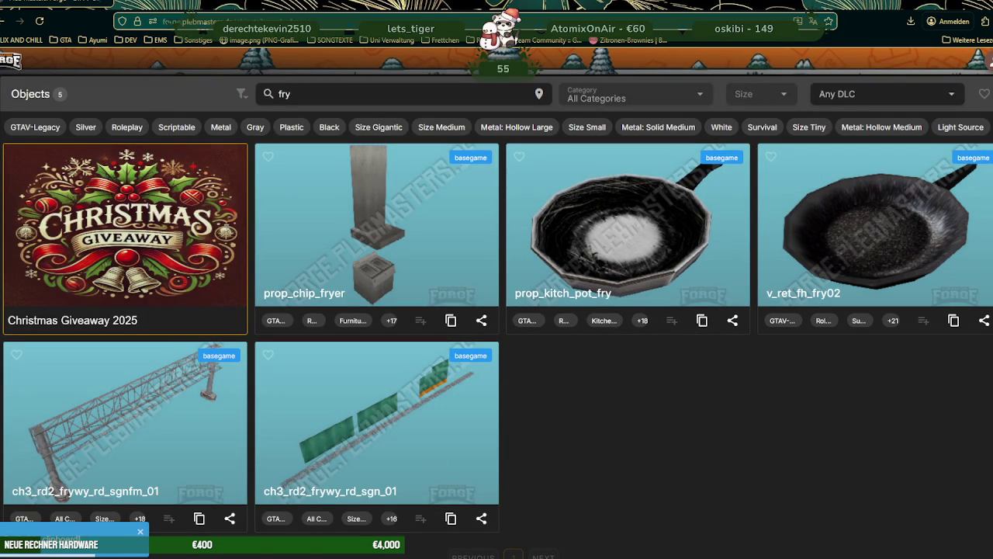
# Search CodeWalker's RPF Explorer for prop_kitch_pot_fry and open its .ydr in the model viewer
pyautogui.hotkey('alt', 'Tab')
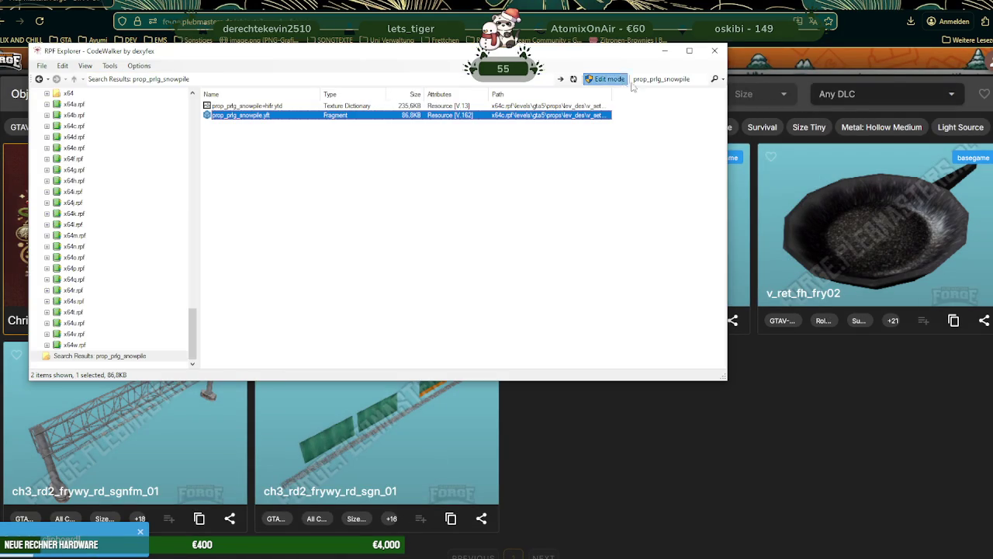
pyautogui.click(660, 78)
pyautogui.write('prop_kitch_pot_fry')
pyautogui.press('Return')
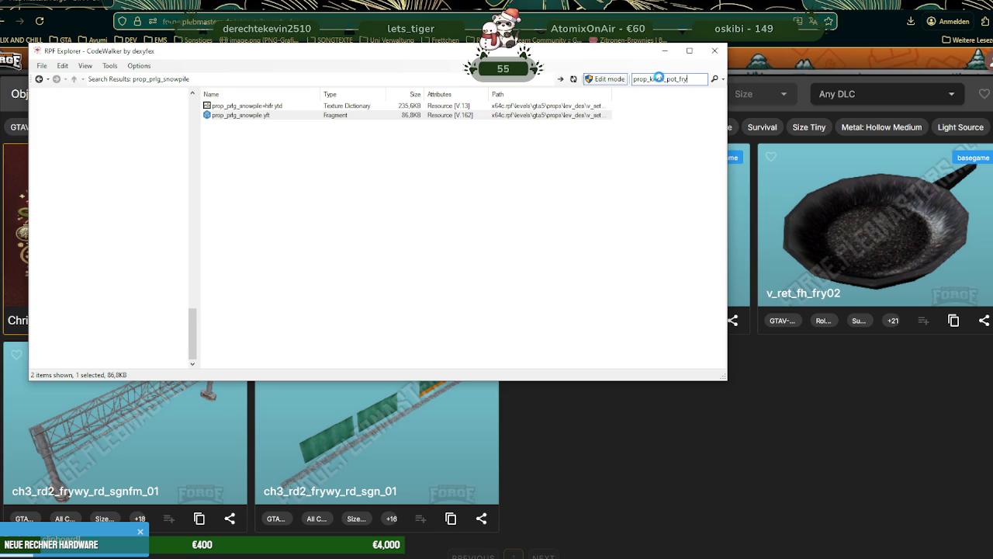
pyautogui.doubleClick(241, 106)
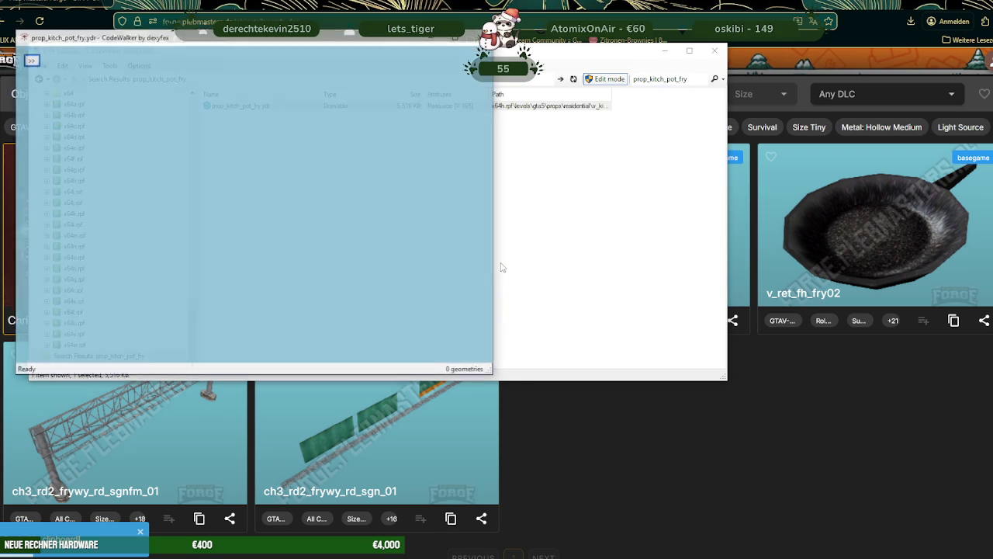
pyautogui.moveTo(380, 194); pyautogui.dragTo(233, 171)
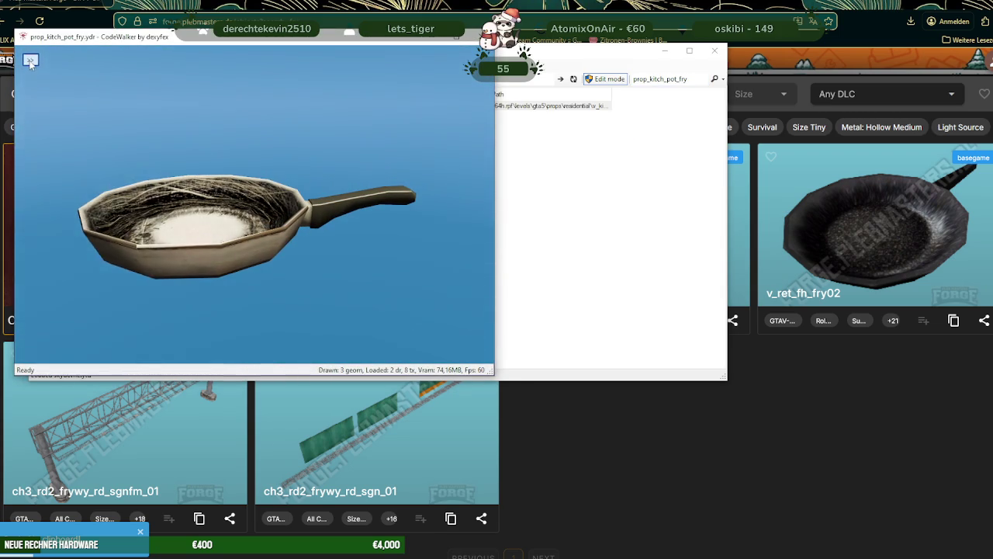
# Save all the frying pan's material textures into the winter folder and close the viewer
pyautogui.click(31, 59)
pyautogui.click(62, 74)
pyautogui.click(48, 81)
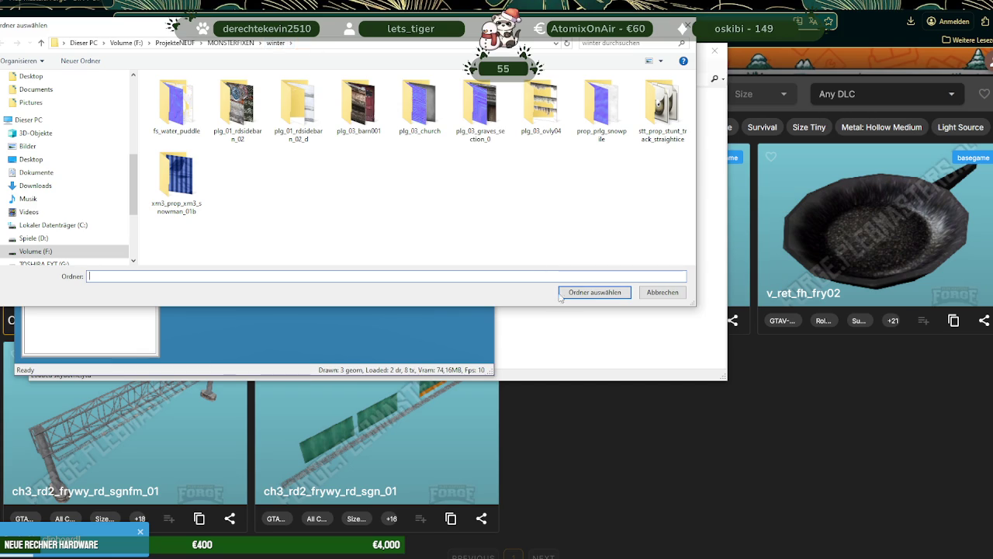
pyautogui.click(594, 292)
pyautogui.click(524, 320)
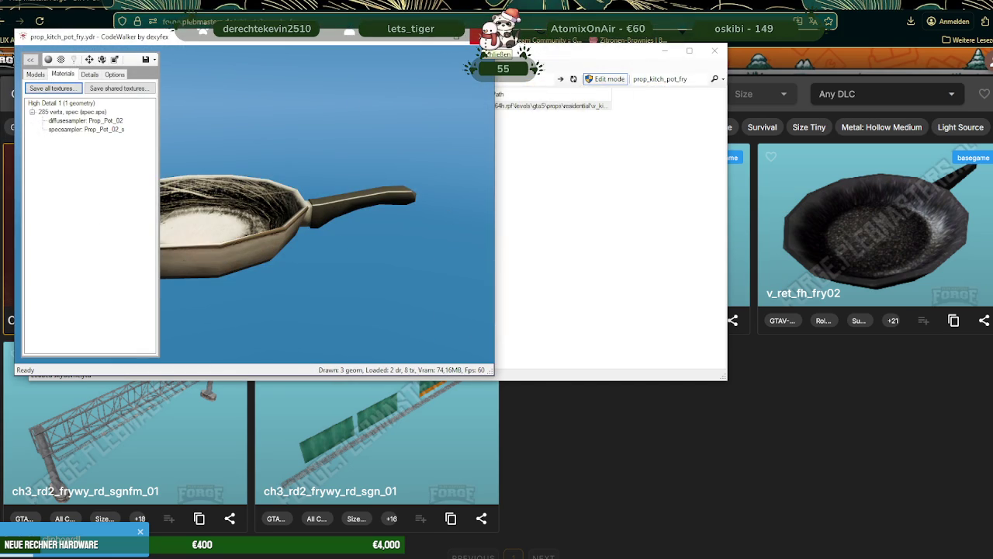
pyautogui.click(478, 37)
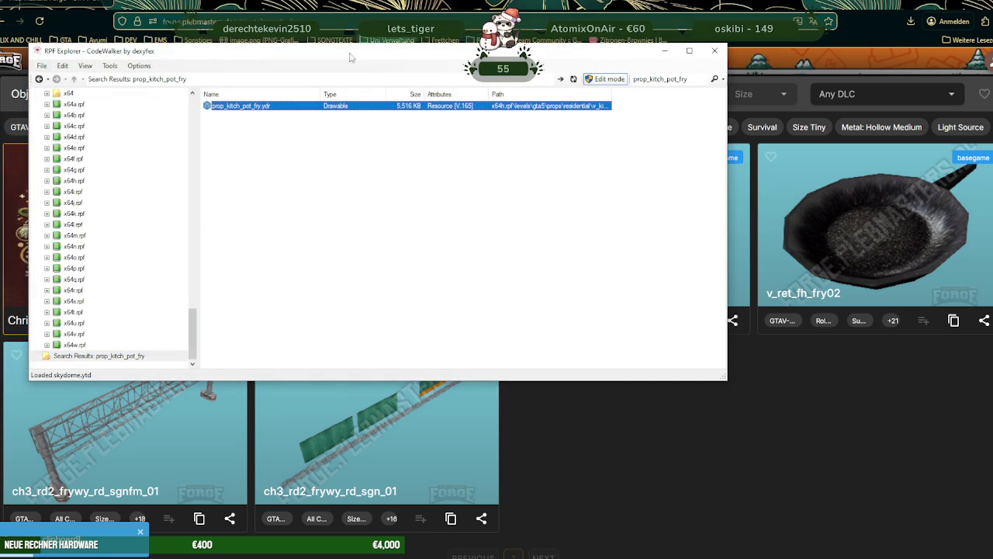
# Extract the raw prop_kitch_pot_fry.ydr file into the winter folder
pyautogui.rightClick(243, 109)
pyautogui.click(287, 151)
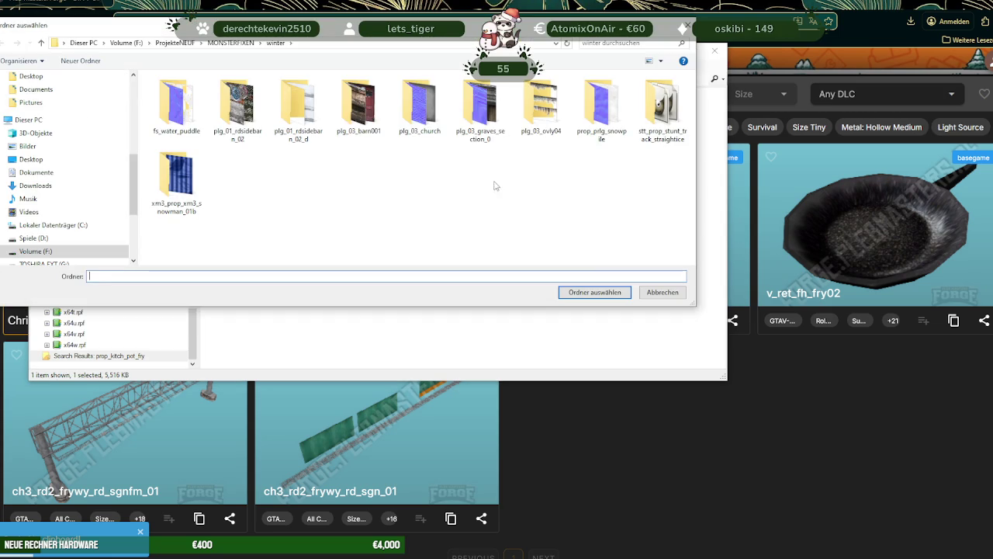
pyautogui.click(581, 291)
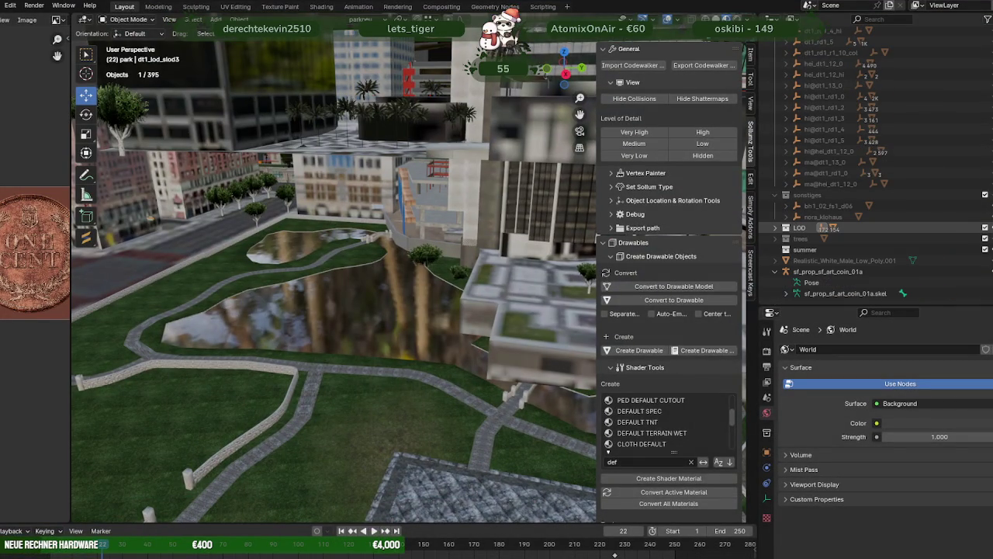
# Hide the park collection, save and quit Blender, then reopen ParkgruenzeuchWINTER.blend
pyautogui.click(986, 228)
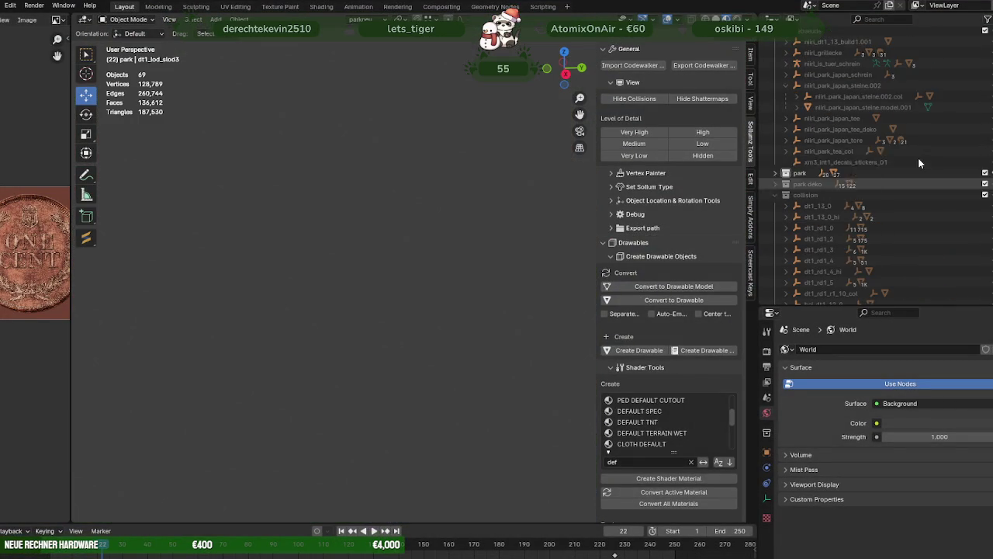
pyautogui.scroll(2, 918, 157)
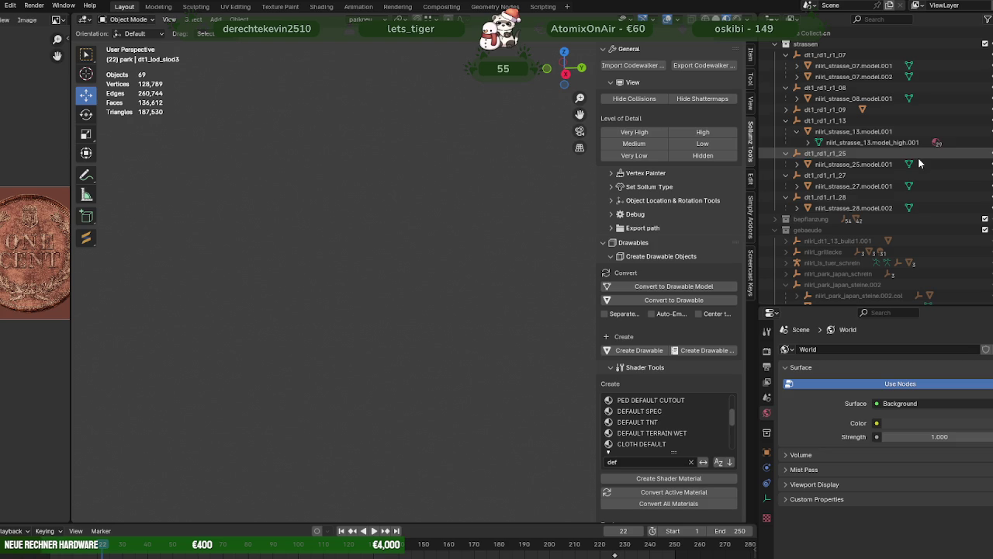
pyautogui.scroll(4, 828, 77)
pyautogui.hotkey('ctrl', 'q')
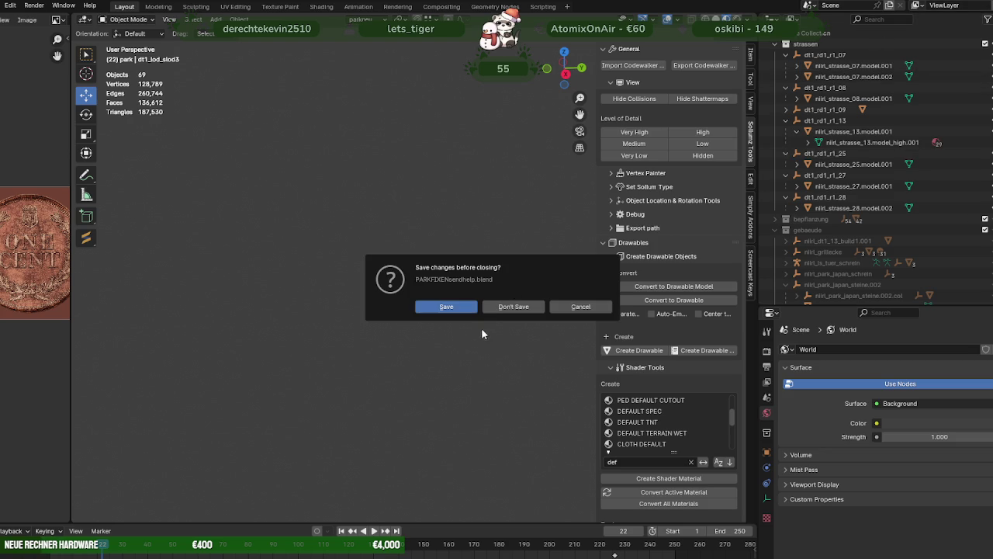
pyautogui.click(464, 312)
pyautogui.hotkey('alt', 'Tab')
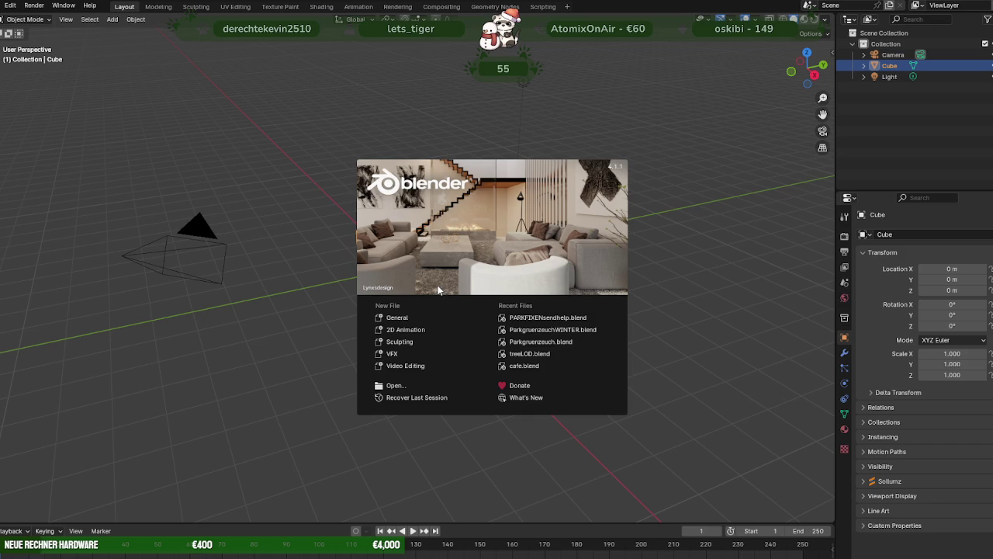
pyautogui.click(549, 330)
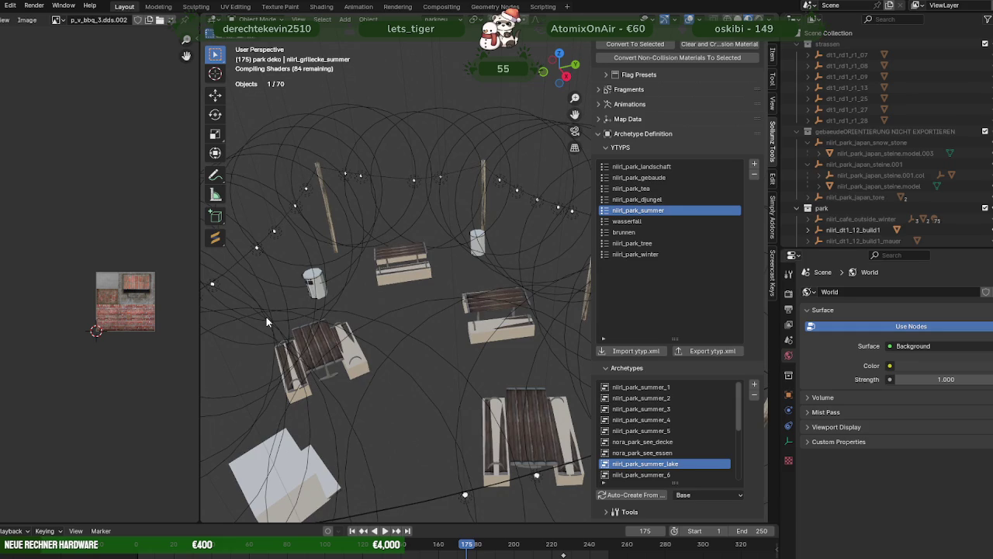
# Hide the nilirl_grillecke_summer objects in the outliner
pyautogui.scroll(-5, 342, 299)
pyautogui.scroll(2, 422, 306)
pyautogui.moveTo(422, 307)
pyautogui.mouseDown(button='middle')
pyautogui.moveTo(439, 305)
pyautogui.moveTo(196, 301)
pyautogui.mouseUp(button='middle')
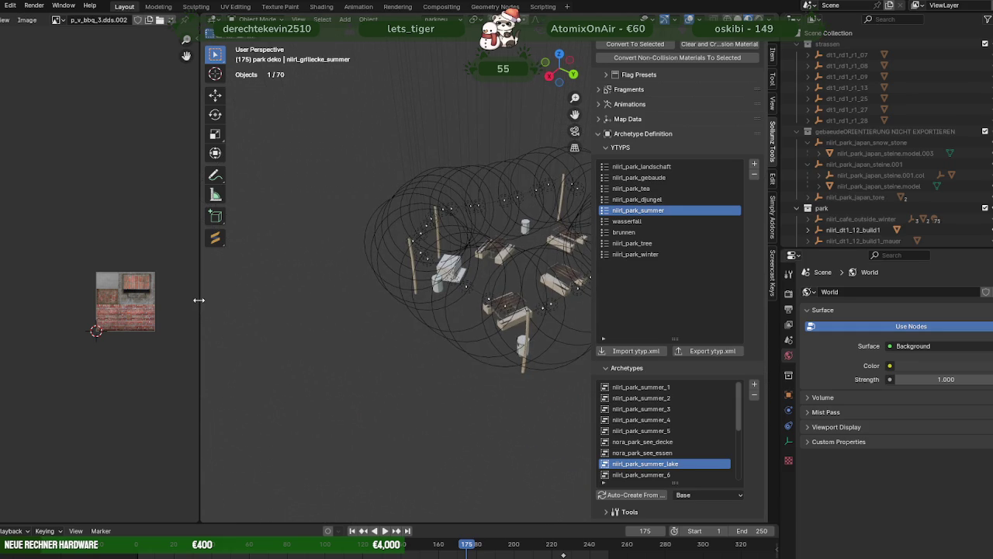
pyautogui.moveTo(199, 300); pyautogui.dragTo(11, 301)
pyautogui.scroll(2, 303, 327)
pyautogui.scroll(3, 303, 326)
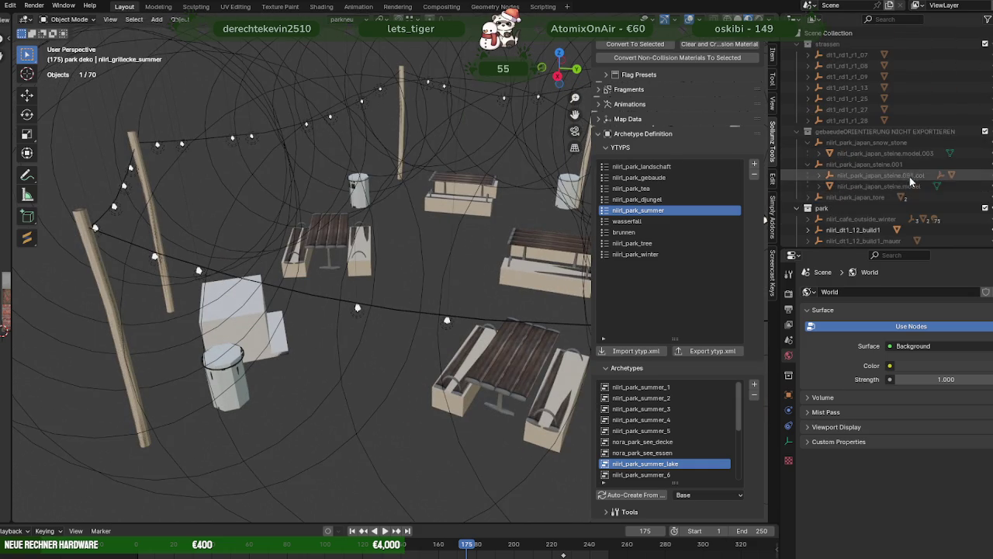
pyautogui.press('.')
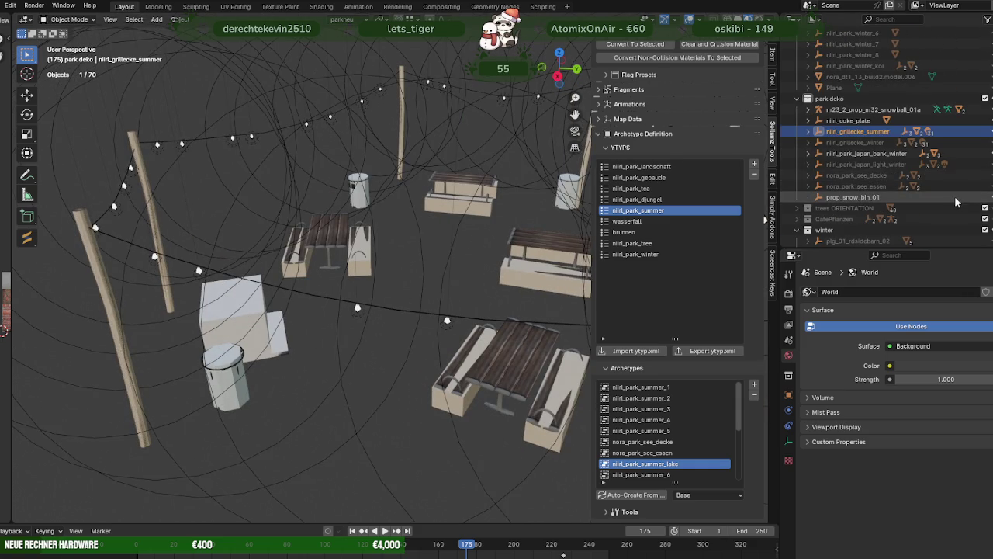
pyautogui.click(988, 132)
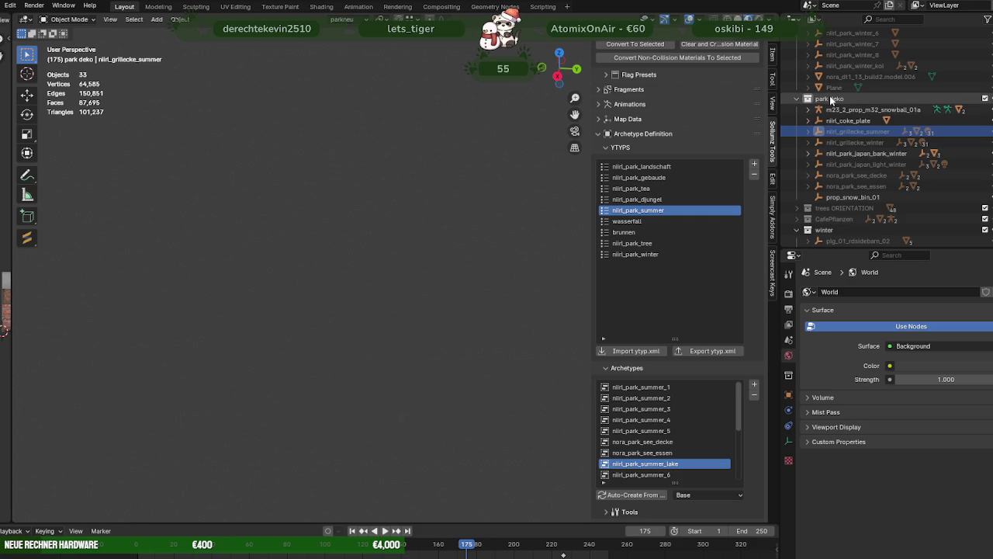
# Select the park deko collection and start Sollumz's Import Codewalker XML
pyautogui.click(832, 100)
pyautogui.scroll(3, 635, 58)
pyautogui.scroll(5, 753, 132)
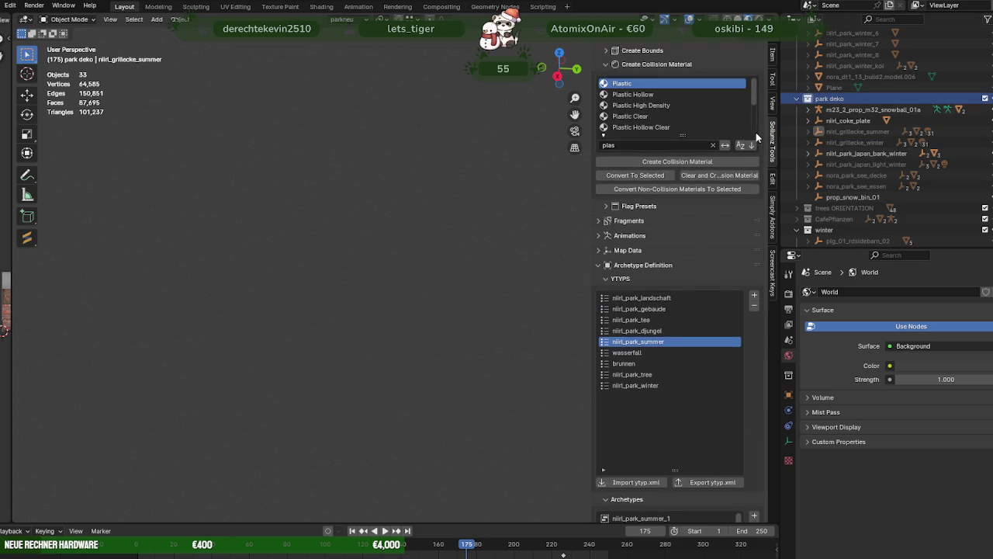
pyautogui.scroll(2, 751, 124)
pyautogui.scroll(4, 749, 111)
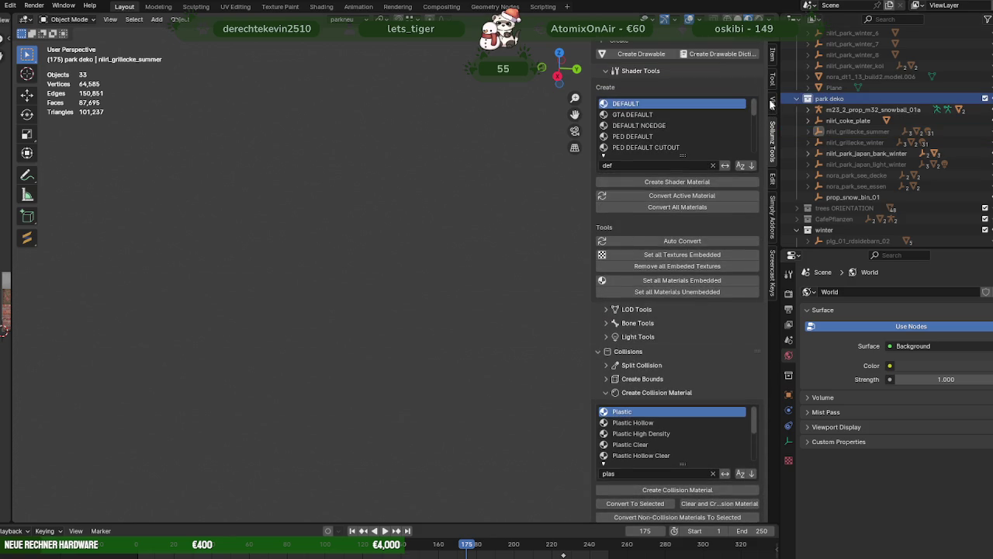
pyautogui.scroll(5, 745, 108)
pyautogui.scroll(5, 722, 93)
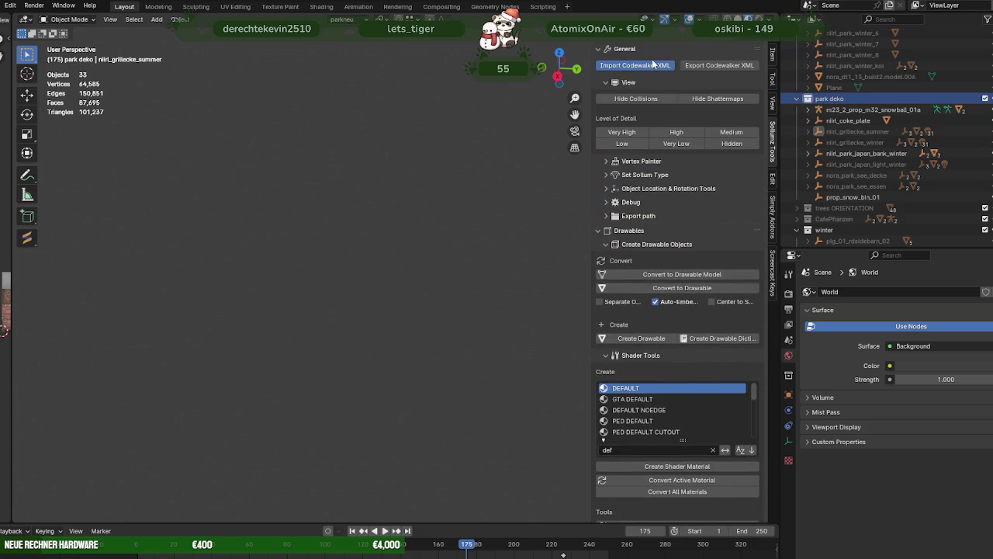
pyautogui.click(654, 66)
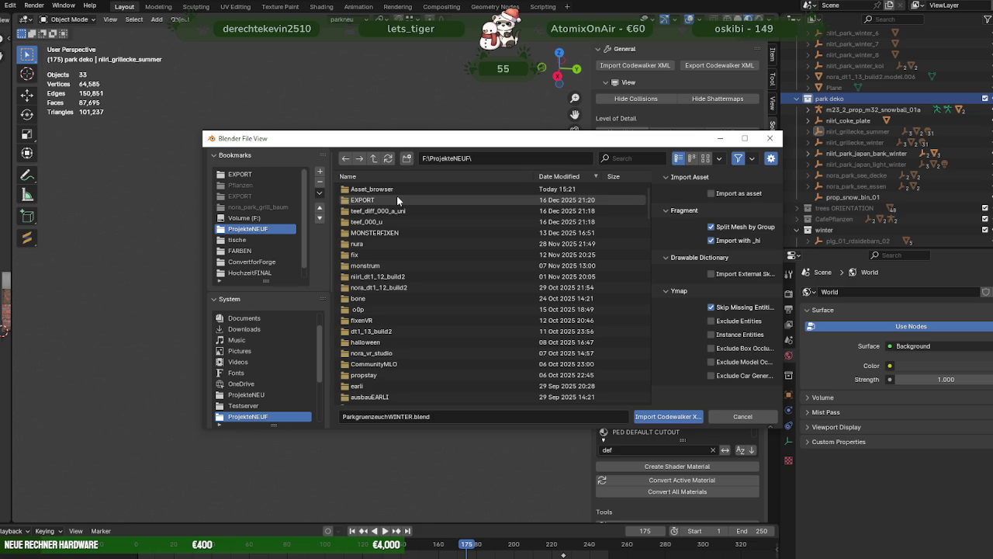
pyautogui.scroll(-3, 404, 270)
pyautogui.scroll(-3, 412, 268)
pyautogui.scroll(-3, 412, 268)
pyautogui.scroll(-2, 404, 279)
pyautogui.scroll(-3, 401, 282)
pyautogui.scroll(-3, 401, 282)
pyautogui.scroll(-3, 402, 282)
pyautogui.scroll(-2, 401, 281)
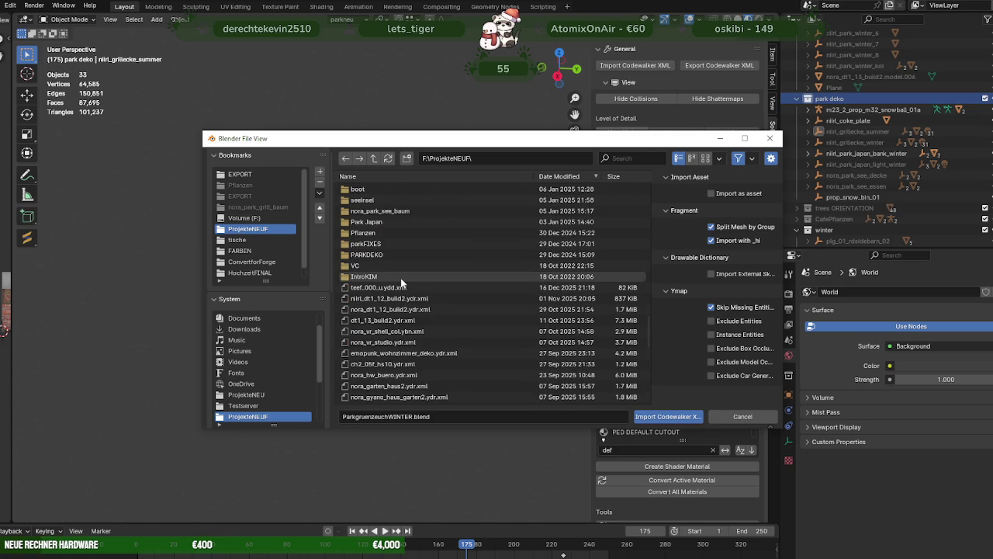
pyautogui.click(389, 245)
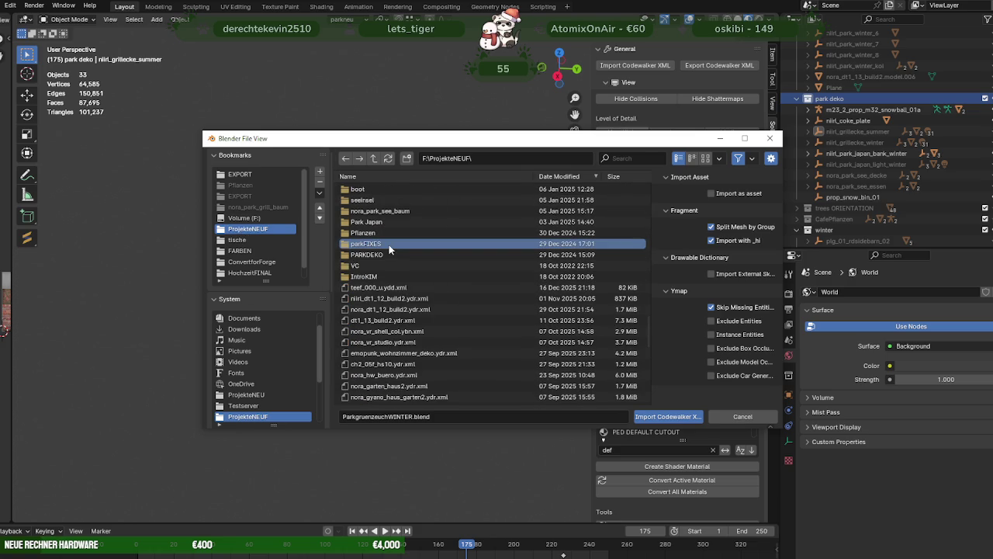
pyautogui.scroll(4, 388, 235)
pyautogui.scroll(4, 380, 225)
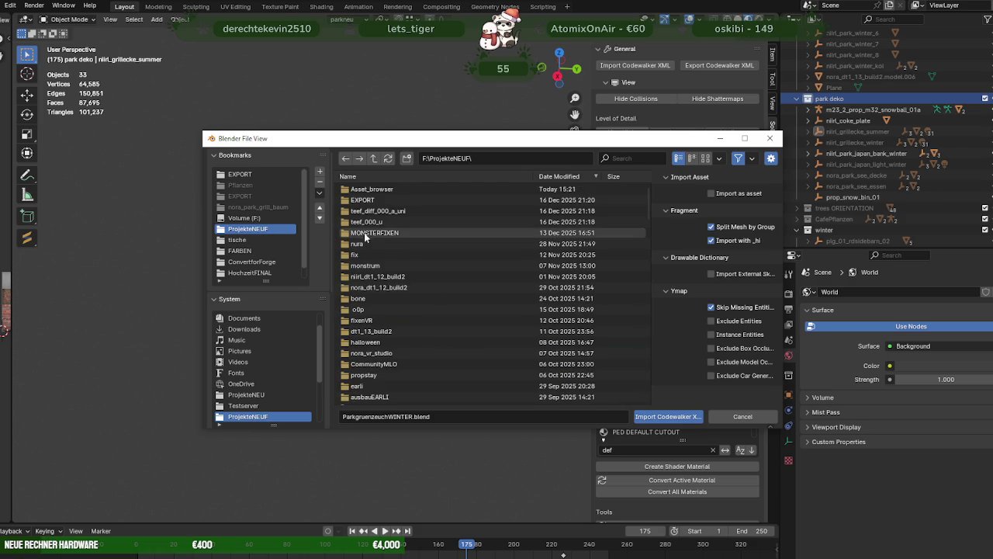
pyautogui.scroll(4, 369, 207)
pyautogui.scroll(-4, 388, 256)
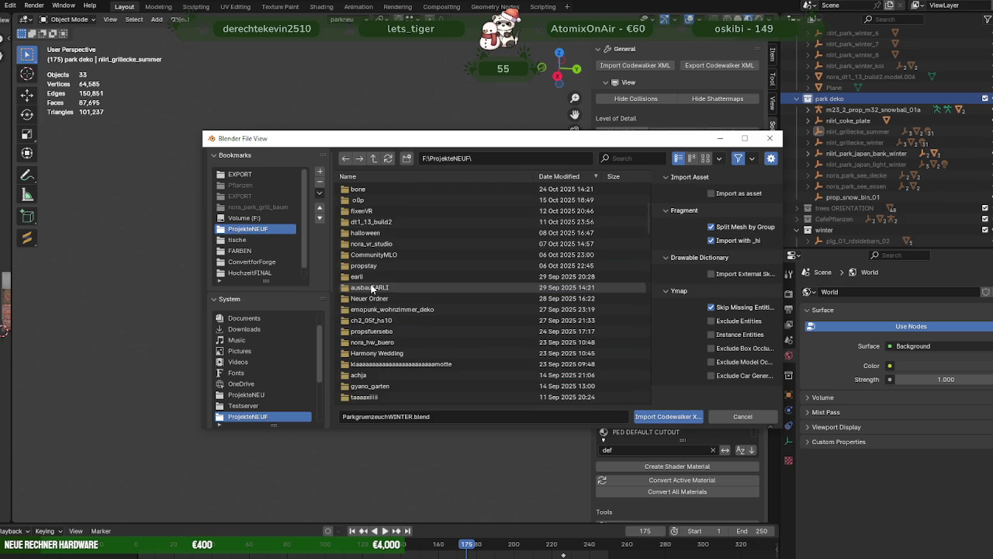
pyautogui.scroll(4, 398, 276)
pyautogui.scroll(-4, 398, 274)
pyautogui.scroll(-4, 399, 274)
pyautogui.scroll(-4, 398, 274)
pyautogui.scroll(-4, 398, 274)
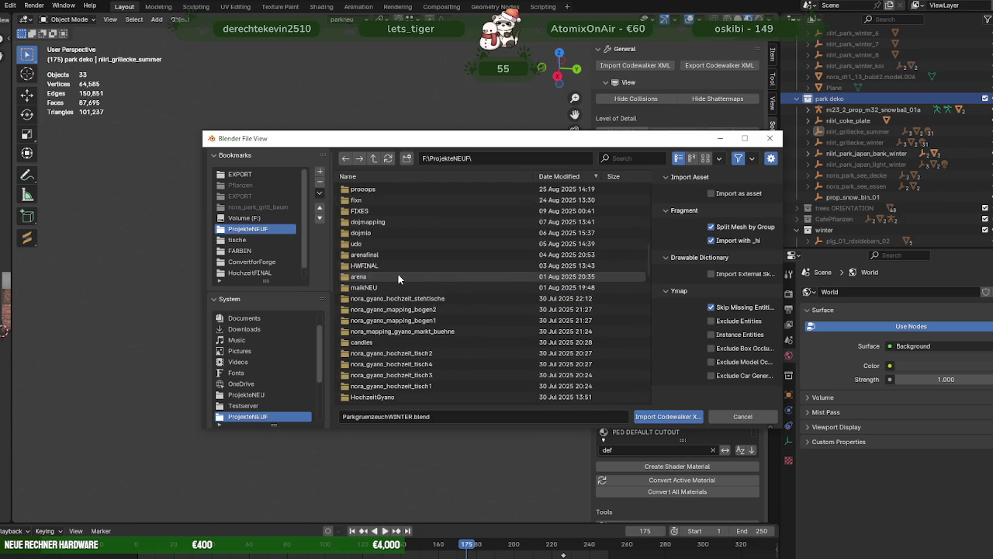
pyautogui.scroll(-5, 398, 275)
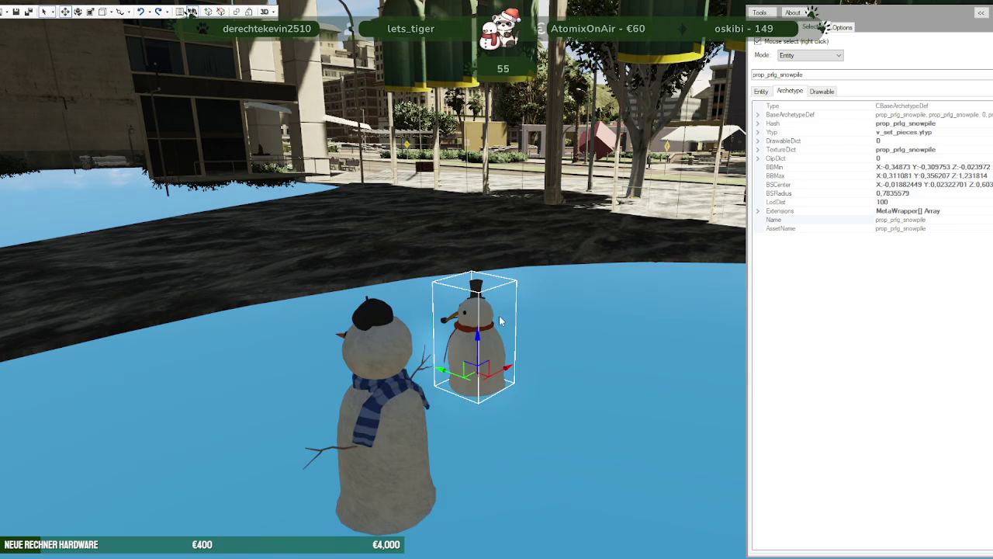
# Pick xm3_prop_xm3_snowman_01b in CodeWalker and copy its position toward Blender's Location X field
pyautogui.rightClick(362, 449)
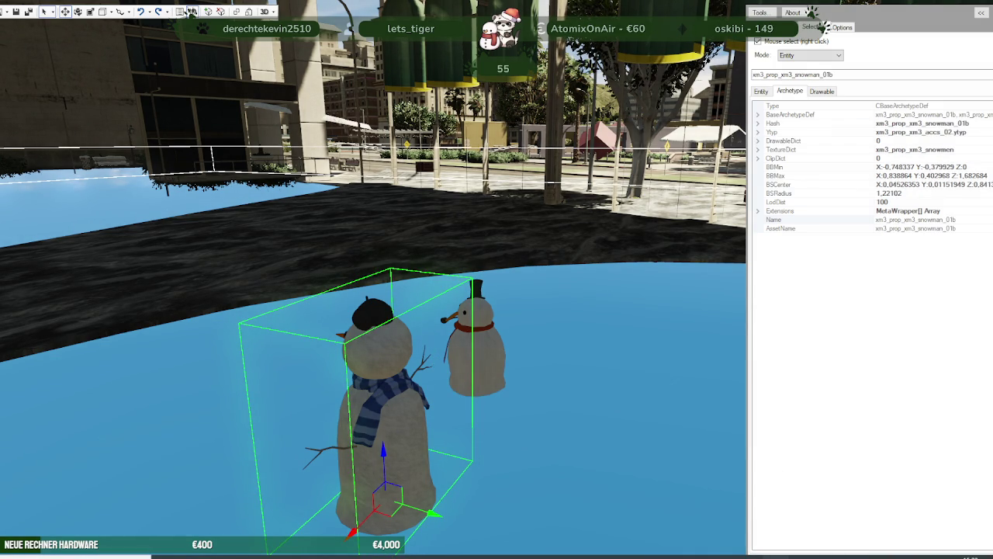
pyautogui.hotkey('alt', 'Tab')
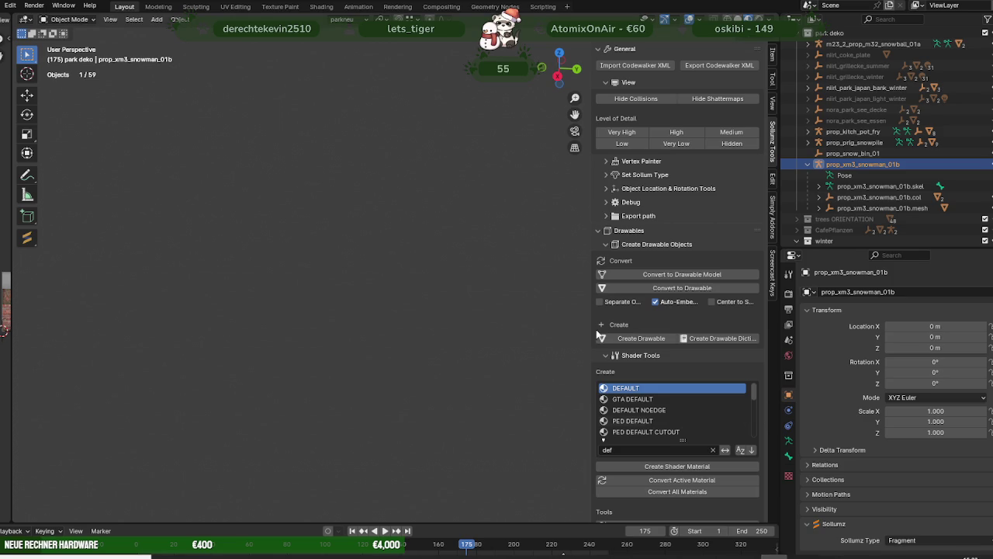
pyautogui.click(943, 327)
pyautogui.hotkey('alt', 'Tab')
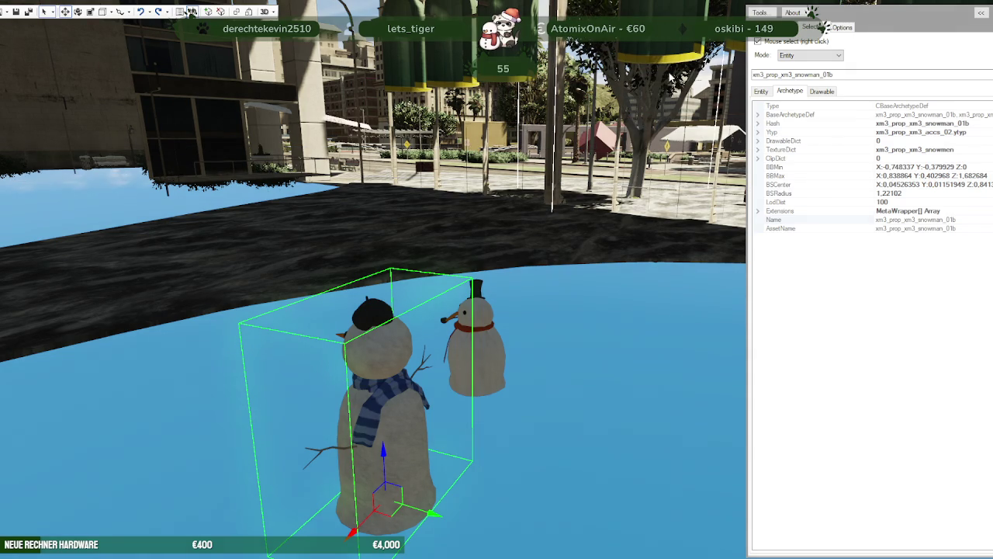
pyautogui.hotkey('alt', 'Tab')
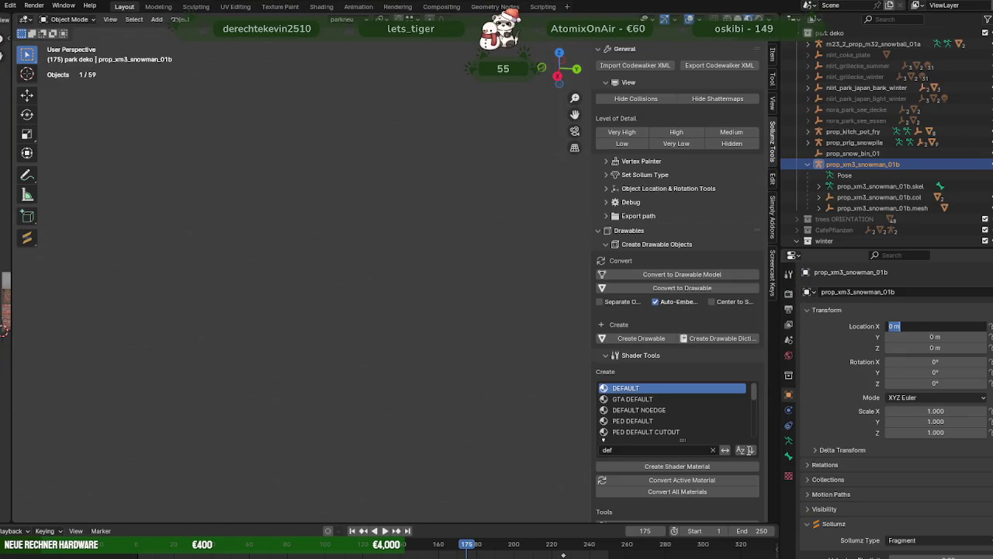
# Paste the CodeWalker X coordinate, setting prop_xm3_snowman_01b's Location X to 93.606 m
pyautogui.click(922, 326)
pyautogui.hotkey('ctrl', 'a')
pyautogui.write('93.6059952,')
pyautogui.press('BackSpace')
pyautogui.press('Return')
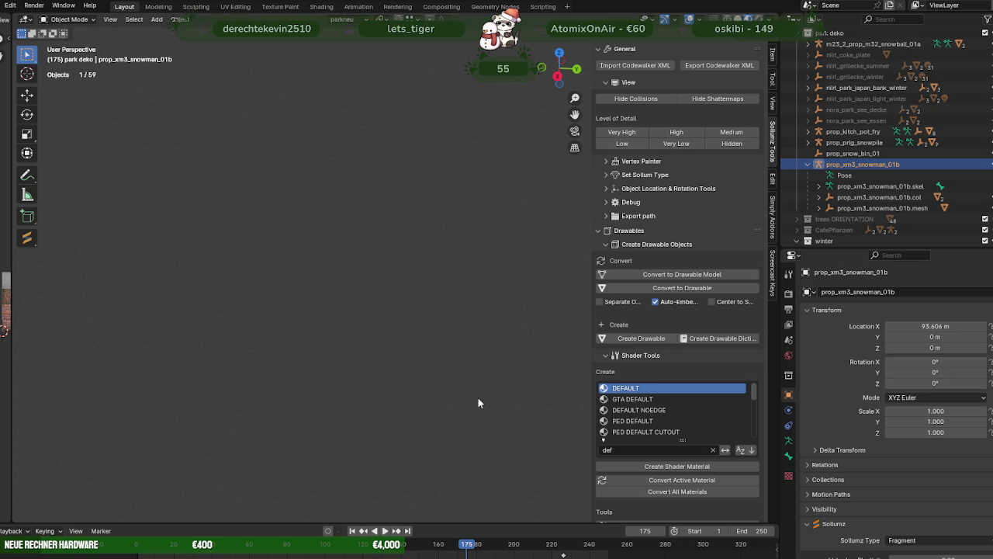
# Set the snowman's Y to -916.27 m and Z to 29.522 m, then select prop_prlg_snowpile
pyautogui.click(926, 337)
pyautogui.write('-916.2713')
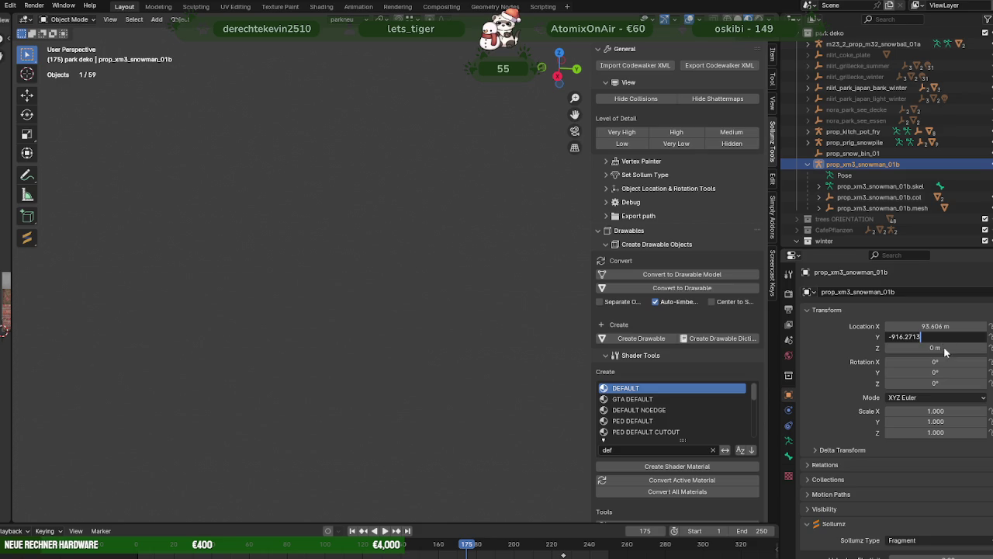
pyautogui.press('Return')
pyautogui.click(936, 348)
pyautogui.write('29.5215683')
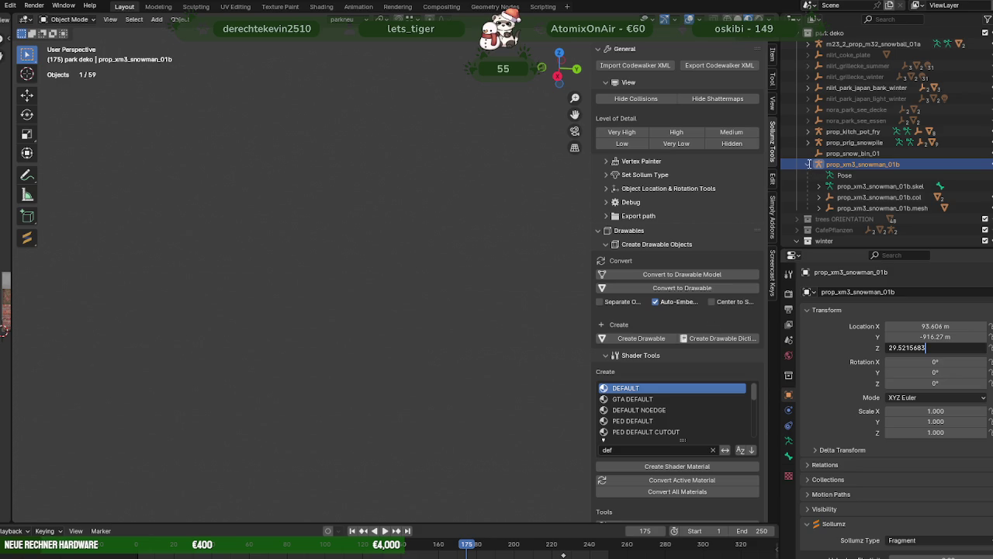
pyautogui.click(809, 164)
pyautogui.click(808, 164)
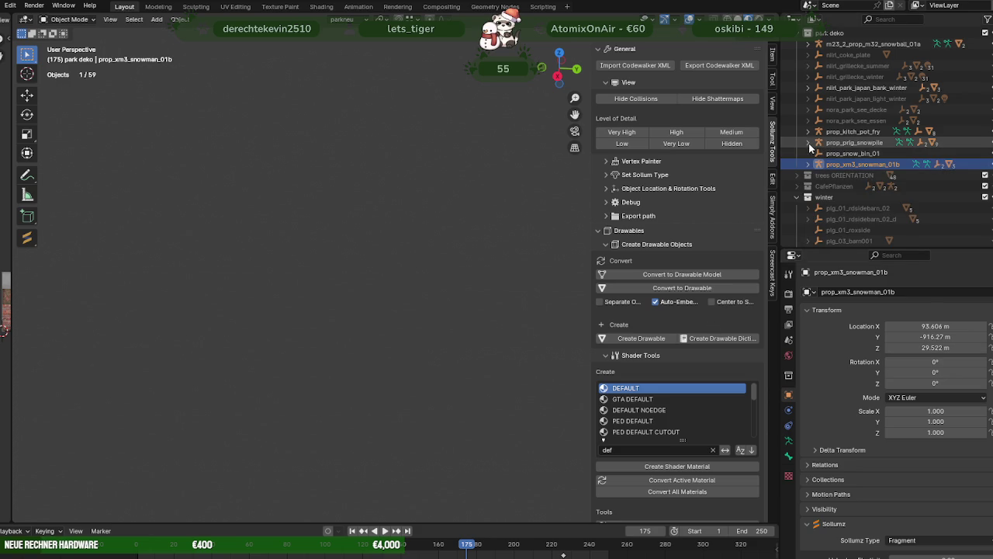
pyautogui.click(842, 143)
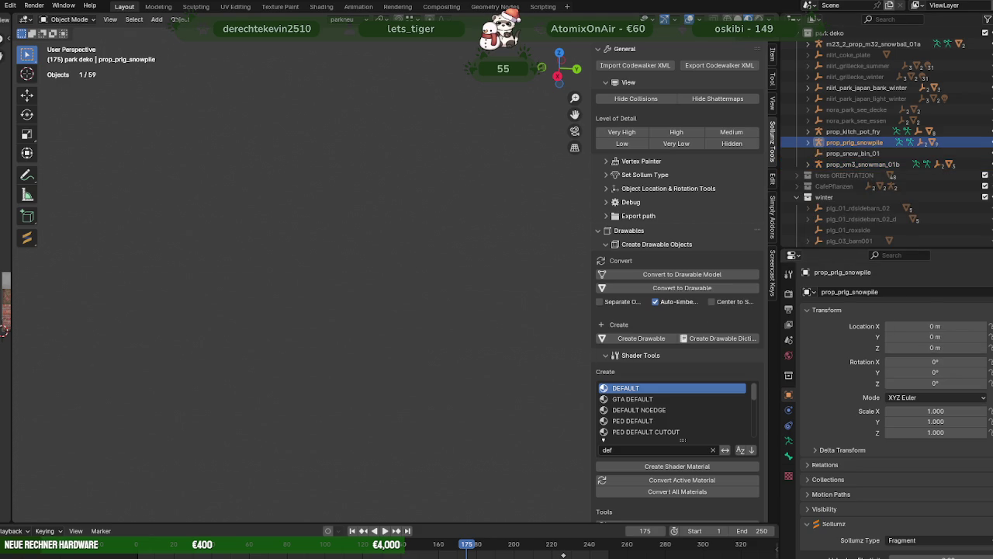
# Paste X 95.77046, Y -916.014954 and Z 29.5297813 into prop_prlg_snowpile's Location fields
pyautogui.click(935, 326)
pyautogui.write('95.77046')
pyautogui.press('Return')
pyautogui.click(924, 337)
pyautogui.write('-916.014954')
pyautogui.press('Return')
pyautogui.click(927, 347)
pyautogui.write('29.5297813')
pyautogui.press('Return')
pyautogui.moveTo(477, 291); pyautogui.dragTo(498, 279, button='middle')
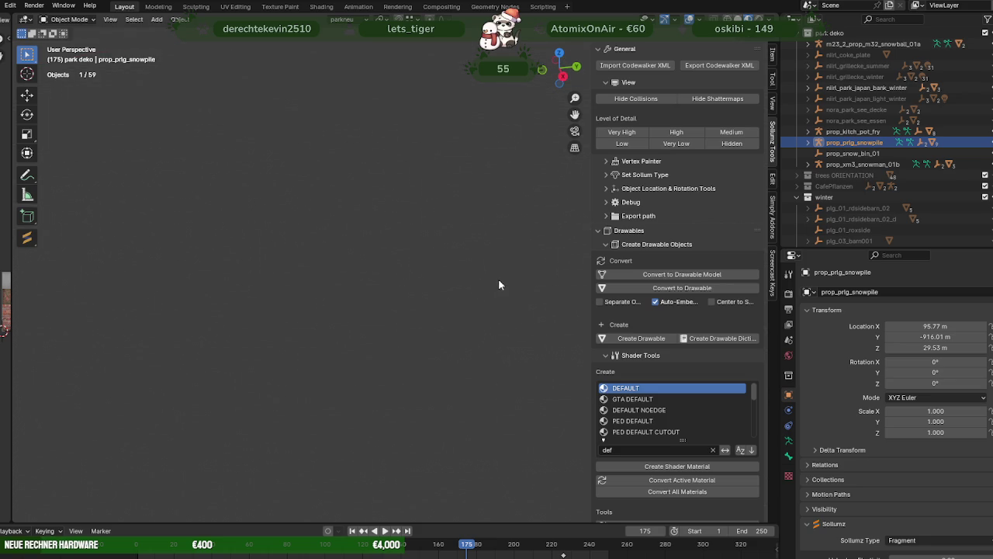
# Frame the snowpile's mesh in the viewport to view both snowmen
pyautogui.click(808, 144)
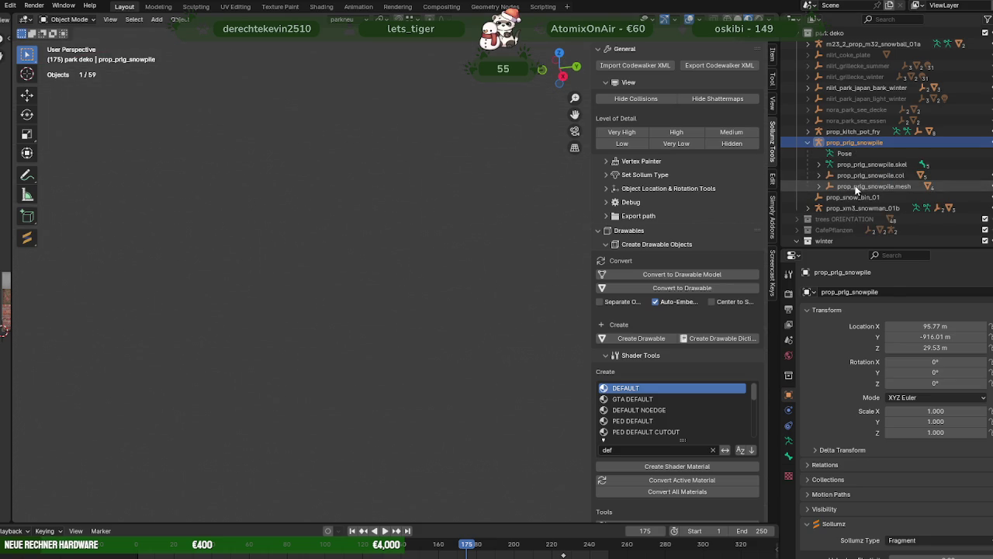
pyautogui.click(856, 188)
pyautogui.press('KP_Decimal')
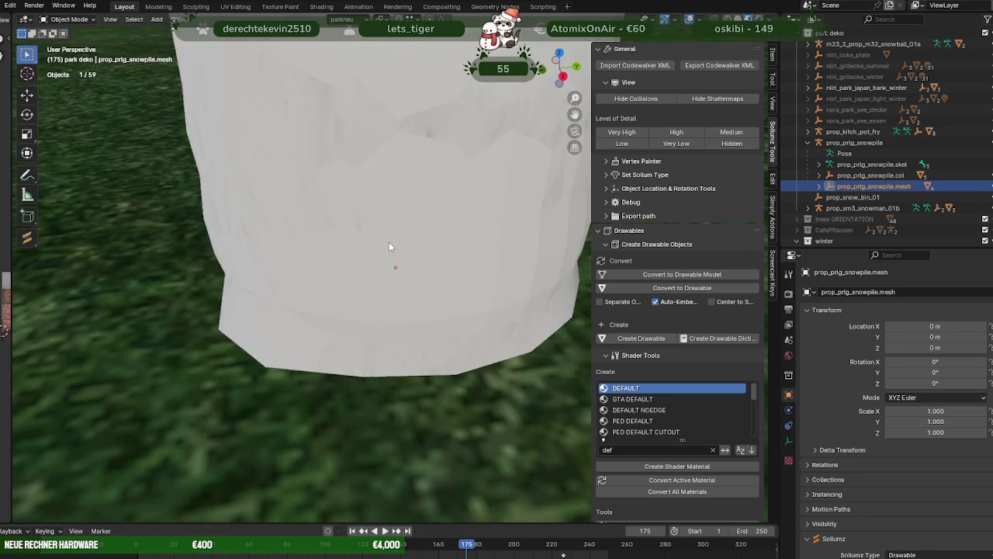
pyautogui.scroll(-6, 389, 241)
pyautogui.scroll(-2, 389, 241)
pyautogui.moveTo(401, 231)
pyautogui.mouseDown(button='middle')
pyautogui.moveTo(442, 282)
pyautogui.moveTo(575, 272)
pyautogui.mouseUp(button='middle')
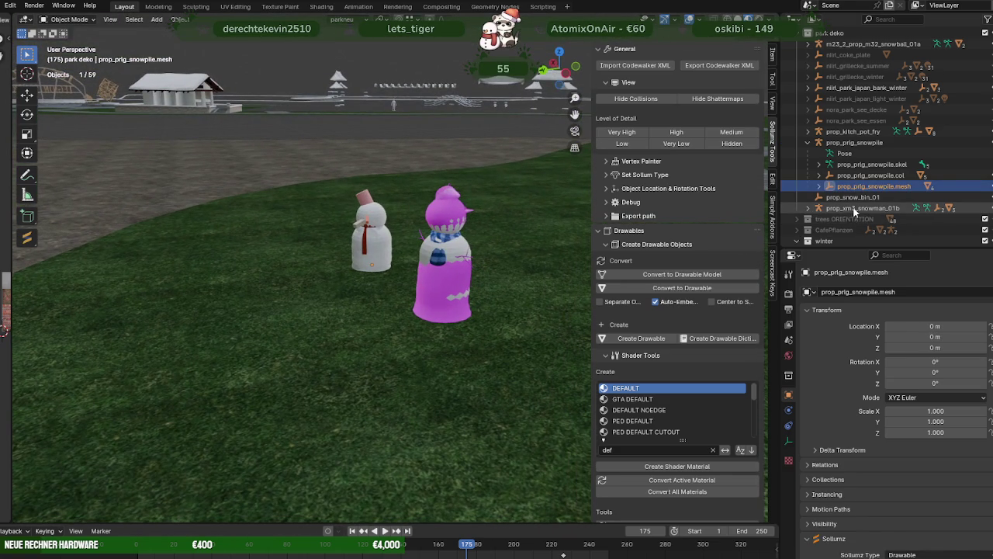
# Rotate prop_xm3_snowman_01b with its children to -198° around the vertical axis
pyautogui.click(854, 209)
pyautogui.scroll(-4, 442, 257)
pyautogui.scroll(3, 443, 286)
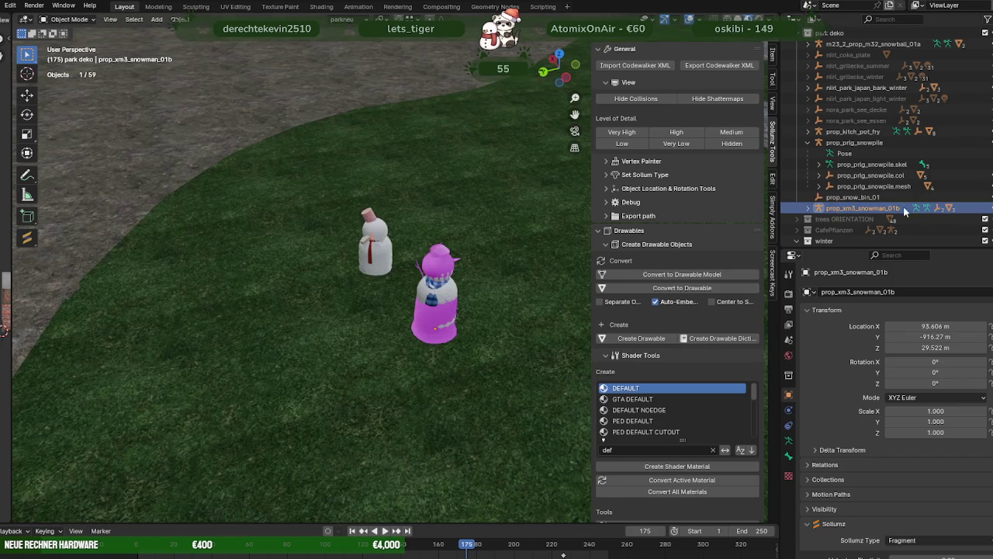
pyautogui.rightClick(901, 207)
pyautogui.click(847, 270)
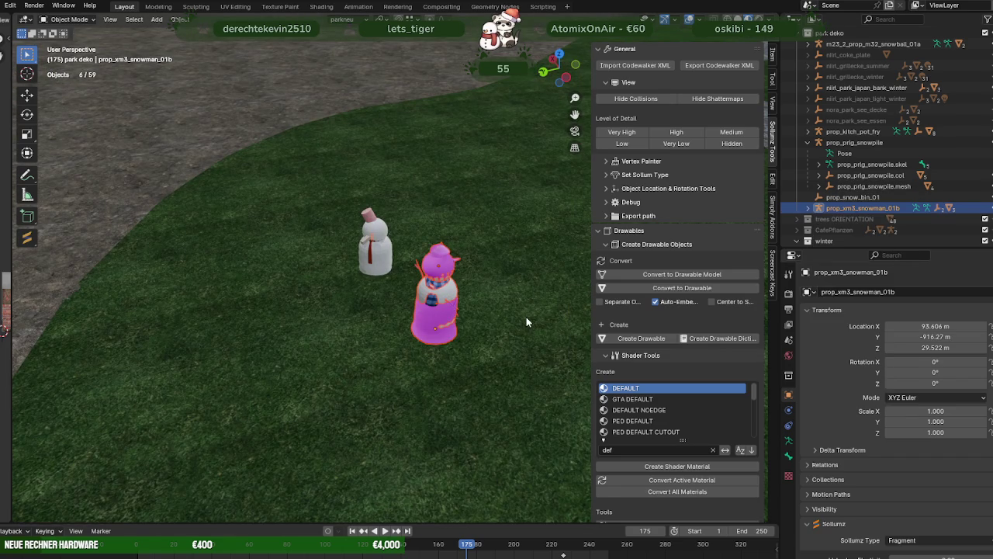
pyautogui.hotkey('shift', 'space')
pyautogui.press('r')
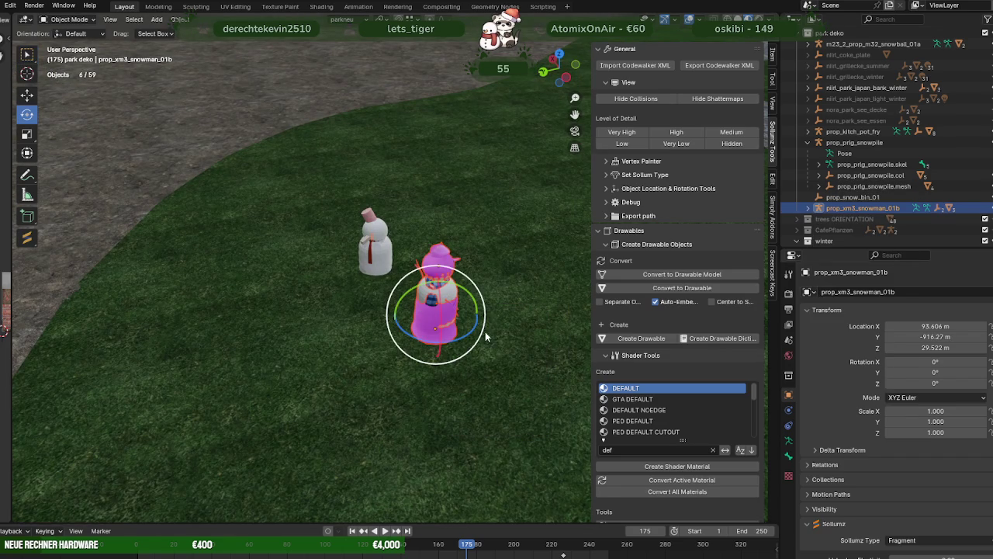
pyautogui.moveTo(468, 335); pyautogui.dragTo(417, 328)
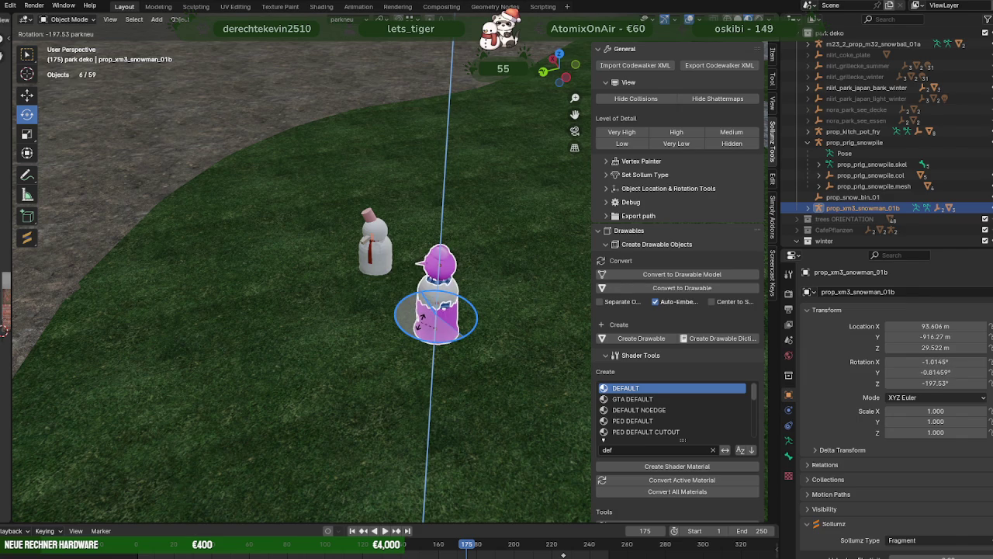
pyautogui.moveTo(441, 285)
pyautogui.mouseDown(button='middle')
pyautogui.moveTo(459, 295)
pyautogui.moveTo(361, 282)
pyautogui.mouseUp(button='middle')
# Select prop_prlg_snowpile with its children and turn the white snowman to -45.2°
pyautogui.click(858, 197)
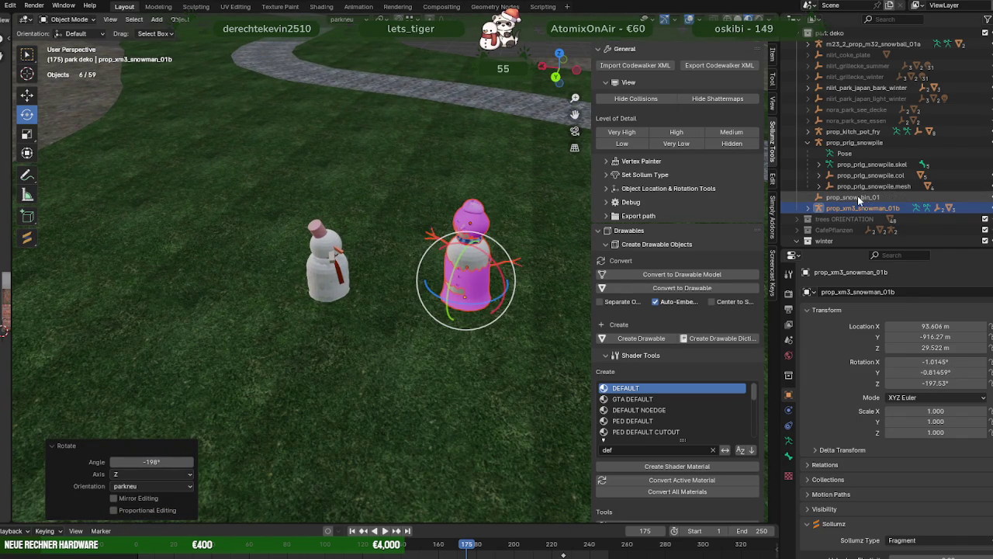
pyautogui.rightClick(858, 196)
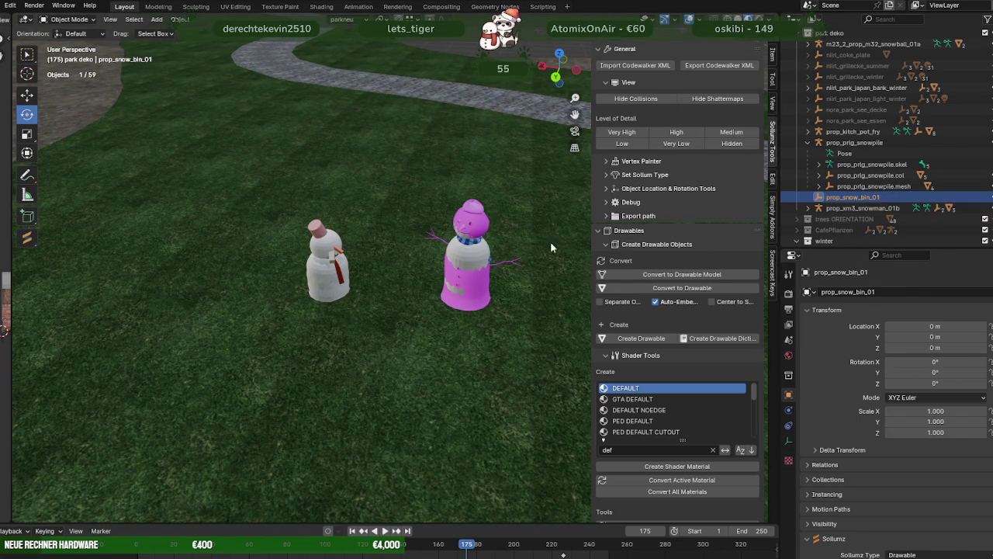
pyautogui.click(840, 143)
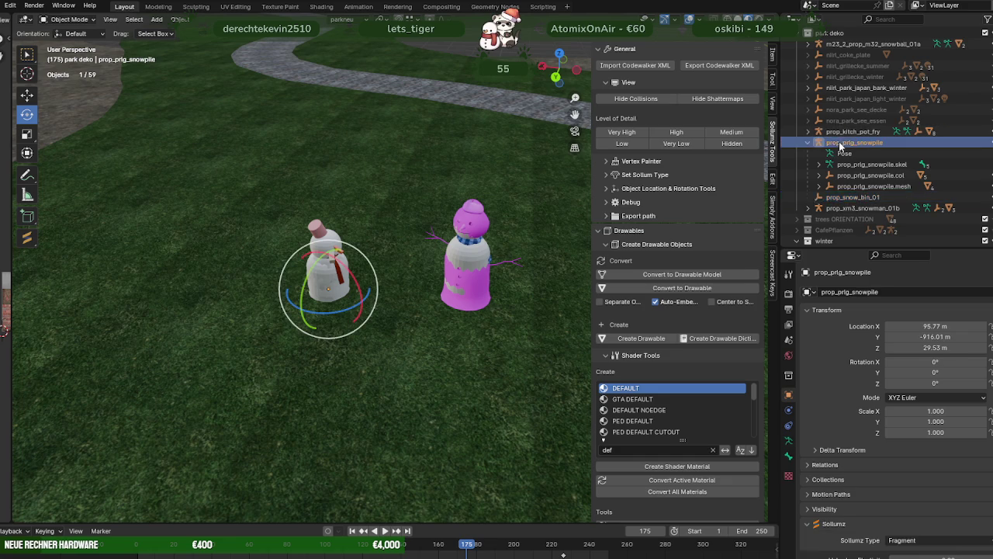
pyautogui.rightClick(838, 145)
pyautogui.click(807, 144)
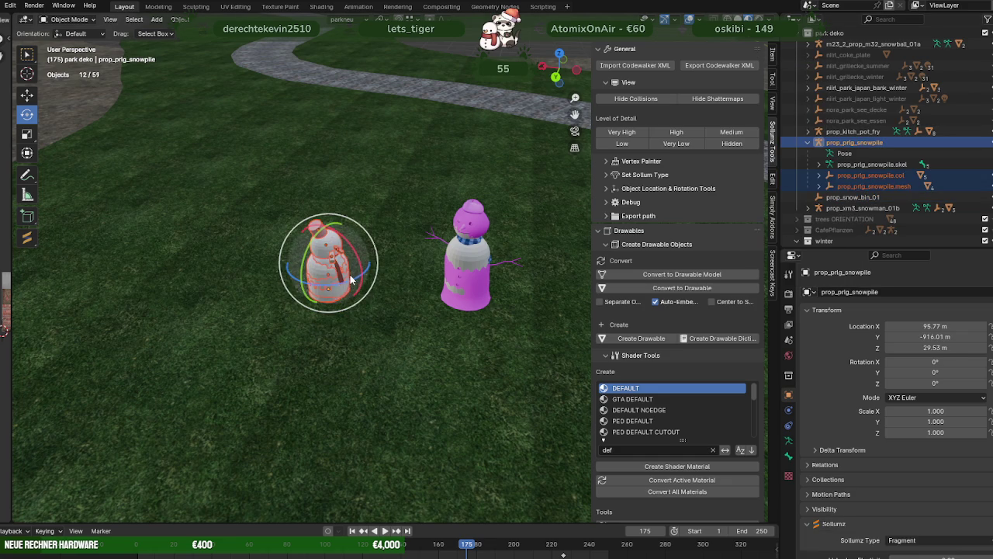
pyautogui.moveTo(308, 316); pyautogui.dragTo(321, 320)
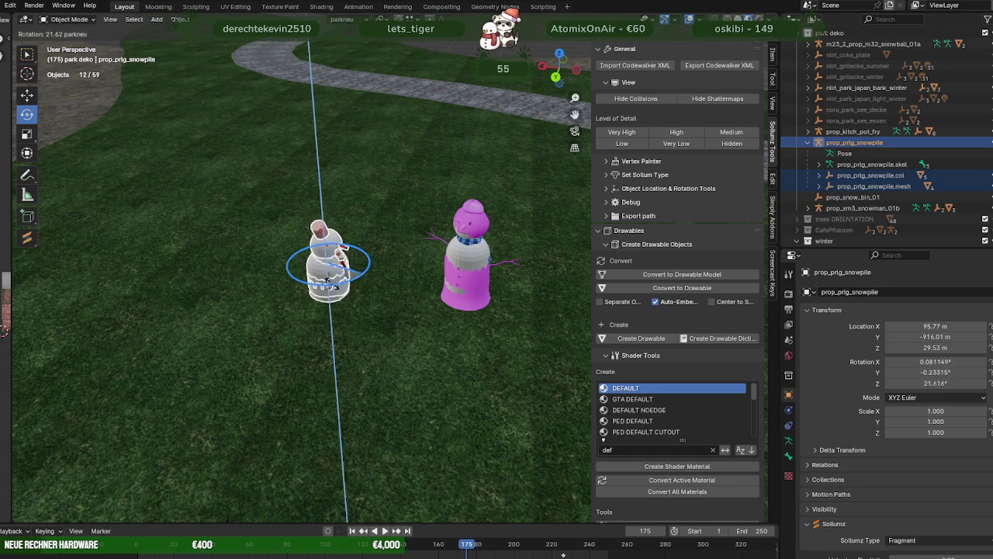
pyautogui.moveTo(367, 261); pyautogui.dragTo(363, 241)
pyautogui.moveTo(414, 254); pyautogui.dragTo(397, 306, button='middle')
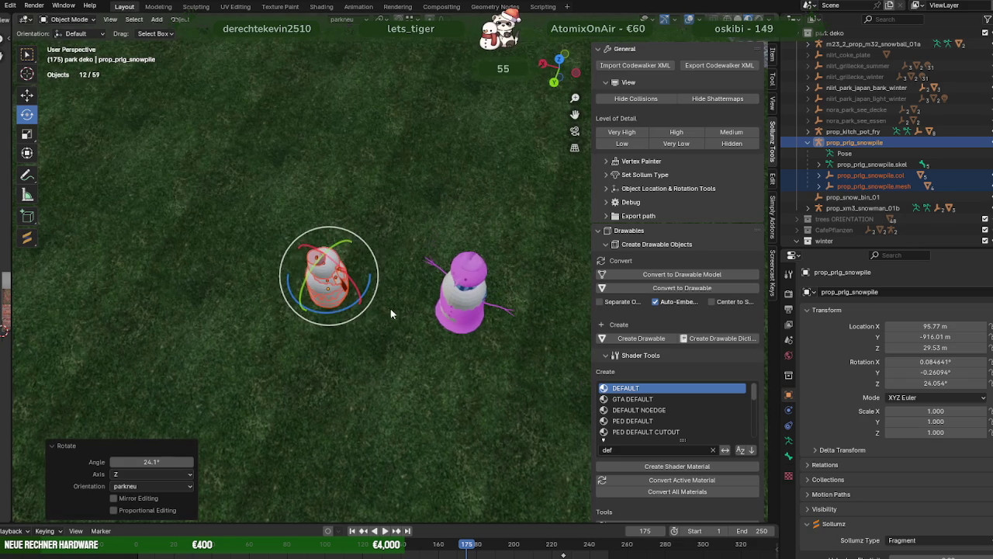
pyautogui.moveTo(345, 309); pyautogui.dragTo(332, 305)
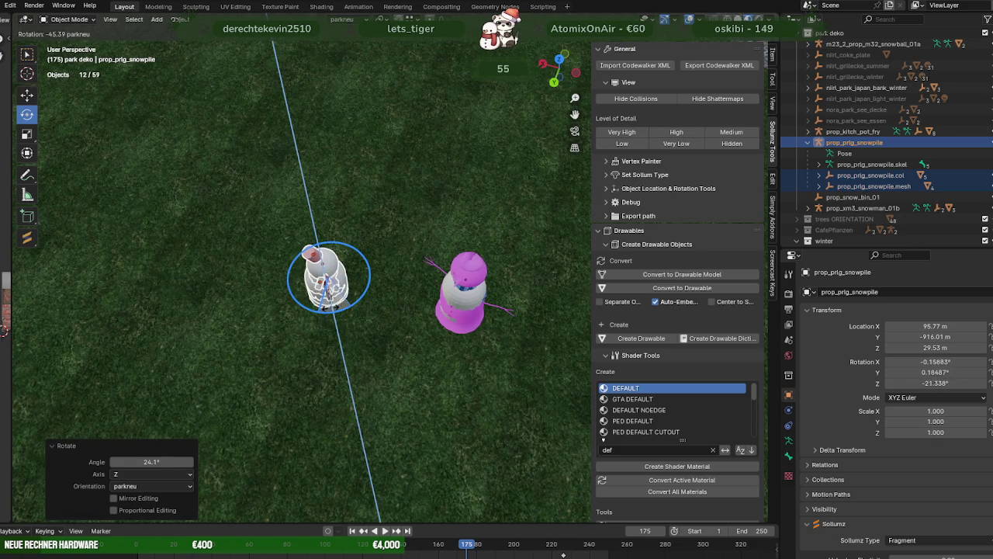
pyautogui.moveTo(428, 337); pyautogui.dragTo(402, 322, button='middle')
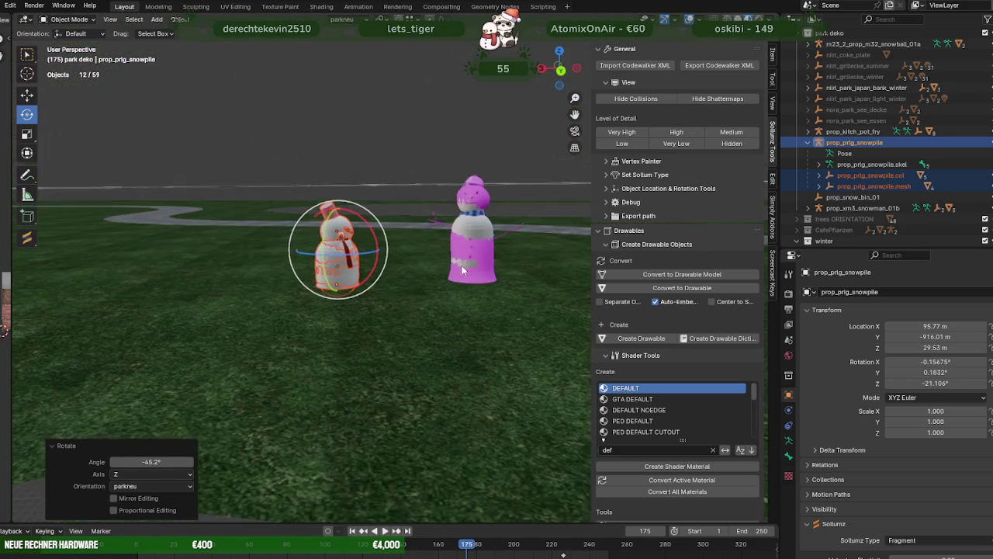
# Scroll down the outliner and briefly expand and collapse the park collection
pyautogui.scroll(-2, 831, 160)
pyautogui.scroll(-5, 895, 80)
pyautogui.scroll(-2, 896, 83)
pyautogui.scroll(-1, 897, 84)
pyautogui.scroll(-2, 896, 84)
pyautogui.scroll(-2, 814, 116)
pyautogui.scroll(-2, 795, 141)
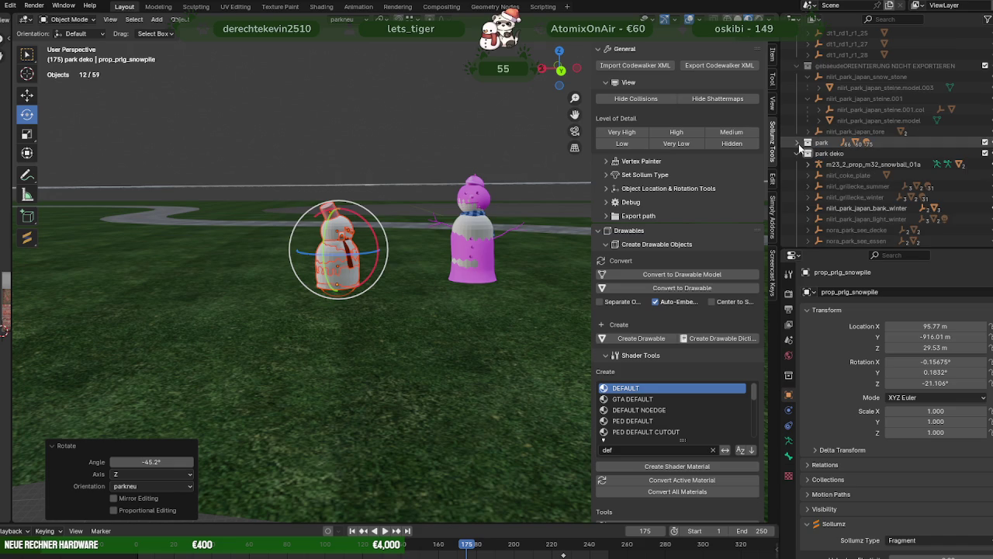
pyautogui.click(799, 143)
pyautogui.click(799, 144)
# Select the prop_kitch_pot_fry frying pan in the outliner
pyautogui.moveTo(544, 221)
pyautogui.mouseDown(button='middle')
pyautogui.moveTo(480, 231)
pyautogui.moveTo(440, 251)
pyautogui.moveTo(346, 225)
pyautogui.moveTo(394, 232)
pyautogui.mouseUp(button='middle')
pyautogui.scroll(2, 372, 236)
pyautogui.scroll(2, 350, 234)
pyautogui.scroll(2, 334, 233)
pyautogui.scroll(-4, 410, 210)
pyautogui.scroll(-2, 925, 198)
pyautogui.scroll(-2, 920, 194)
pyautogui.scroll(-1, 915, 191)
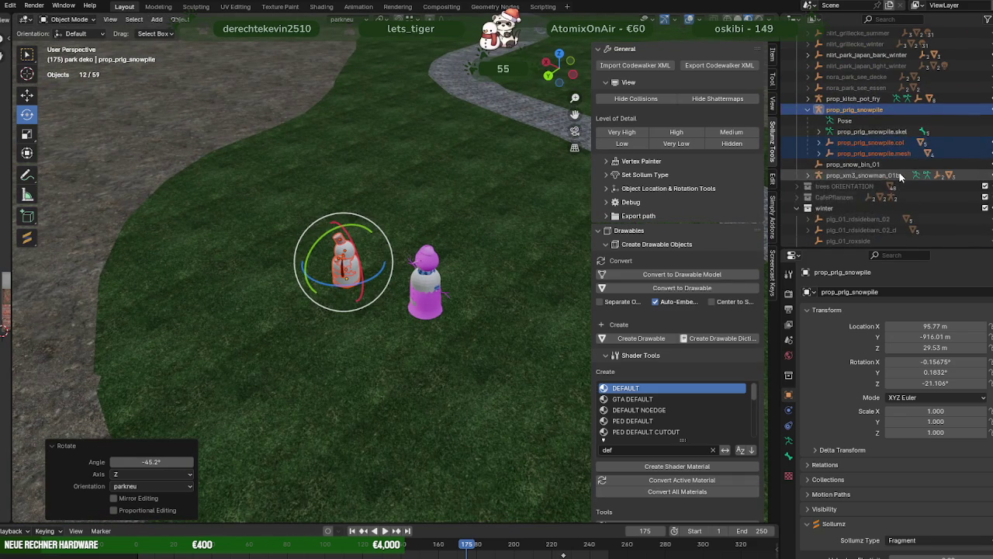
pyautogui.scroll(-1, 899, 172)
pyautogui.click(846, 121)
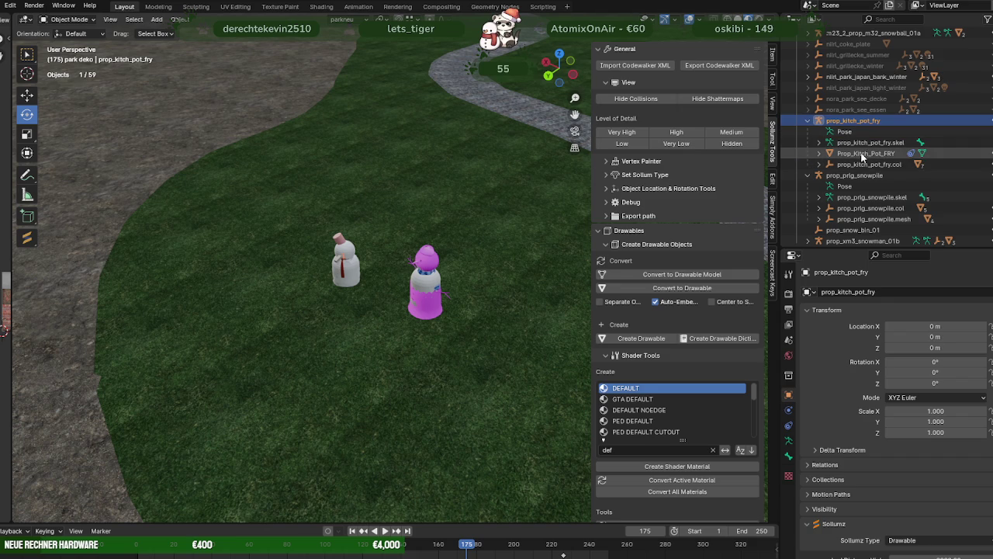
# Select the Prop_Kitch_Pot_FRY_high mesh, enter Edit Mode and isolate it in local view
pyautogui.click(864, 155)
pyautogui.click(820, 154)
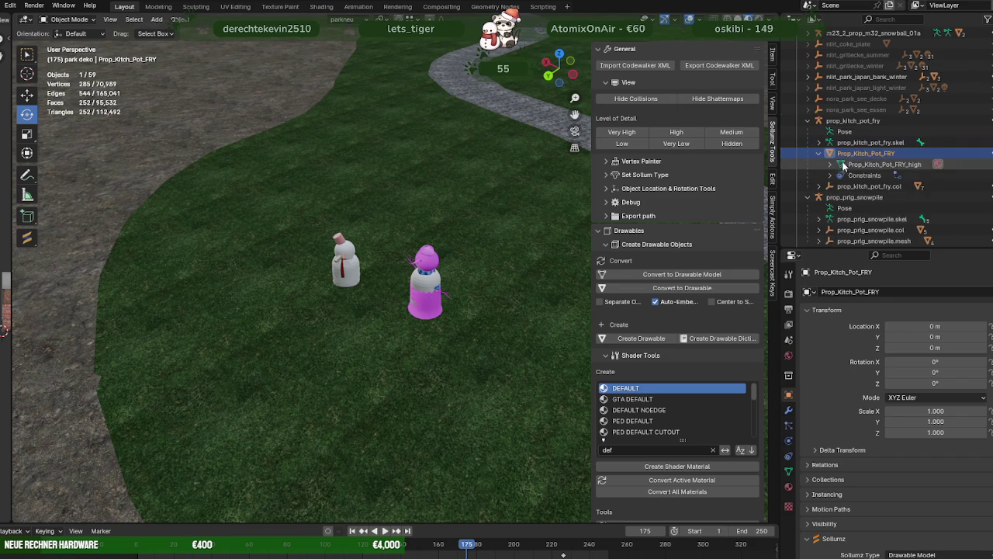
pyautogui.click(884, 165)
pyautogui.scroll(-3, 358, 193)
pyautogui.moveTo(358, 194); pyautogui.dragTo(419, 191, button='middle')
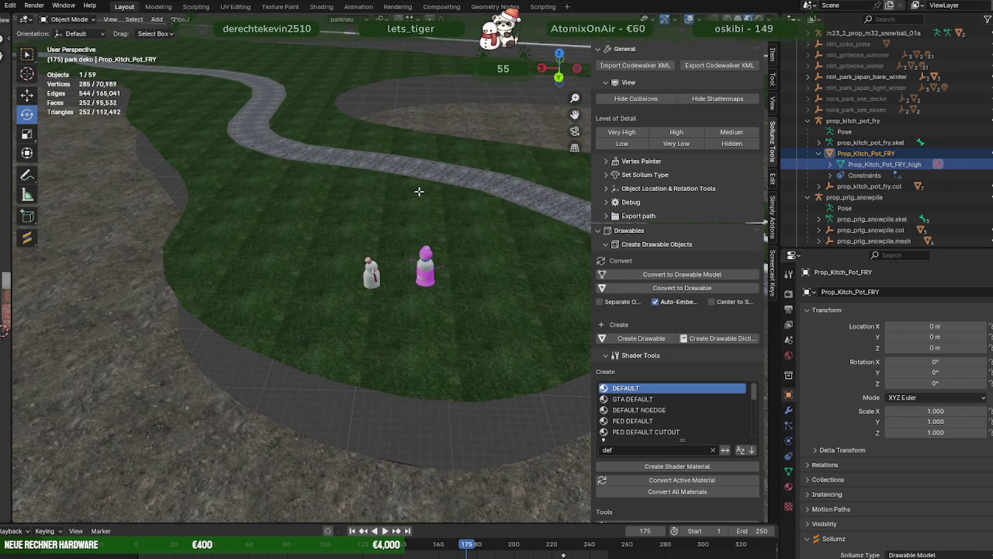
pyautogui.press('Tab')
pyautogui.press('KP_Divide')
# Raise the pan mesh and move it over toward the park
pyautogui.scroll(-3, 399, 256)
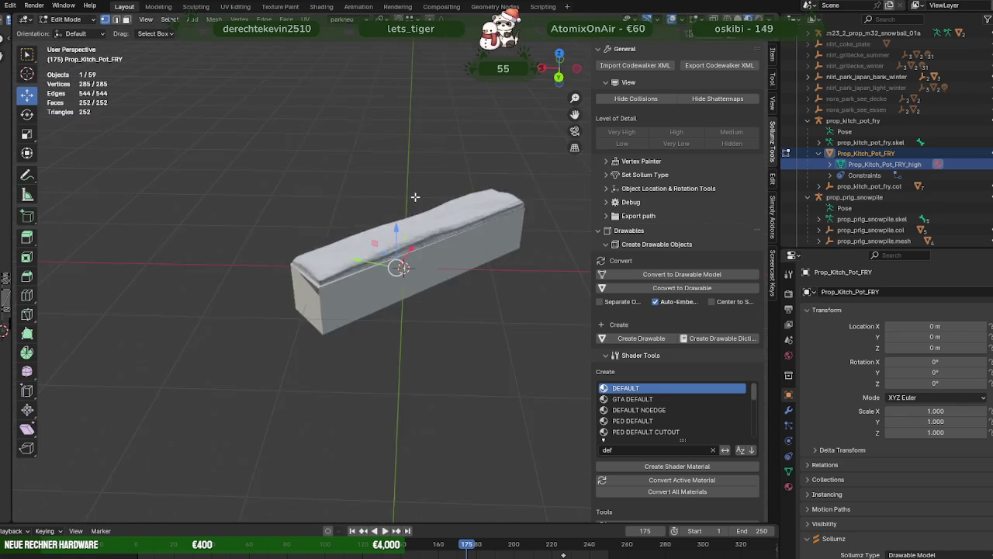
pyautogui.scroll(-3, 395, 241)
pyautogui.scroll(-2, 395, 226)
pyautogui.moveTo(394, 225); pyautogui.dragTo(397, 186)
pyautogui.moveTo(398, 186)
pyautogui.mouseDown(button='middle')
pyautogui.moveTo(423, 202)
pyautogui.moveTo(420, 252)
pyautogui.moveTo(535, 255)
pyautogui.moveTo(501, 281)
pyautogui.moveTo(479, 282)
pyautogui.mouseUp(button='middle')
pyautogui.scroll(-4, 424, 203)
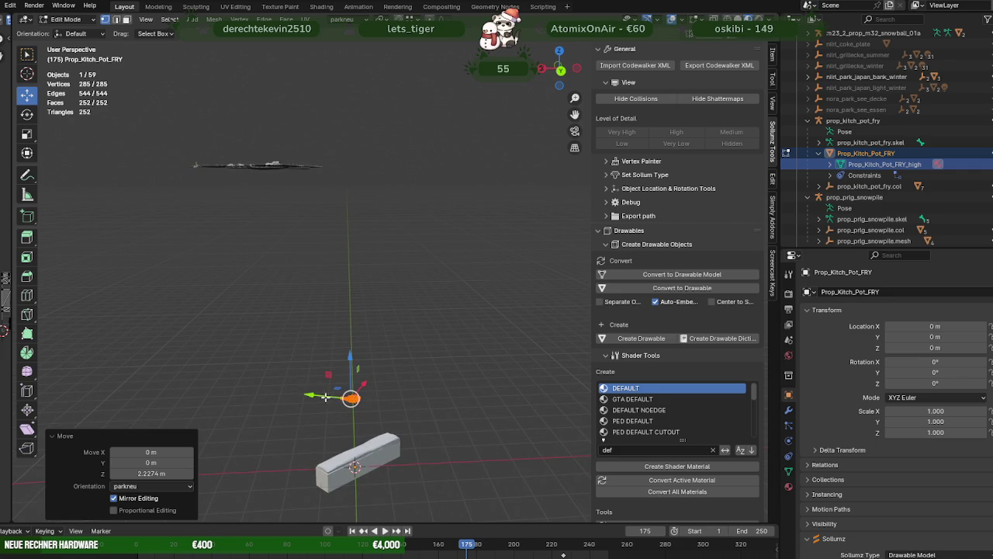
pyautogui.click(351, 398)
pyautogui.moveTo(351, 399)
pyautogui.mouseDown()
pyautogui.moveTo(255, 167)
pyautogui.moveTo(268, 162)
pyautogui.mouseUp()
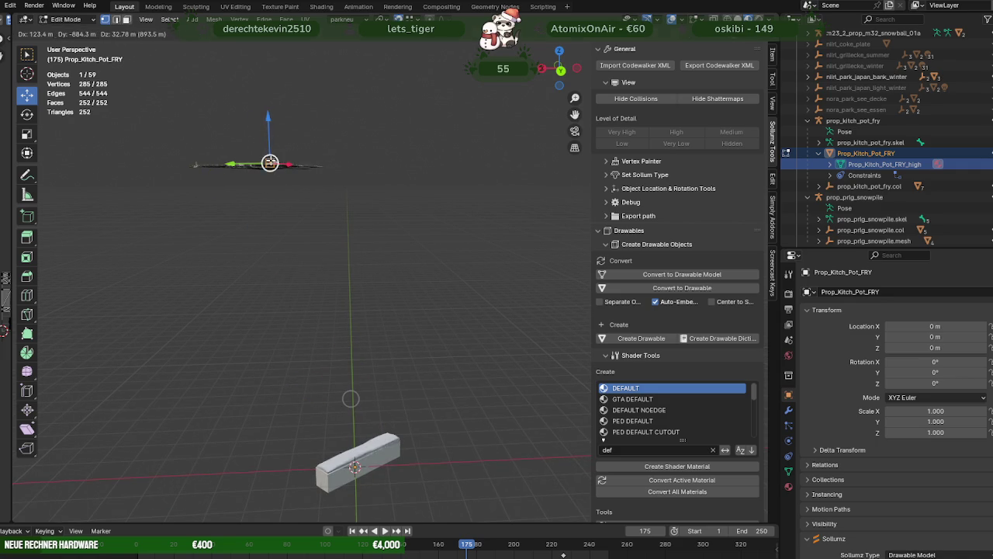
pyautogui.press('KP_Decimal')
# From a top-down park view, move the pan next to the snowmen
pyautogui.scroll(-3, 354, 222)
pyautogui.moveTo(355, 222); pyautogui.dragTo(394, 266, button='middle')
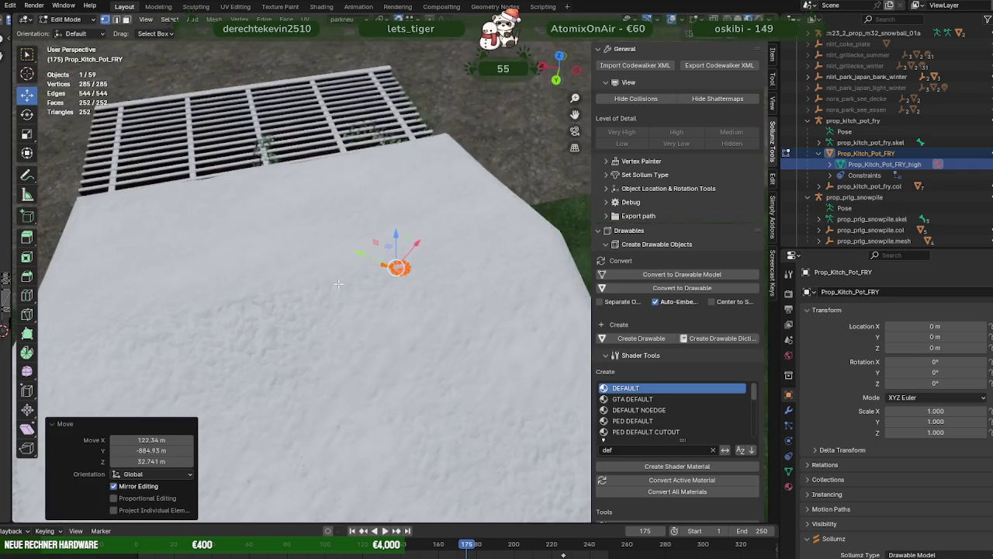
pyautogui.scroll(-3, 394, 266)
pyautogui.scroll(-3, 417, 231)
pyautogui.scroll(-3, 417, 232)
pyautogui.moveTo(417, 232); pyautogui.dragTo(434, 248, button='middle')
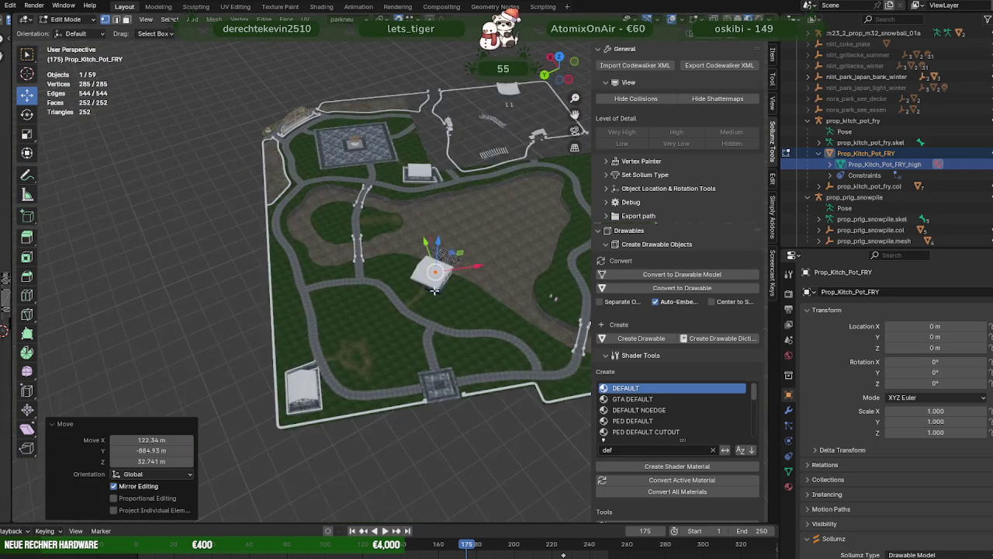
pyautogui.press('g')
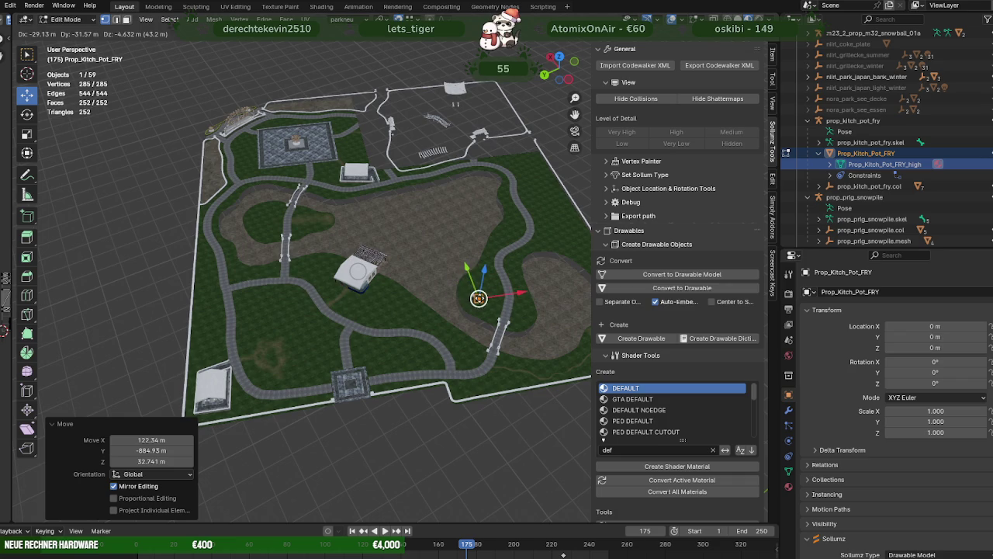
pyautogui.click(479, 297)
pyautogui.press('KP_Decimal')
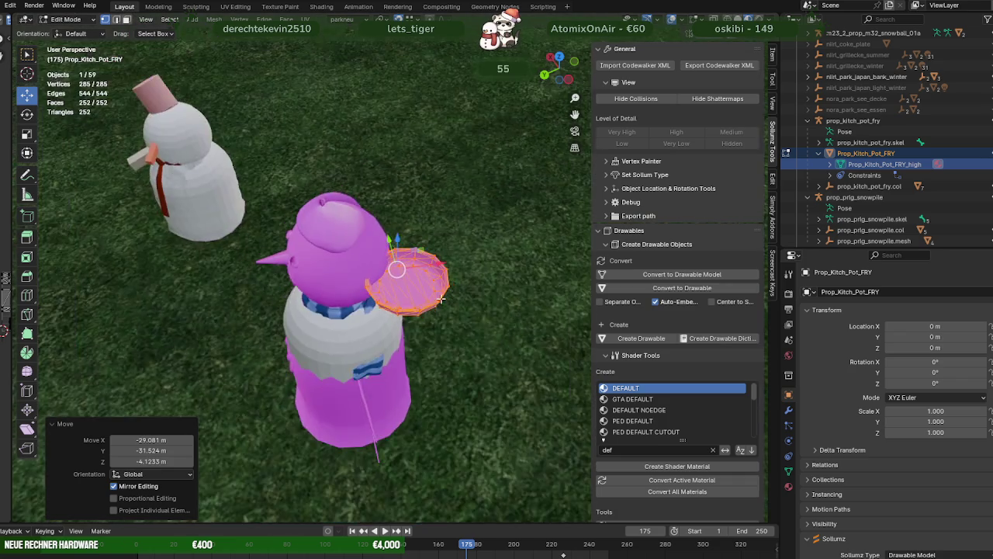
# Lower the pan onto the grass and place it beside the pink snowman
pyautogui.moveTo(384, 299); pyautogui.dragTo(422, 285, button='middle')
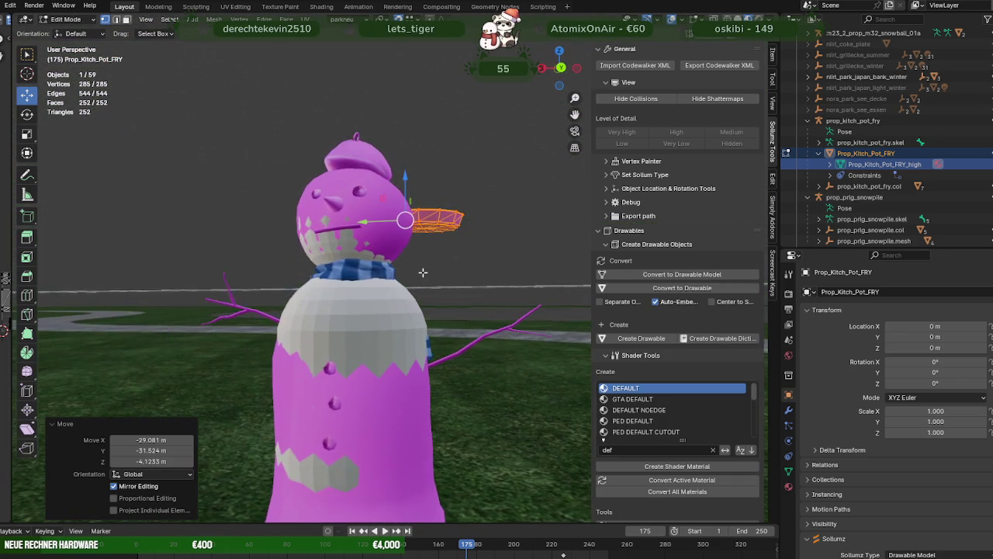
pyautogui.scroll(-2, 423, 285)
pyautogui.scroll(2, 423, 285)
pyautogui.scroll(1, 415, 233)
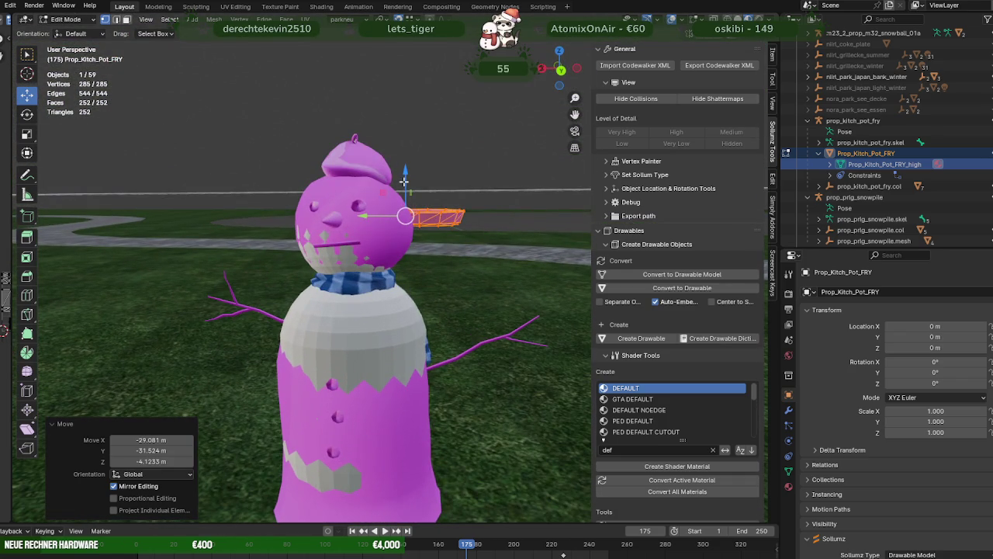
pyautogui.click(405, 179)
pyautogui.moveTo(405, 179); pyautogui.dragTo(405, 299)
pyautogui.moveTo(405, 299)
pyautogui.mouseDown(button='middle')
pyautogui.moveTo(406, 285)
pyautogui.moveTo(395, 295)
pyautogui.mouseUp(button='middle')
pyautogui.moveTo(394, 269)
pyautogui.mouseDown()
pyautogui.moveTo(499, 337)
pyautogui.moveTo(462, 327)
pyautogui.mouseUp()
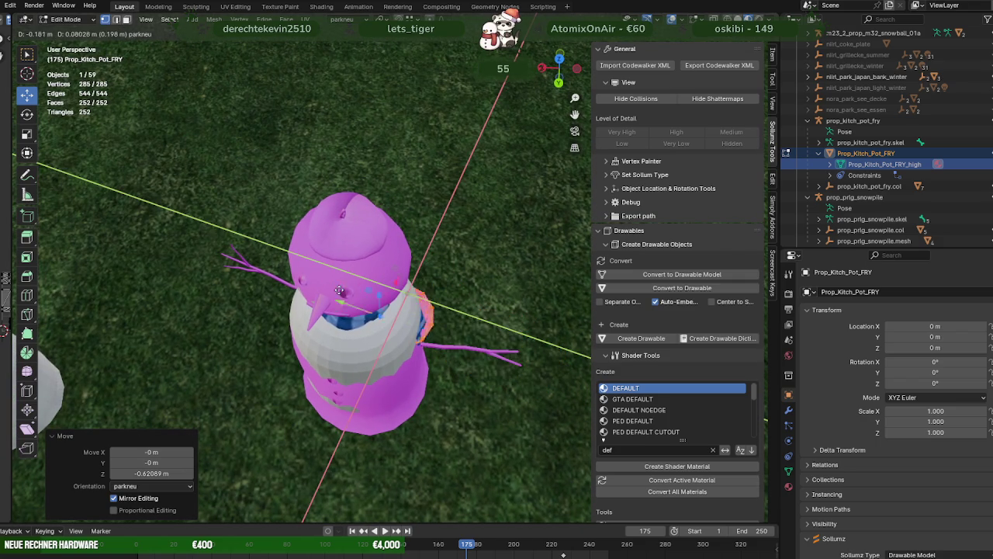
pyautogui.moveTo(463, 326); pyautogui.dragTo(285, 273)
pyautogui.moveTo(286, 273)
pyautogui.keyDown('shift'); pyautogui.mouseDown(button='middle')
pyautogui.moveTo(351, 277)
pyautogui.moveTo(354, 307)
pyautogui.moveTo(366, 303)
pyautogui.mouseUp(button='middle'); pyautogui.keyUp('shift')
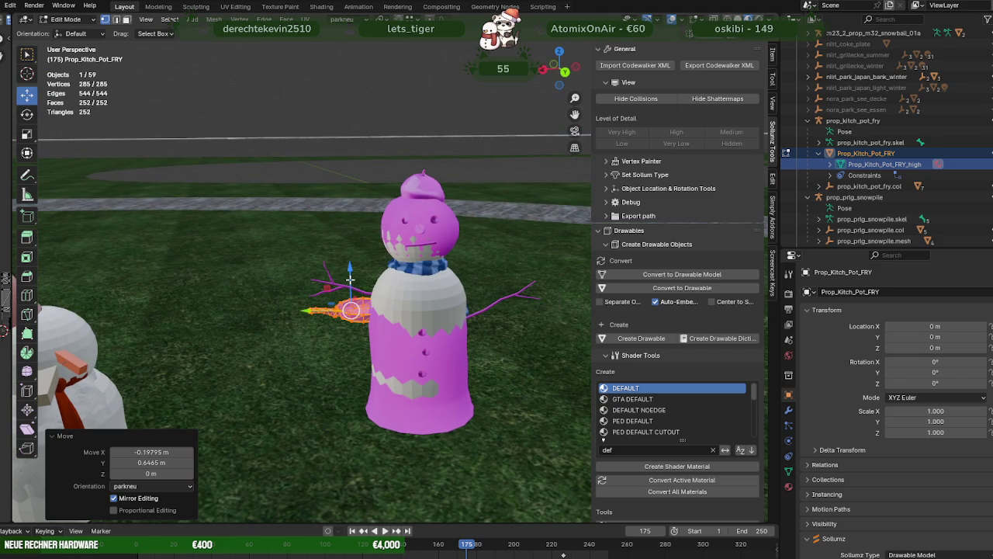
pyautogui.moveTo(350, 277); pyautogui.dragTo(351, 247)
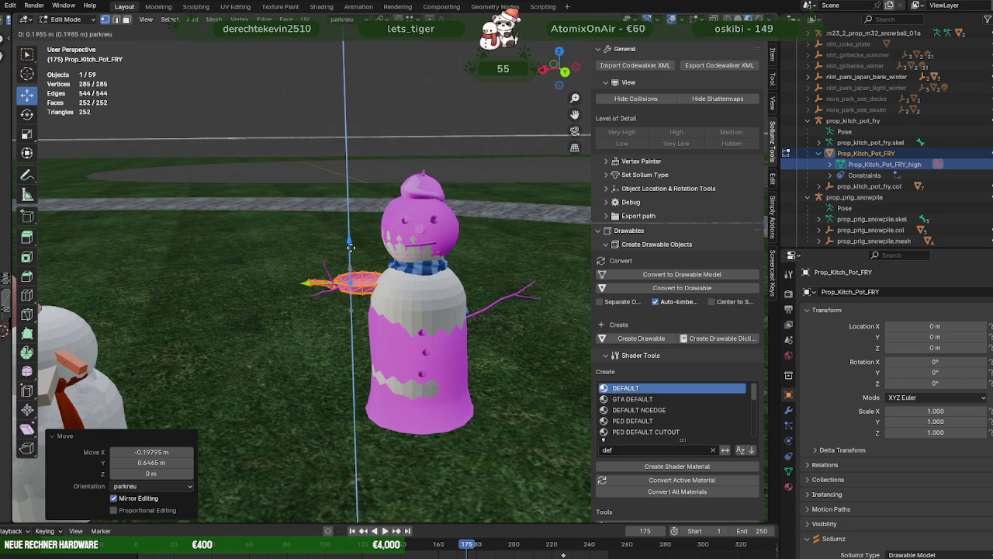
pyautogui.moveTo(363, 252)
pyautogui.mouseDown()
pyautogui.moveTo(312, 315)
pyautogui.moveTo(517, 314)
pyautogui.mouseUp()
# Raise the pan up to the snowman's arm height
pyautogui.scroll(2, 505, 316)
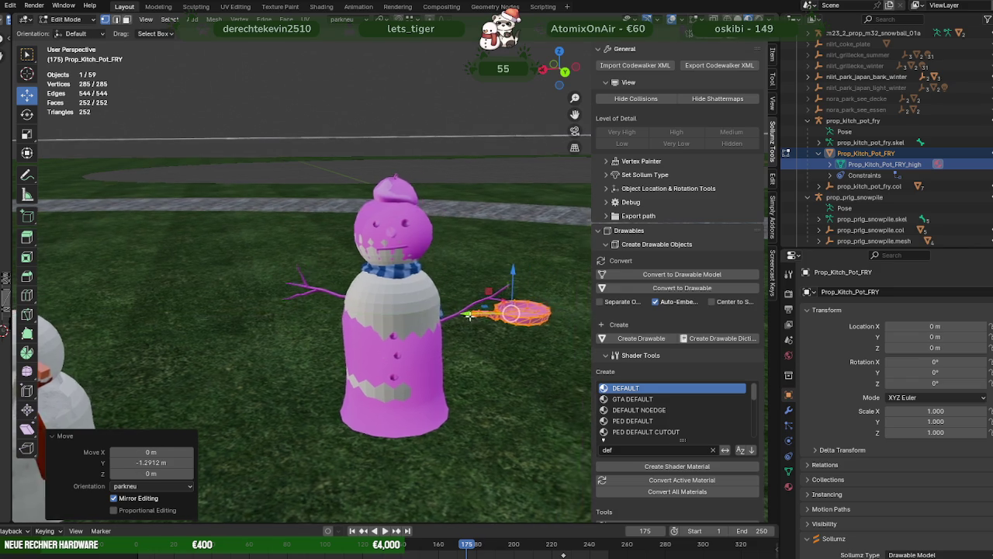
pyautogui.scroll(3, 495, 318)
pyautogui.moveTo(495, 318); pyautogui.dragTo(442, 326, button='middle')
pyautogui.scroll(-3, 466, 320)
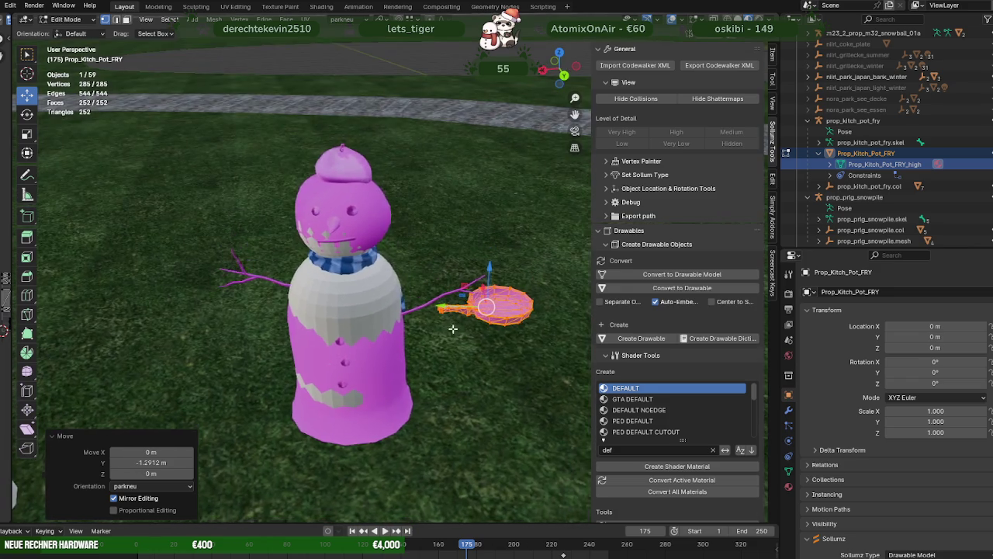
pyautogui.scroll(4, 433, 330)
pyautogui.moveTo(513, 318); pyautogui.dragTo(494, 270)
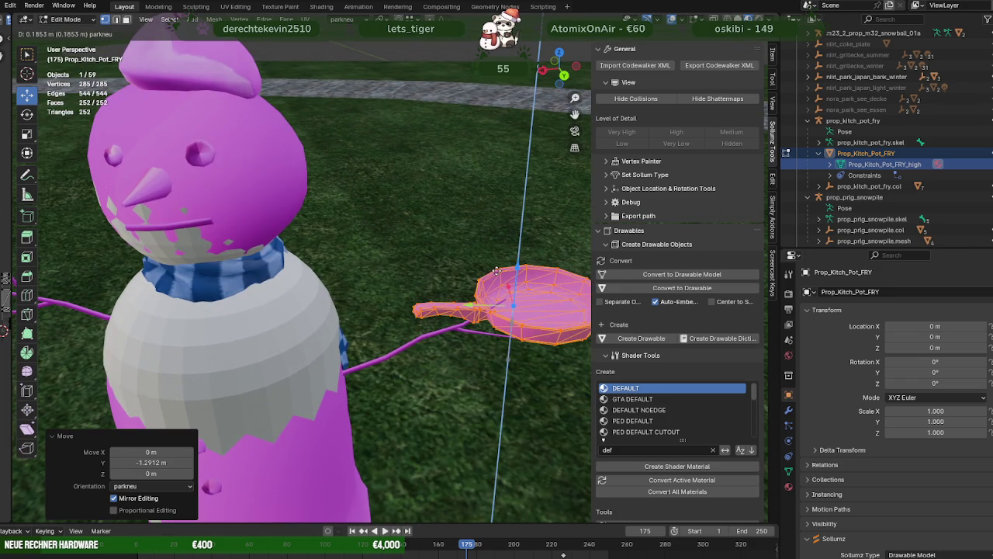
pyautogui.moveTo(479, 276); pyautogui.dragTo(485, 311, button='middle')
# Turn the pan 36.6° around the vertical axis, then tilt it upright
pyautogui.press('r')
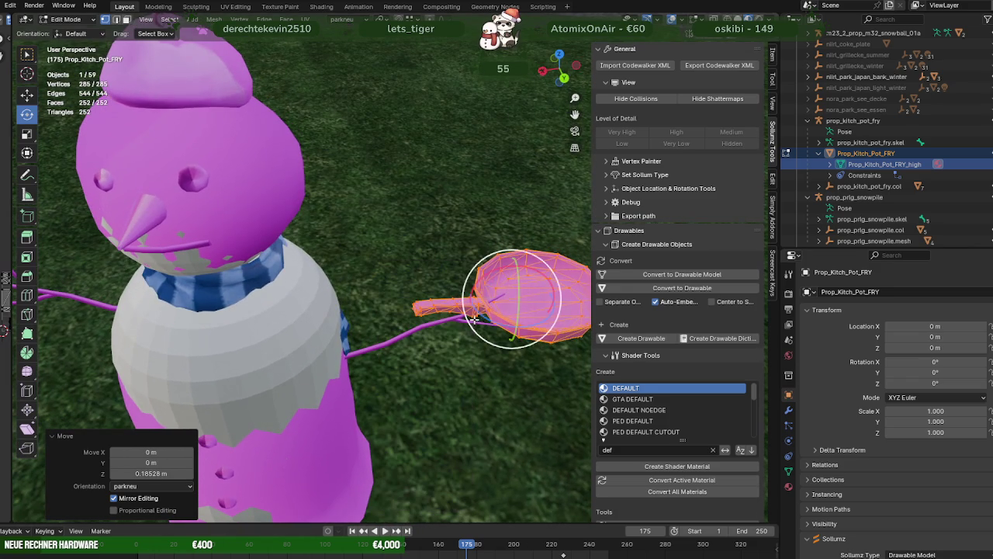
pyautogui.moveTo(478, 309); pyautogui.dragTo(491, 320)
pyautogui.click(510, 322)
pyautogui.rightClick(509, 323)
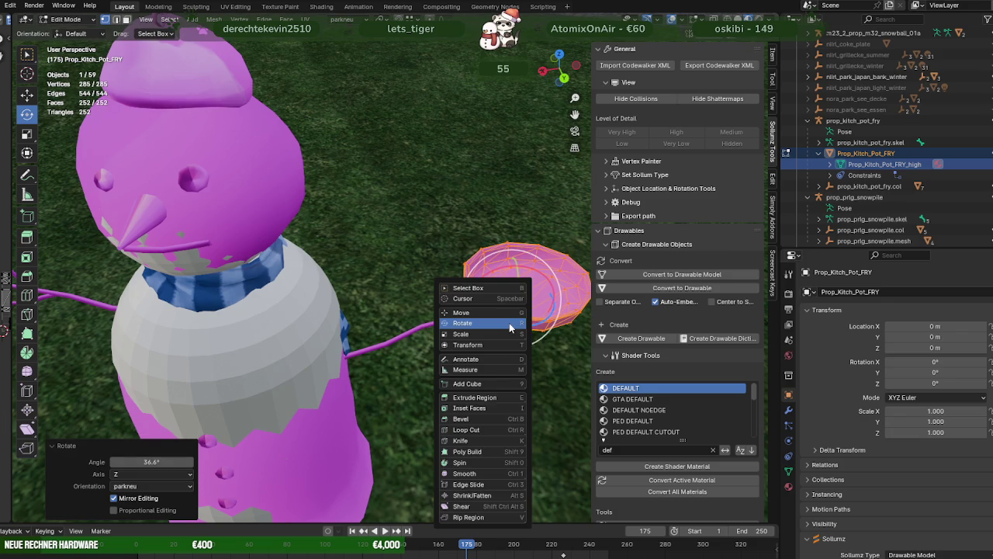
pyautogui.press('Escape')
pyautogui.moveTo(475, 317); pyautogui.dragTo(481, 307, button='middle')
pyautogui.press('r')
pyautogui.press('r')
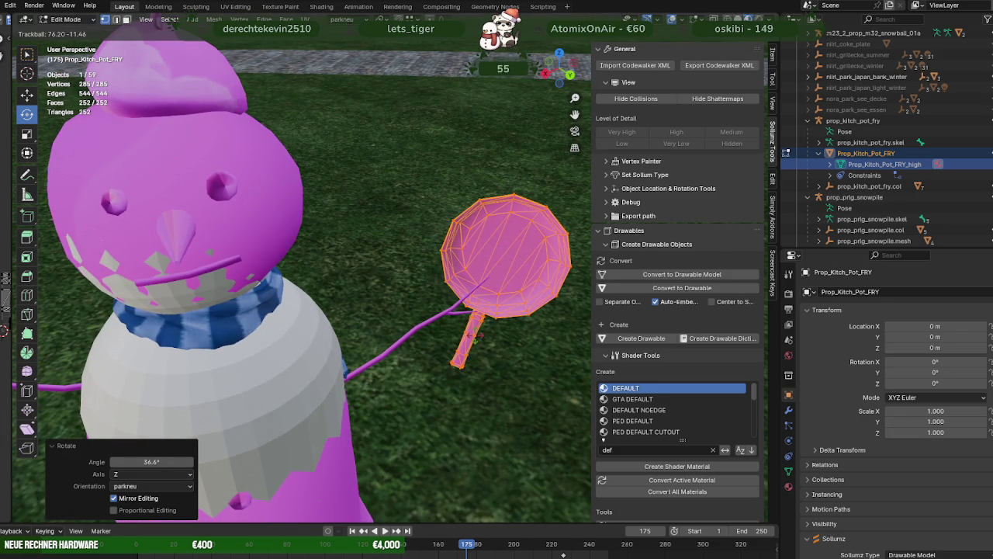
pyautogui.click(475, 339)
# Slide the pan onto the stick arm's tip, lift it slightly along Z, and leave Edit Mode
pyautogui.hotkey('shift', 'space')
pyautogui.press('g')
pyautogui.moveTo(481, 308); pyautogui.dragTo(463, 266, button='middle')
pyautogui.moveTo(463, 265); pyautogui.dragTo(451, 267)
pyautogui.click(451, 267)
pyautogui.press('g')
pyautogui.press('z')
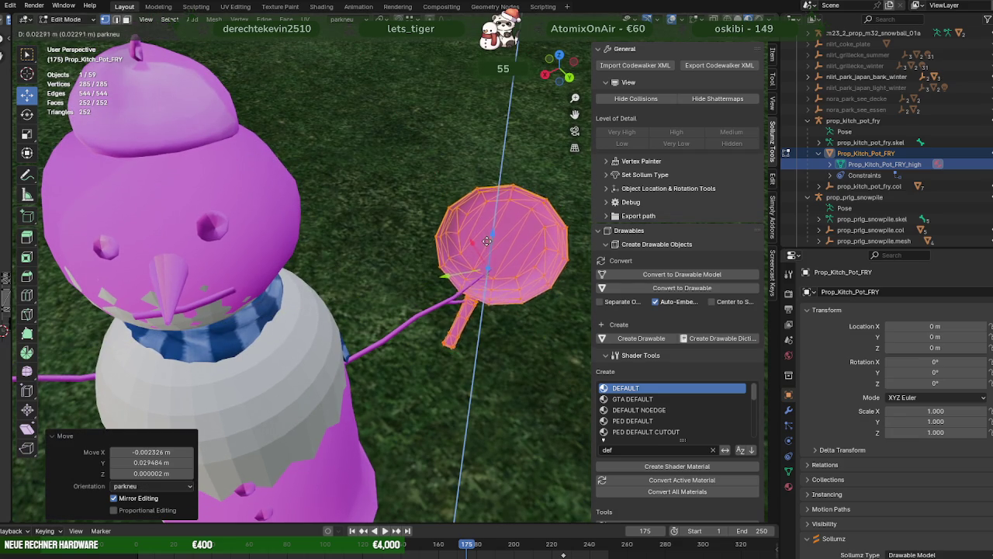
pyautogui.click(458, 281)
pyautogui.moveTo(458, 281)
pyautogui.mouseDown(button='middle')
pyautogui.moveTo(455, 224)
pyautogui.moveTo(399, 217)
pyautogui.moveTo(446, 295)
pyautogui.moveTo(451, 269)
pyautogui.mouseUp(button='middle')
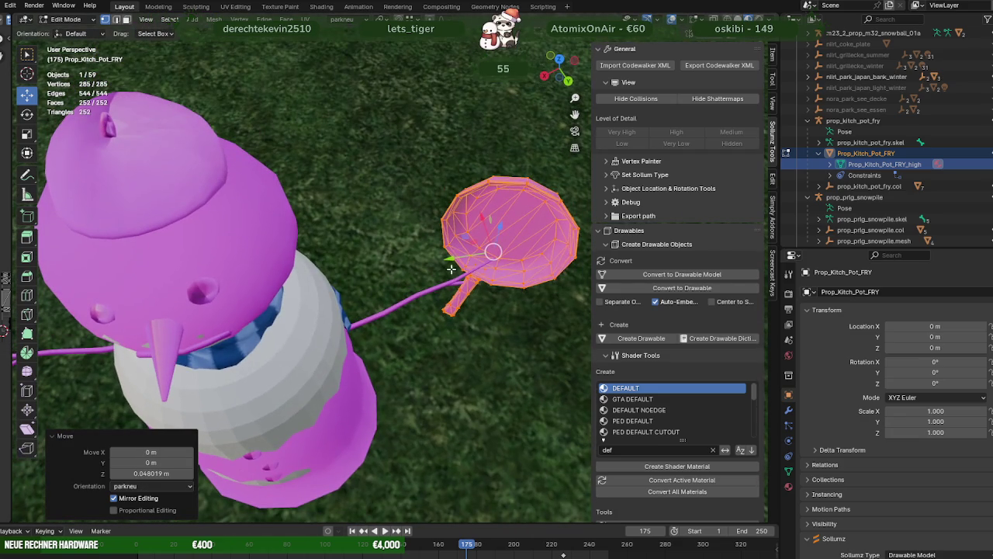
pyautogui.press('Tab')
pyautogui.click(429, 292)
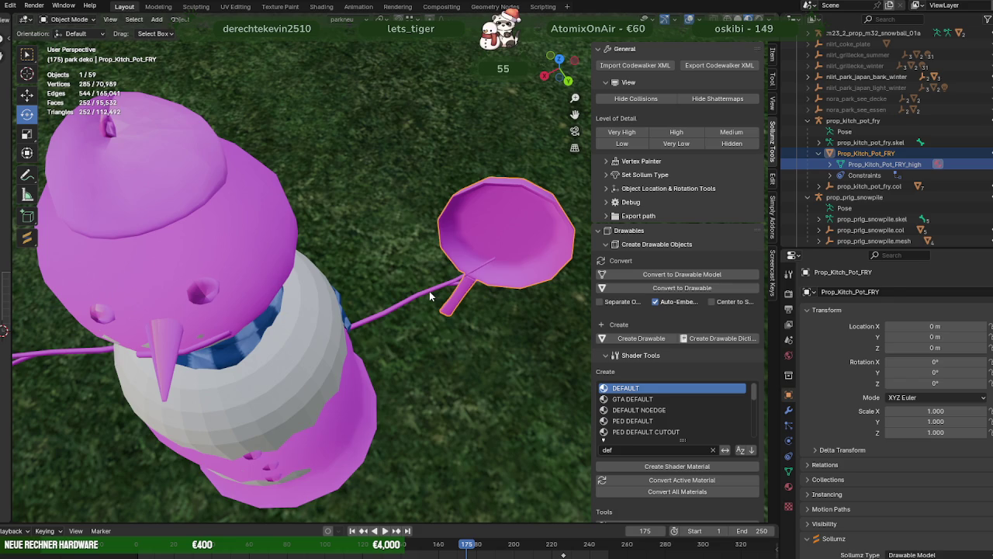
# In the snowman's Edit Mode, select the stick arm and its tip faces in X-ray view
pyautogui.press('Tab')
pyautogui.hotkey('shift', 'z')
pyautogui.press('3')
pyautogui.moveTo(400, 286); pyautogui.dragTo(380, 291, button='middle')
pyautogui.moveTo(361, 264); pyautogui.dragTo(521, 318)
pyautogui.scroll(2, 352, 329)
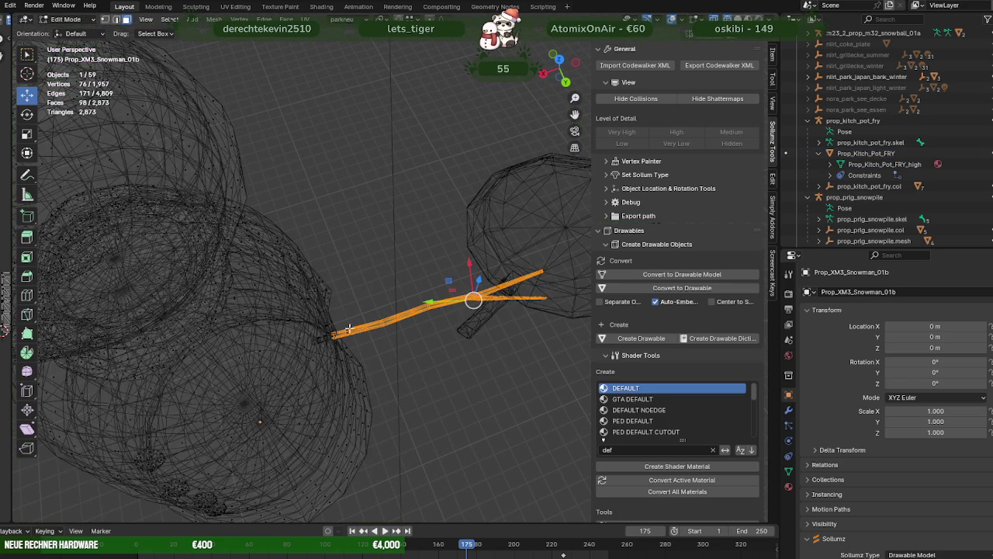
pyautogui.keyDown('shift'); pyautogui.click(347, 330); pyautogui.keyUp('shift')
pyautogui.hotkey('shift', 'z')
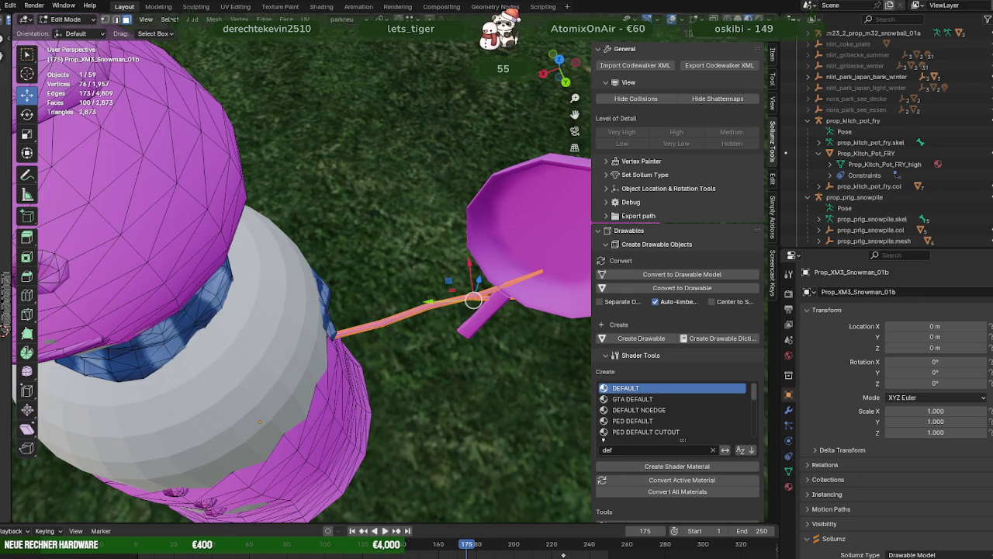
# Run Find Missing Files on the MONSTERFIXEN\winter folder to relink the textures
pyautogui.click(4, 5)
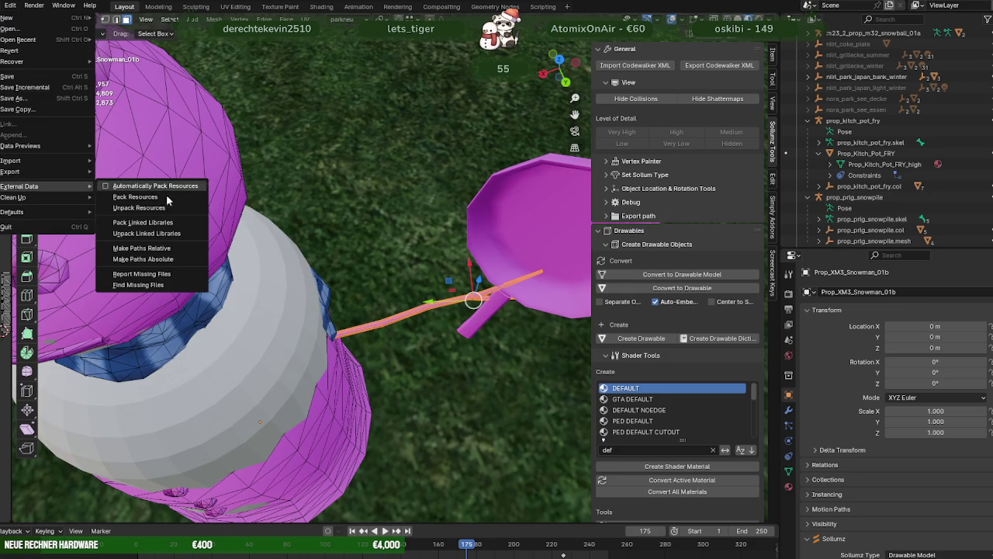
pyautogui.click(156, 282)
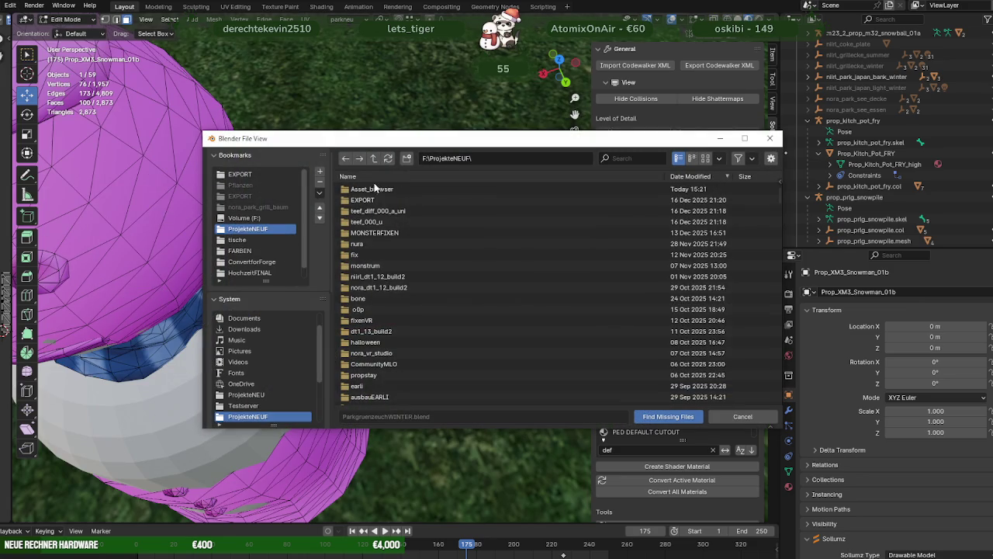
pyautogui.doubleClick(373, 233)
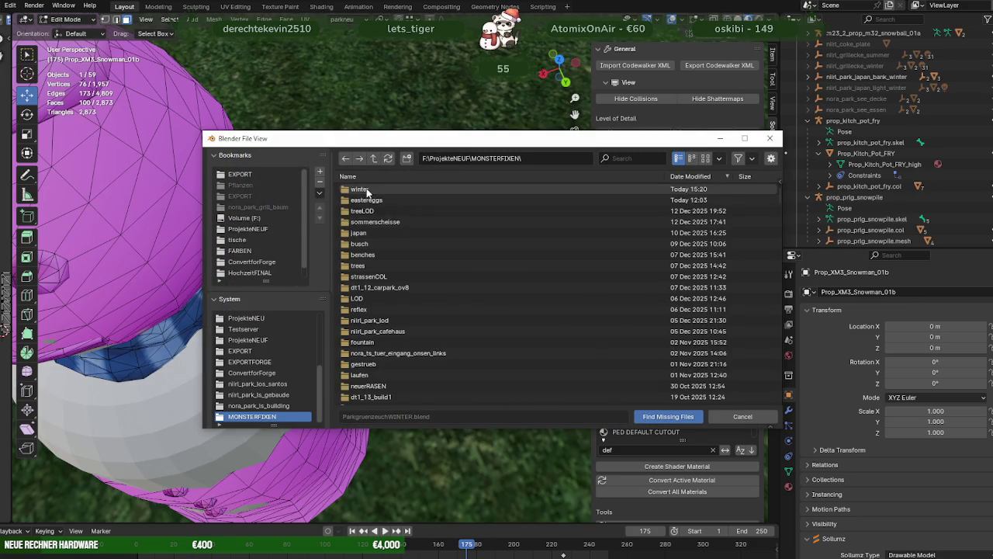
pyautogui.doubleClick(370, 190)
pyautogui.press('Return')
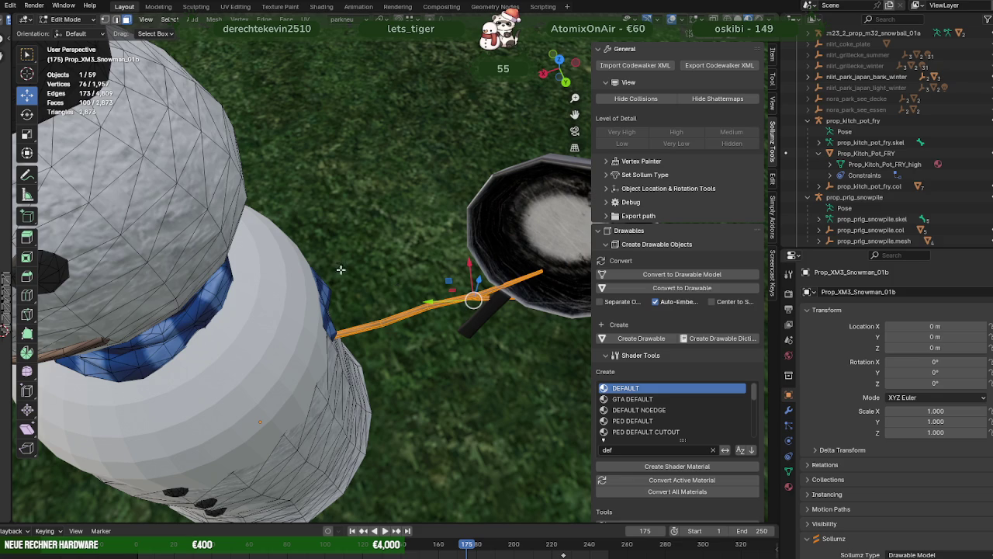
pyautogui.moveTo(434, 260)
pyautogui.mouseDown(button='middle')
pyautogui.moveTo(450, 213)
pyautogui.moveTo(412, 213)
pyautogui.moveTo(417, 275)
pyautogui.moveTo(406, 238)
pyautogui.mouseUp(button='middle')
# Rotate the stick arm -47.5° around Y, then select faces using the Prop_Snowmen_01a_d material
pyautogui.hotkey('shift', 'space')
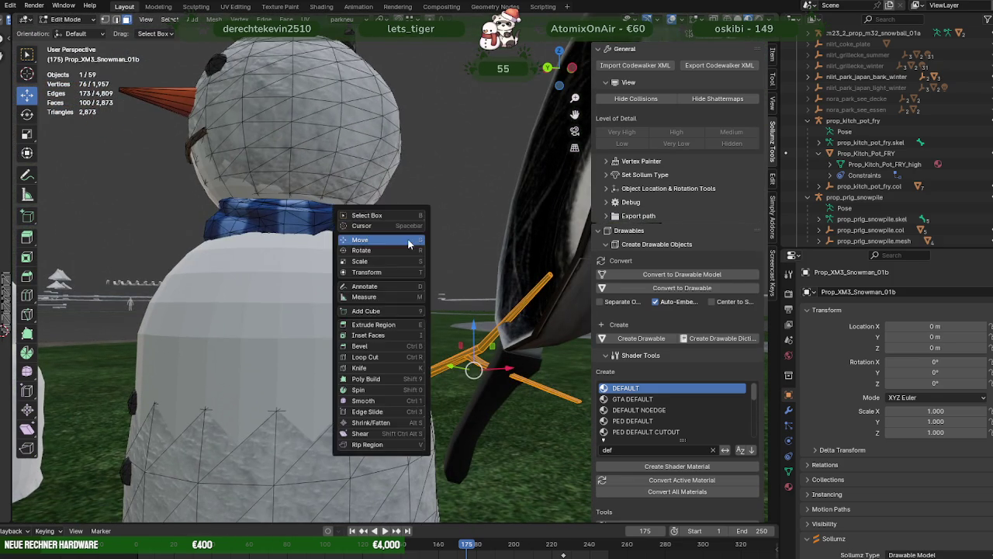
pyautogui.click(412, 252)
pyautogui.moveTo(464, 323); pyautogui.dragTo(421, 331, button='middle')
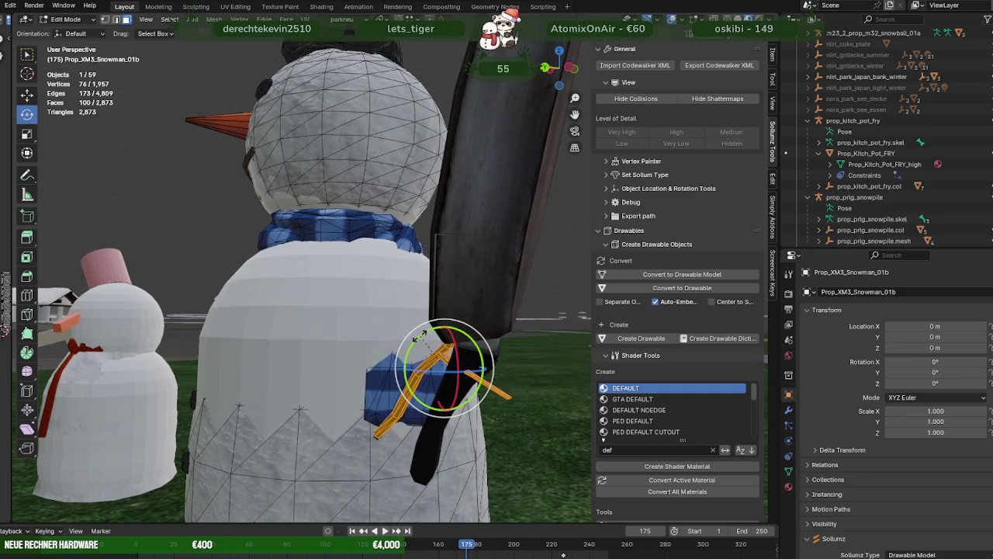
pyautogui.moveTo(418, 336); pyautogui.dragTo(407, 356)
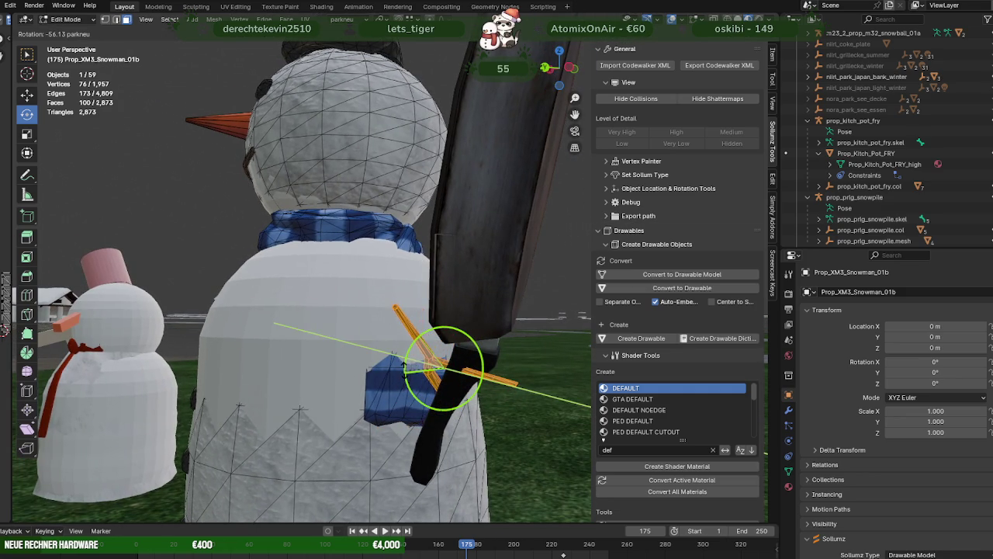
pyautogui.click(404, 362)
pyautogui.moveTo(403, 362); pyautogui.dragTo(446, 376, button='middle')
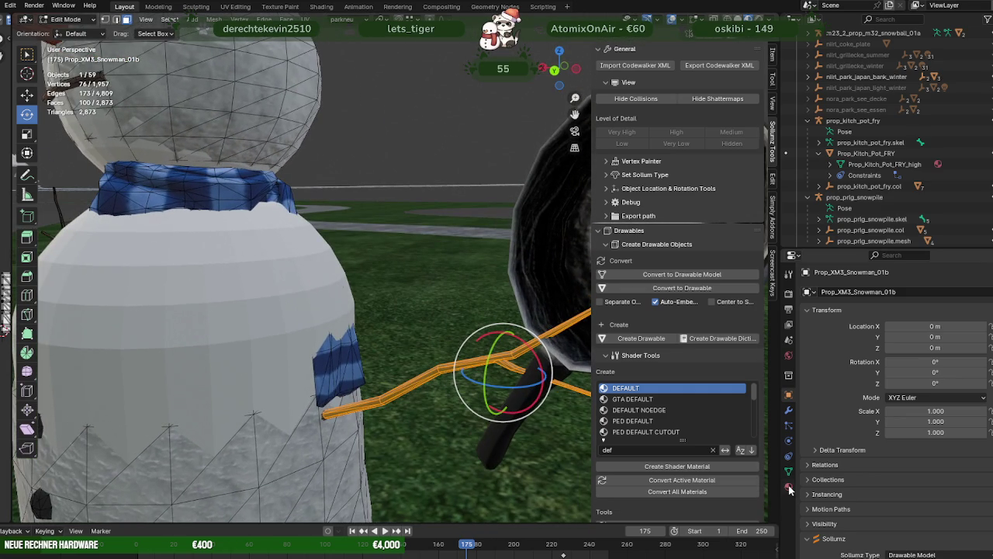
pyautogui.click(789, 487)
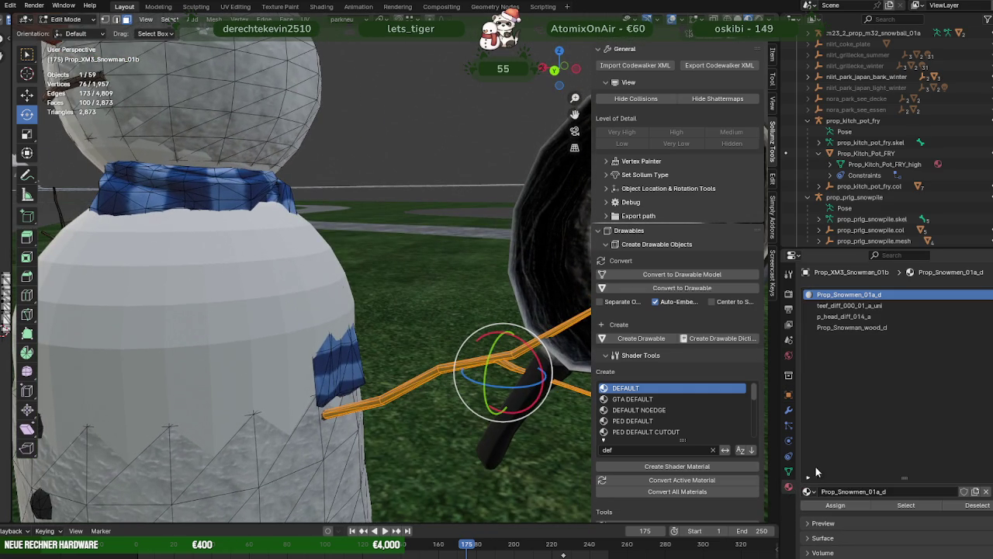
pyautogui.click(907, 505)
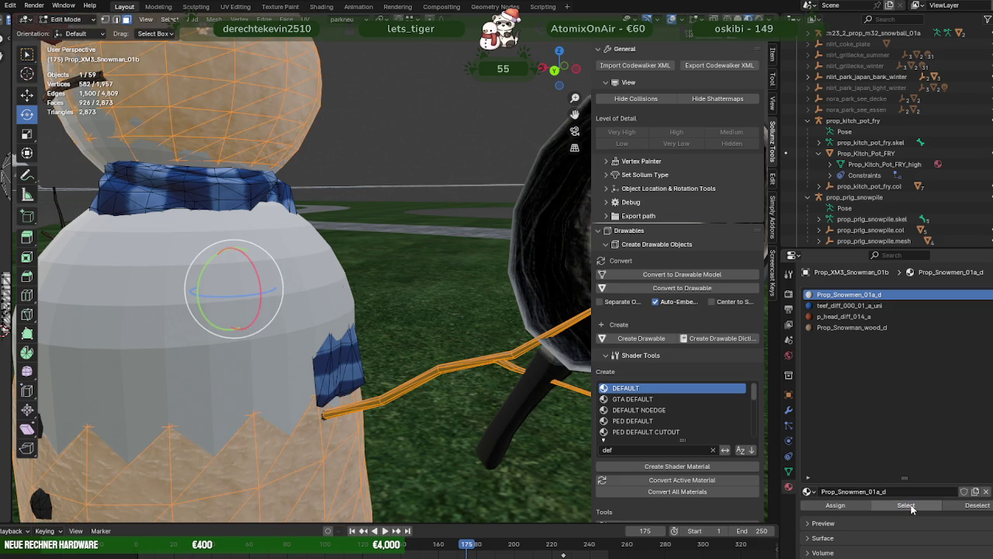
# Select the Prop_Snowman_wood_d faces, then box-deselect the mouth and left arm
pyautogui.hotkey('ctrl', 'z')
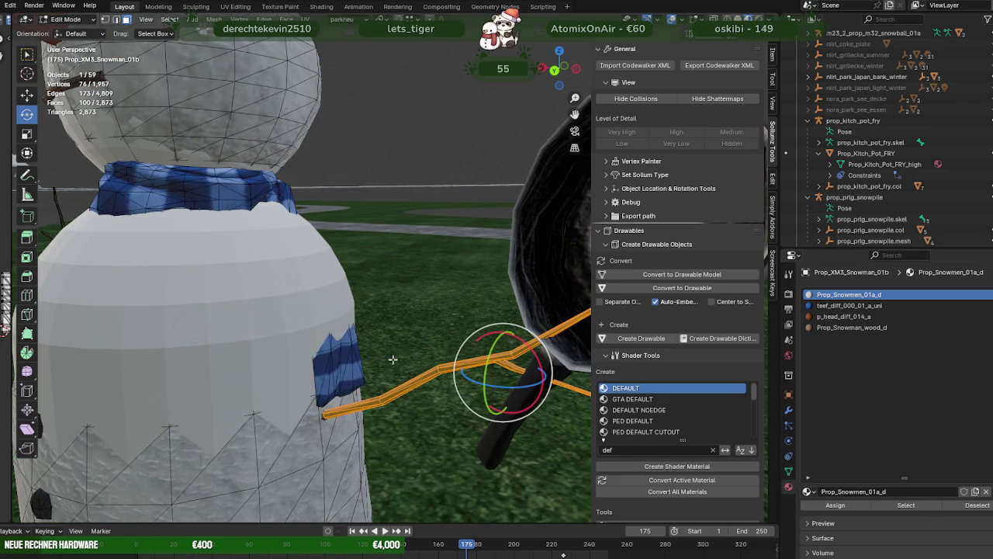
pyautogui.click(852, 327)
pyautogui.click(907, 505)
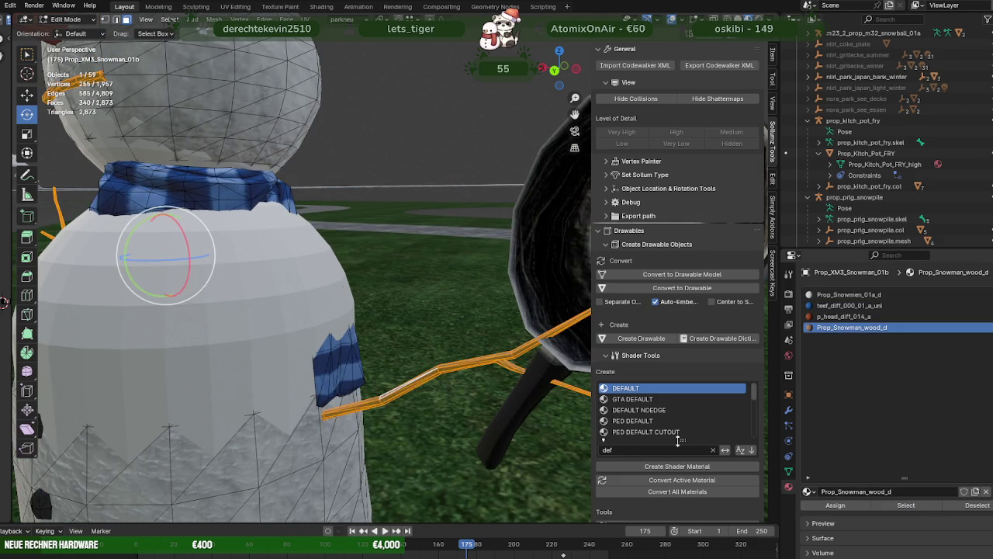
pyautogui.scroll(-5, 328, 308)
pyautogui.moveTo(328, 307); pyautogui.dragTo(364, 314, button='middle')
pyautogui.hotkey('shift', 'z')
pyautogui.scroll(-3, 363, 314)
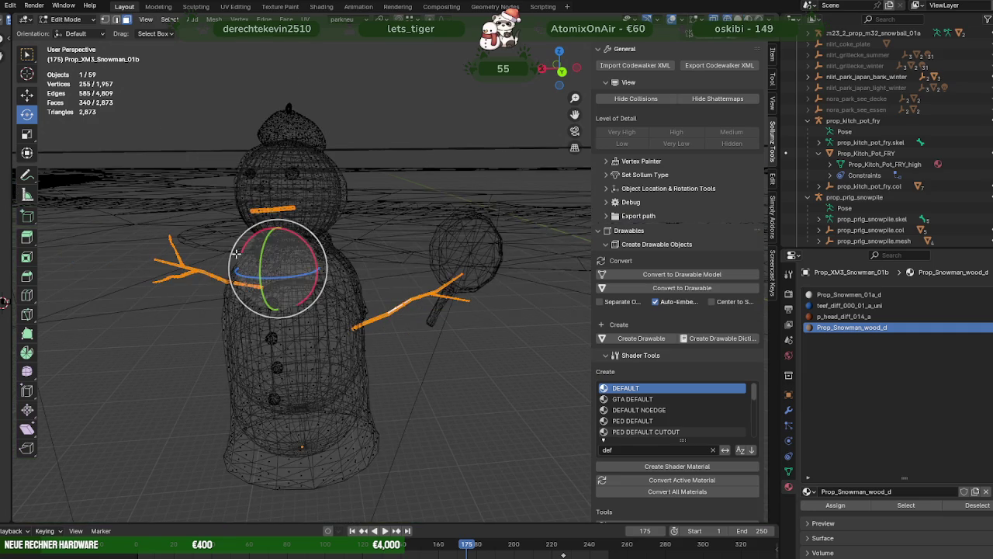
pyautogui.keyDown('ctrl'); pyautogui.moveTo(103, 157); pyautogui.dragTo(323, 331); pyautogui.keyUp('ctrl')
pyautogui.scroll(5, 320, 327)
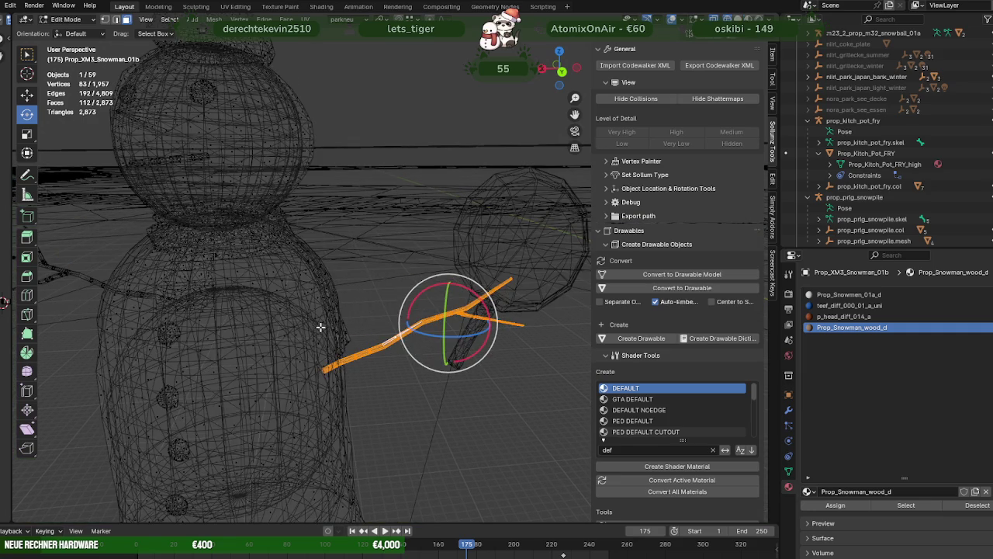
pyautogui.scroll(3, 320, 327)
pyautogui.hotkey('shift', 'z')
pyautogui.scroll(-3, 320, 326)
# Freely turn the right stick arm toward the frying pan
pyautogui.moveTo(320, 327); pyautogui.dragTo(375, 243, button='middle')
pyautogui.moveTo(374, 243); pyautogui.dragTo(357, 266)
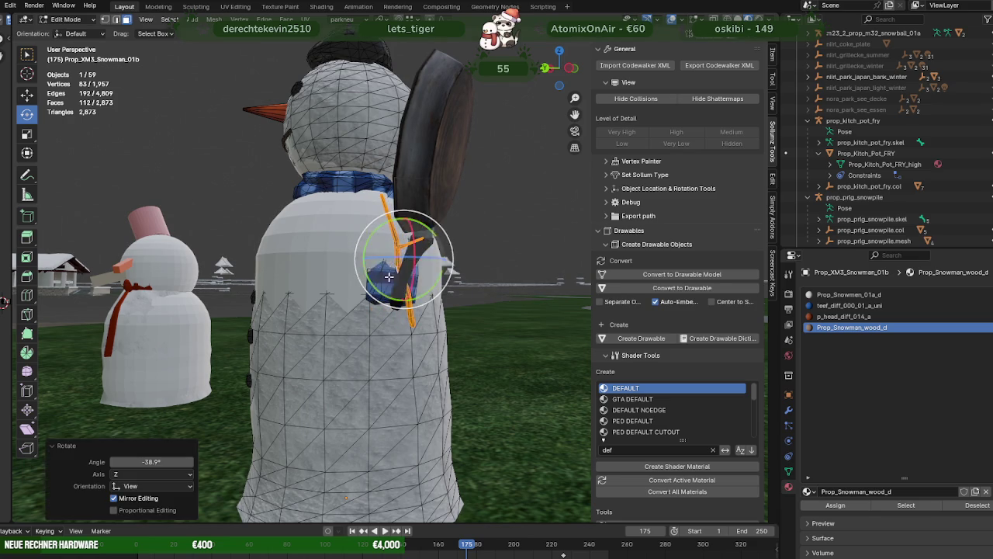
pyautogui.moveTo(365, 264); pyautogui.dragTo(378, 375, button='middle')
pyautogui.moveTo(389, 333); pyautogui.dragTo(396, 328)
pyautogui.moveTo(333, 329); pyautogui.dragTo(348, 252, button='middle')
pyautogui.moveTo(370, 243); pyautogui.dragTo(364, 246)
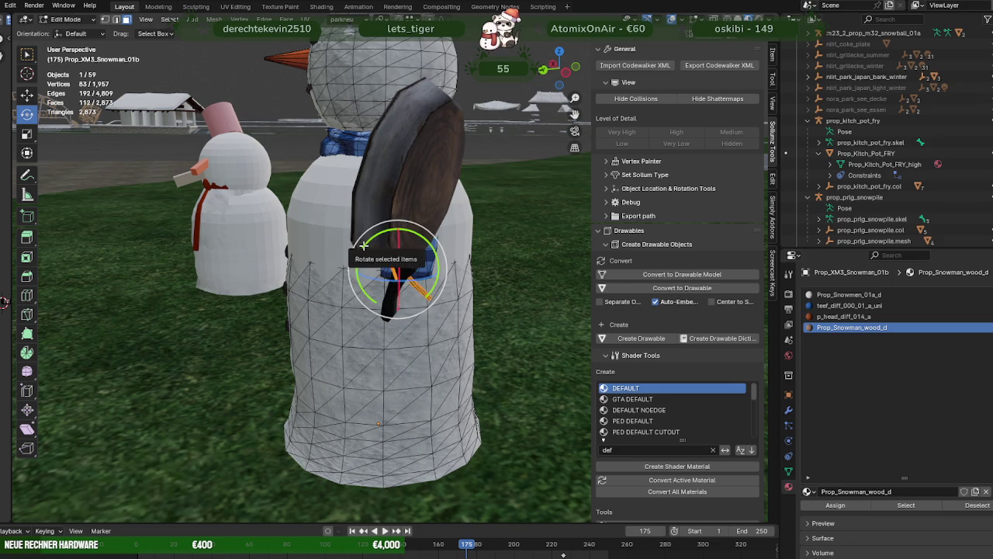
pyautogui.moveTo(364, 245)
pyautogui.mouseDown(button='middle')
pyautogui.moveTo(489, 345)
pyautogui.moveTo(417, 298)
pyautogui.mouseUp(button='middle')
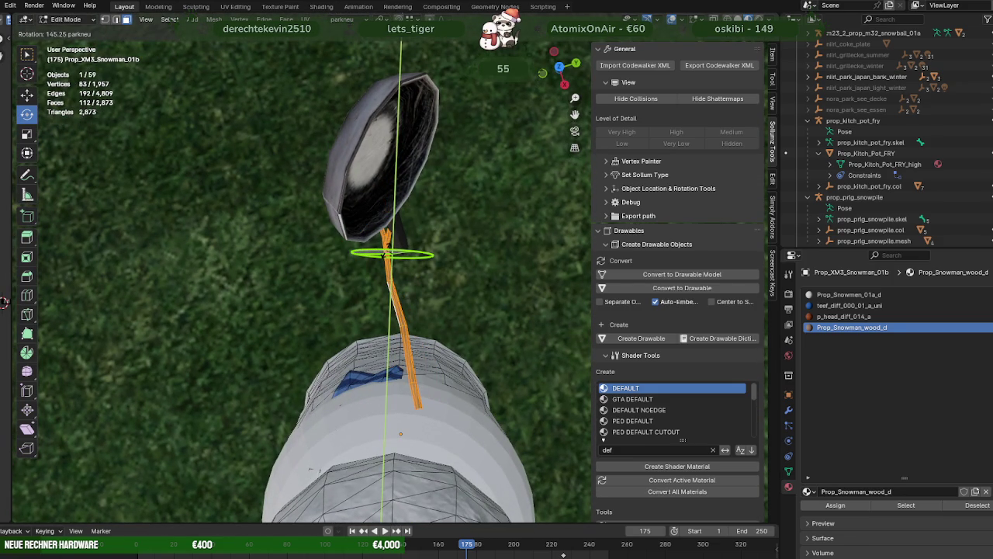
pyautogui.moveTo(387, 251); pyautogui.dragTo(387, 251)
pyautogui.moveTo(387, 251)
pyautogui.mouseDown(button='middle')
pyautogui.moveTo(363, 222)
pyautogui.moveTo(404, 225)
pyautogui.mouseUp(button='middle')
# Rotate the arm around Y and shift it along X
pyautogui.press('r')
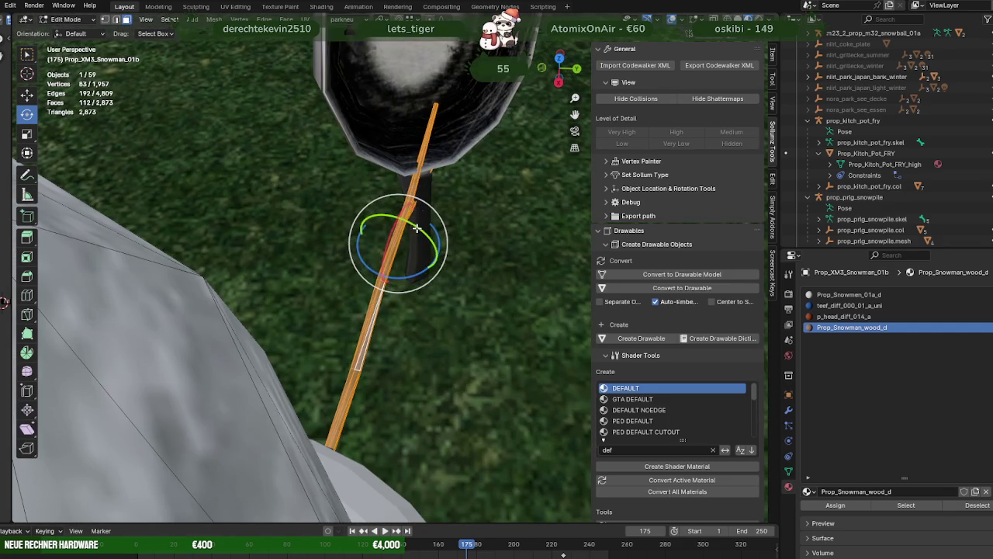
pyautogui.press('y')
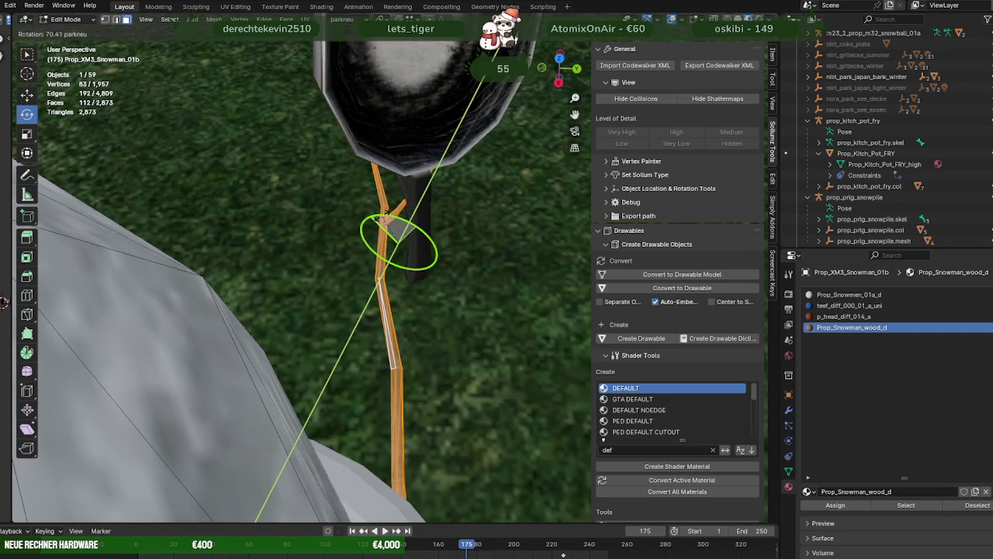
pyautogui.click(419, 266)
pyautogui.moveTo(419, 267); pyautogui.dragTo(400, 268)
pyautogui.moveTo(399, 268)
pyautogui.mouseDown(button='middle')
pyautogui.moveTo(290, 202)
pyautogui.moveTo(266, 258)
pyautogui.moveTo(417, 266)
pyautogui.mouseUp(button='middle')
pyautogui.hotkey('shift', 'space')
pyautogui.click(266, 256)
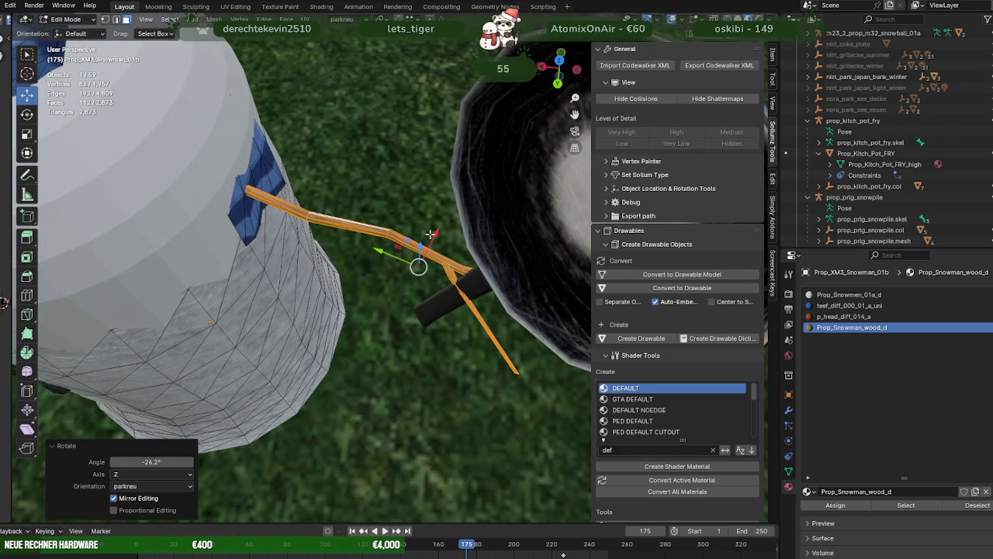
pyautogui.moveTo(426, 235); pyautogui.dragTo(392, 284)
pyautogui.moveTo(392, 283); pyautogui.dragTo(359, 219, button='middle')
# Tilt the arm -14.3° about X and slide it left so it clasps the pan handle
pyautogui.hotkey('shift', 'space')
pyautogui.press('r')
pyautogui.moveTo(406, 222); pyautogui.dragTo(343, 240)
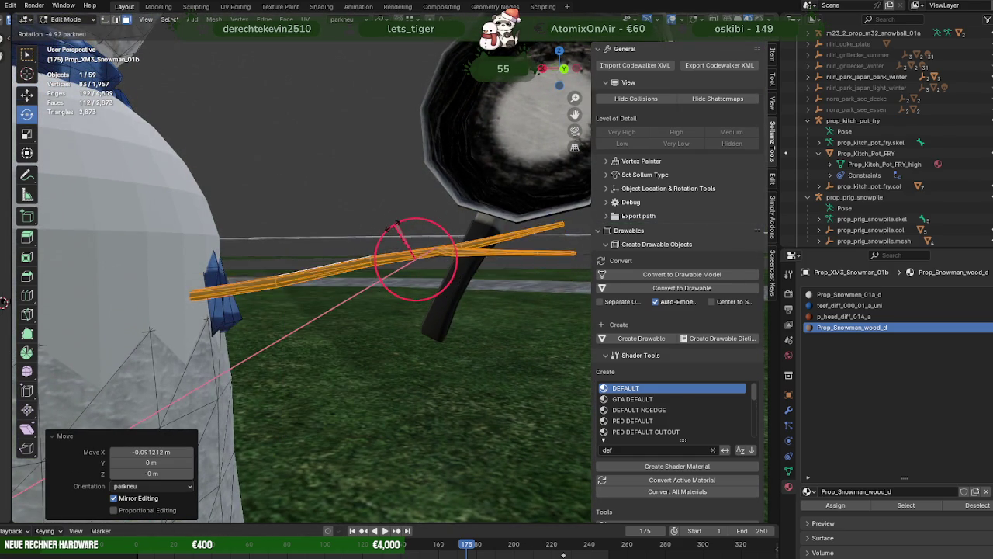
pyautogui.moveTo(344, 240)
pyautogui.mouseDown(button='middle')
pyautogui.moveTo(411, 303)
pyautogui.moveTo(435, 311)
pyautogui.mouseUp(button='middle')
pyautogui.hotkey('shift', 'space')
pyautogui.press('g')
pyautogui.moveTo(428, 252); pyautogui.dragTo(401, 246)
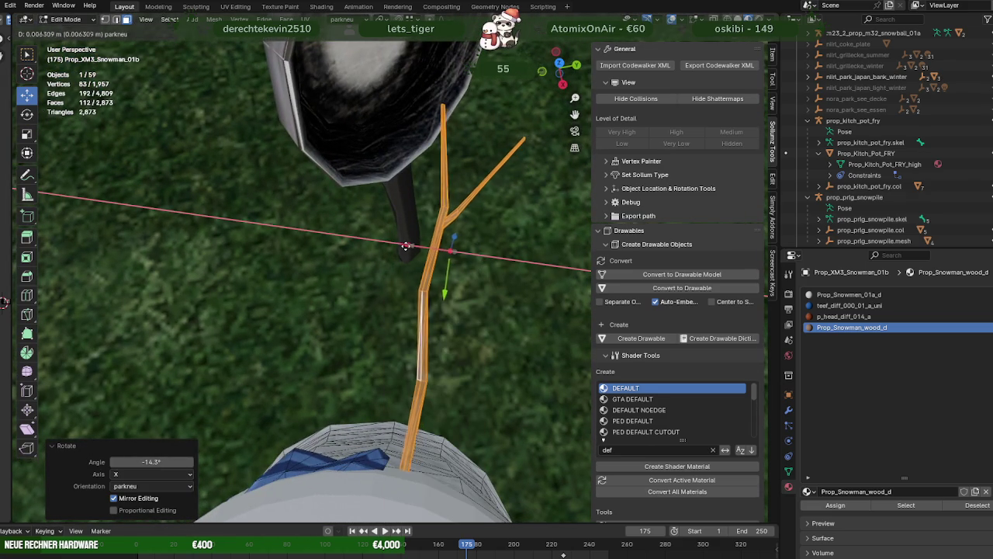
pyautogui.click(401, 246)
pyautogui.moveTo(401, 246)
pyautogui.mouseDown(button='middle')
pyautogui.moveTo(341, 233)
pyautogui.moveTo(313, 213)
pyautogui.mouseUp(button='middle')
pyautogui.scroll(-3, 312, 213)
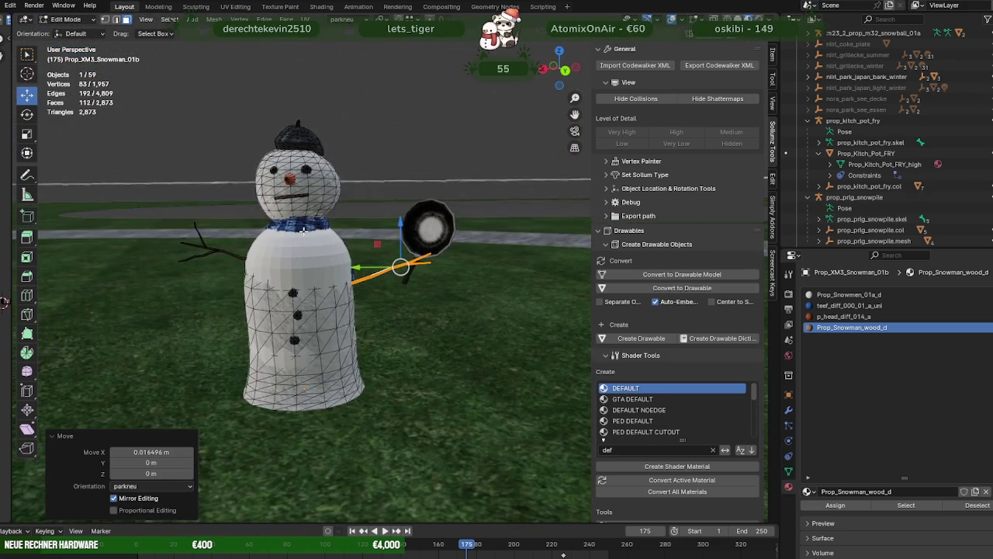
pyautogui.scroll(4, 461, 217)
# Leave the snowman's Edit Mode, select the frying pan and enter its Edit Mode
pyautogui.press('Tab')
pyautogui.hotkey('shift', 'space')
pyautogui.press('r')
pyautogui.click(461, 217)
pyautogui.press('Tab')
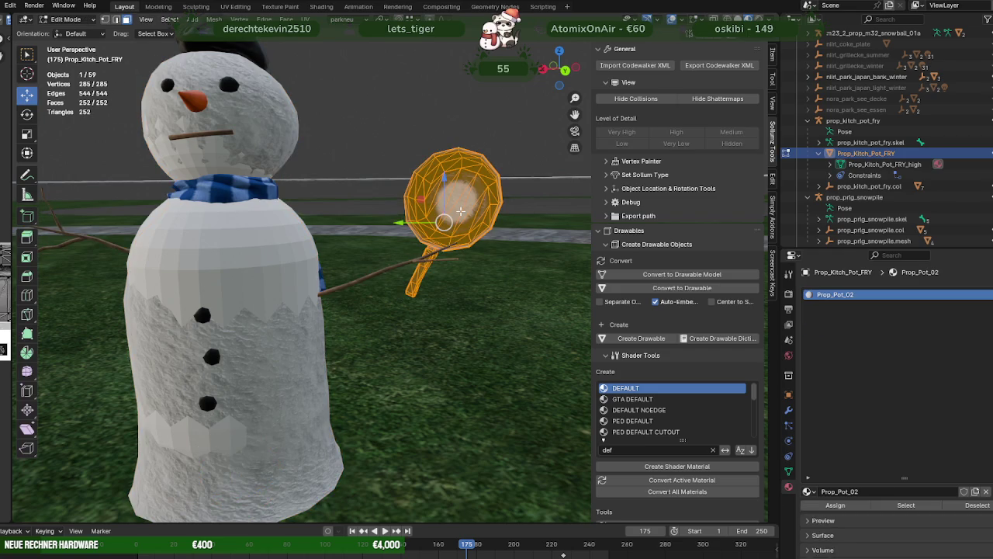
pyautogui.moveTo(461, 218); pyautogui.dragTo(464, 300, button='middle')
# Move the frying pan mesh along X, then nudge it slightly into place
pyautogui.press('g')
pyautogui.press('x')
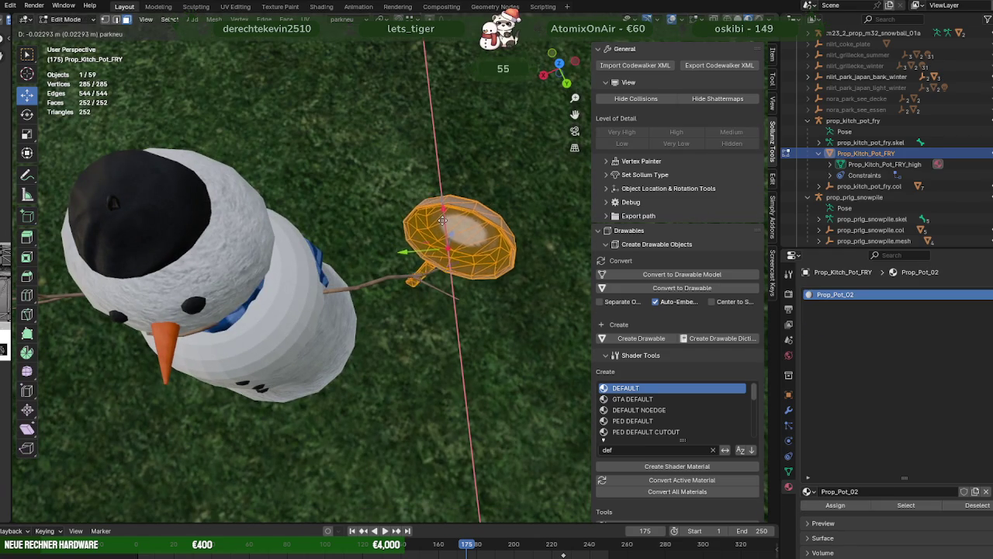
pyautogui.click(442, 236)
pyautogui.moveTo(442, 236)
pyautogui.mouseDown(button='middle')
pyautogui.moveTo(373, 169)
pyautogui.moveTo(320, 183)
pyautogui.moveTo(529, 232)
pyautogui.mouseUp(button='middle')
pyautogui.scroll(3, 373, 169)
pyautogui.scroll(5, 529, 233)
pyautogui.scroll(-1, 423, 289)
pyautogui.scroll(-5, 384, 275)
pyautogui.scroll(2, 380, 282)
pyautogui.scroll(-2, 381, 272)
pyautogui.scroll(2, 367, 364)
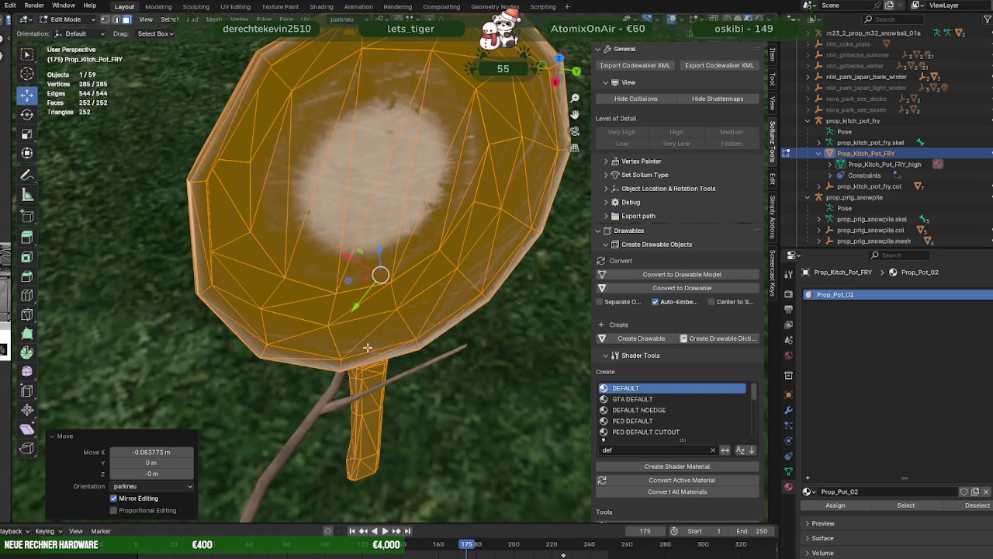
pyautogui.press('g')
pyautogui.click(388, 272)
pyautogui.moveTo(388, 272)
pyautogui.mouseDown(button='middle')
pyautogui.moveTo(417, 262)
pyautogui.moveTo(399, 266)
pyautogui.moveTo(421, 244)
pyautogui.moveTo(436, 245)
pyautogui.mouseUp(button='middle')
# Rotate and shift the pan's upper part along Z, X and Y so it stands upright
pyautogui.hotkey('shift', 'space')
pyautogui.press('r')
pyautogui.moveTo(439, 244); pyautogui.dragTo(432, 274)
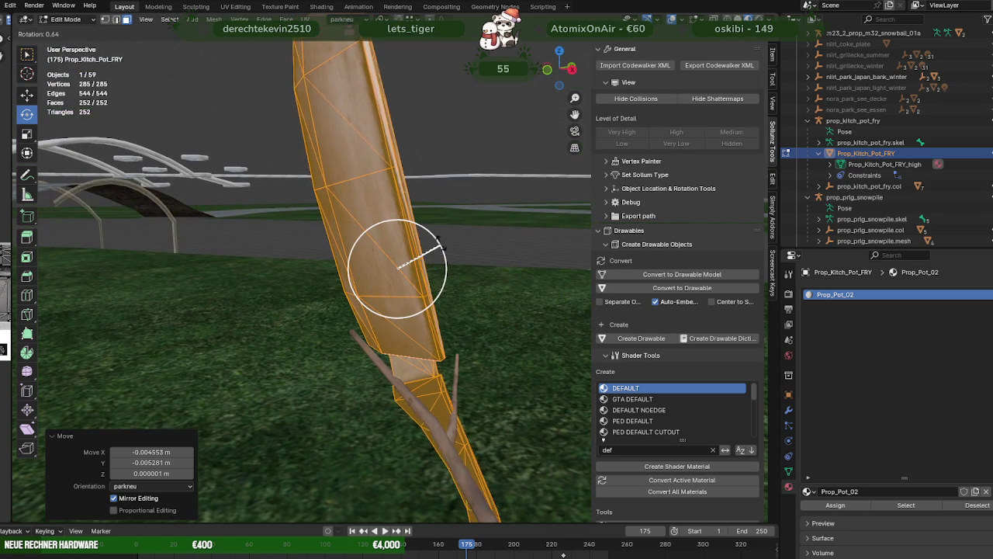
pyautogui.hotkey('shift', 'space')
pyautogui.press('g')
pyautogui.moveTo(398, 229)
pyautogui.mouseDown()
pyautogui.moveTo(401, 203)
pyautogui.moveTo(438, 225)
pyautogui.mouseUp()
pyautogui.hotkey('shift', 'space')
pyautogui.press('r')
pyautogui.hotkey('shift', 'space')
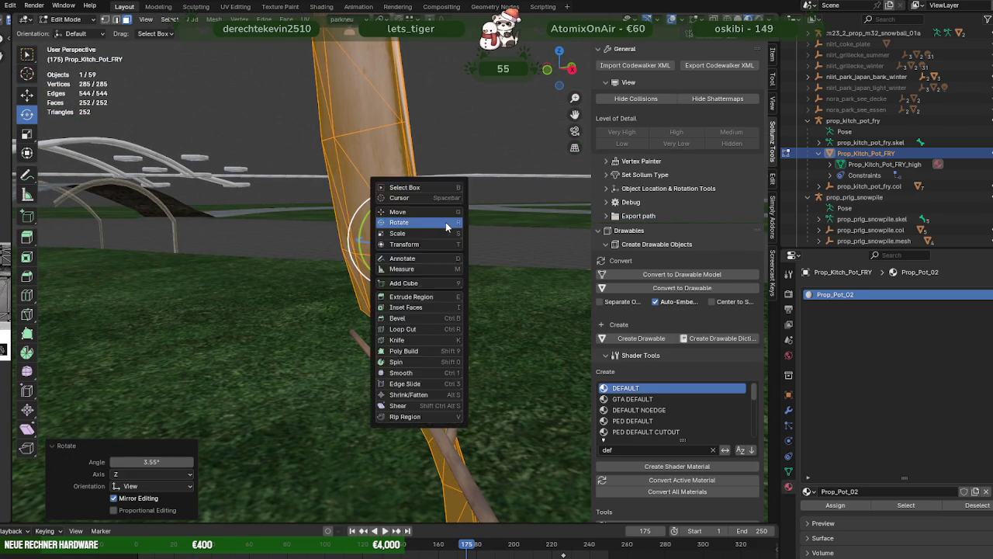
pyautogui.press('g')
pyautogui.moveTo(376, 239); pyautogui.dragTo(416, 264)
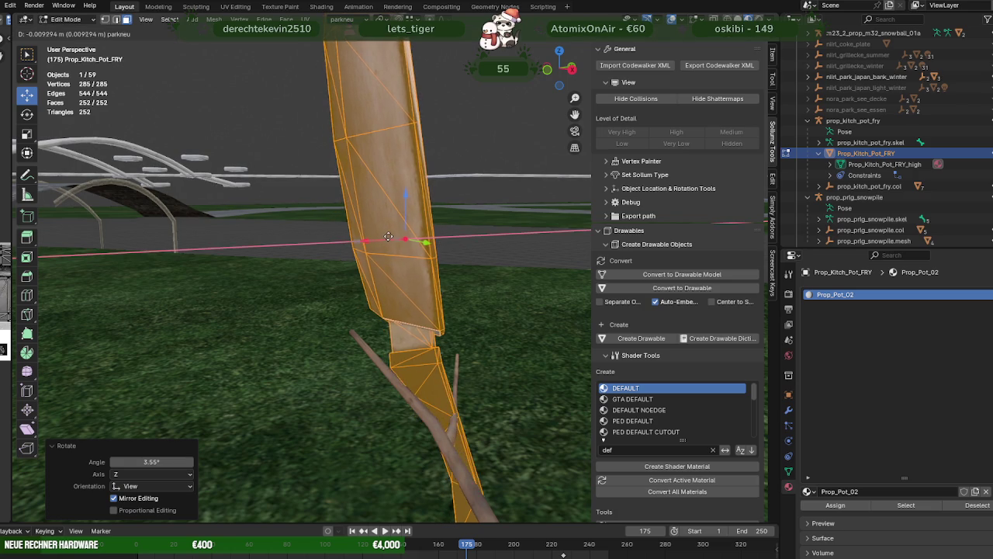
pyautogui.moveTo(417, 264); pyautogui.dragTo(335, 233, button='middle')
pyautogui.hotkey('shift', 'space')
pyautogui.press('r')
pyautogui.moveTo(342, 223); pyautogui.dragTo(345, 231)
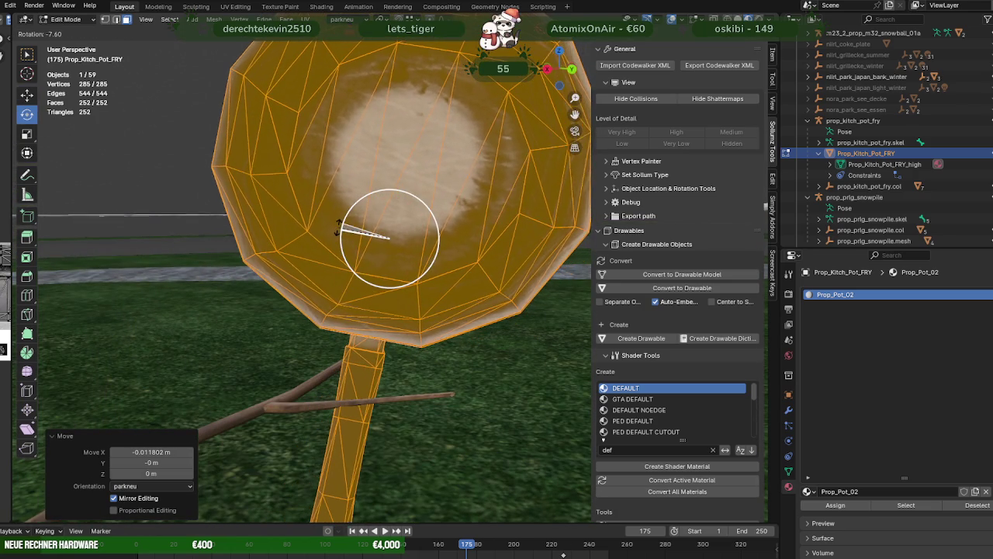
pyautogui.moveTo(344, 231)
pyautogui.mouseDown(button='middle')
pyautogui.moveTo(374, 302)
pyautogui.moveTo(406, 334)
pyautogui.mouseUp(button='middle')
pyautogui.hotkey('shift', 'space')
pyautogui.press('g')
pyautogui.moveTo(401, 264); pyautogui.dragTo(341, 288, button='middle')
pyautogui.moveTo(342, 287); pyautogui.dragTo(336, 296)
pyautogui.moveTo(336, 295); pyautogui.dragTo(207, 236, button='middle')
# Lift the pan a few millimetres, return to Object Mode and deselect it
pyautogui.moveTo(387, 206); pyautogui.dragTo(387, 195)
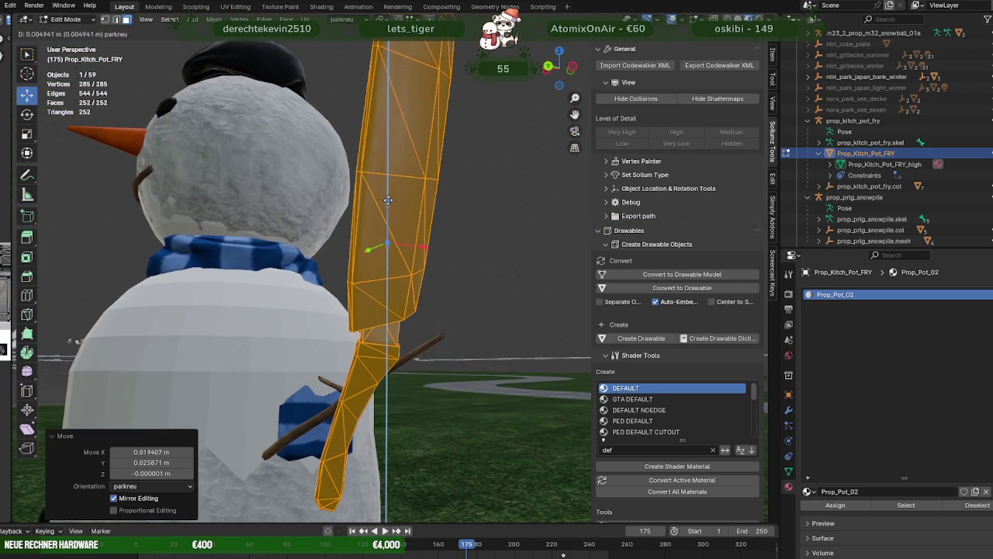
pyautogui.moveTo(387, 195)
pyautogui.mouseDown(button='middle')
pyautogui.moveTo(492, 267)
pyautogui.moveTo(354, 233)
pyautogui.mouseUp(button='middle')
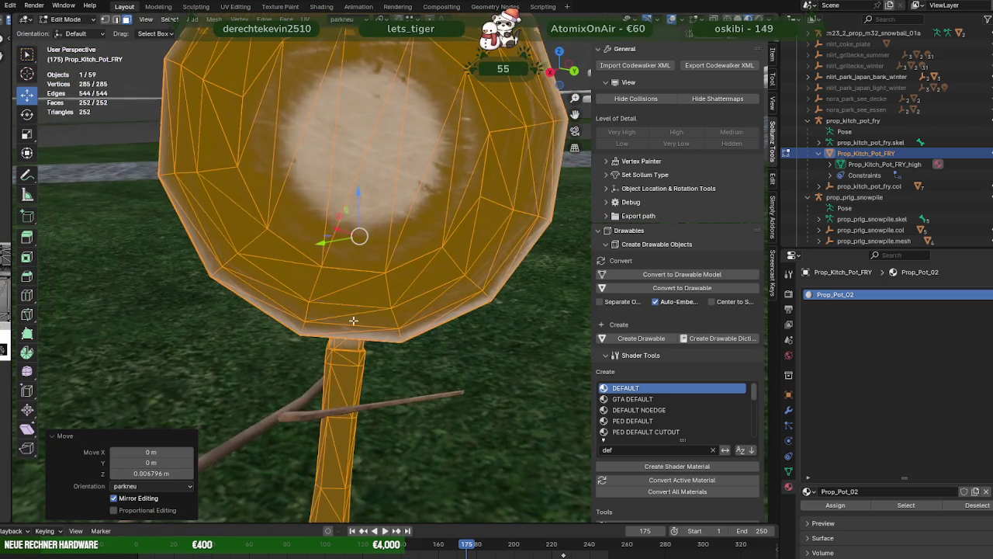
pyautogui.scroll(-5, 361, 328)
pyautogui.moveTo(362, 329); pyautogui.dragTo(337, 316, button='middle')
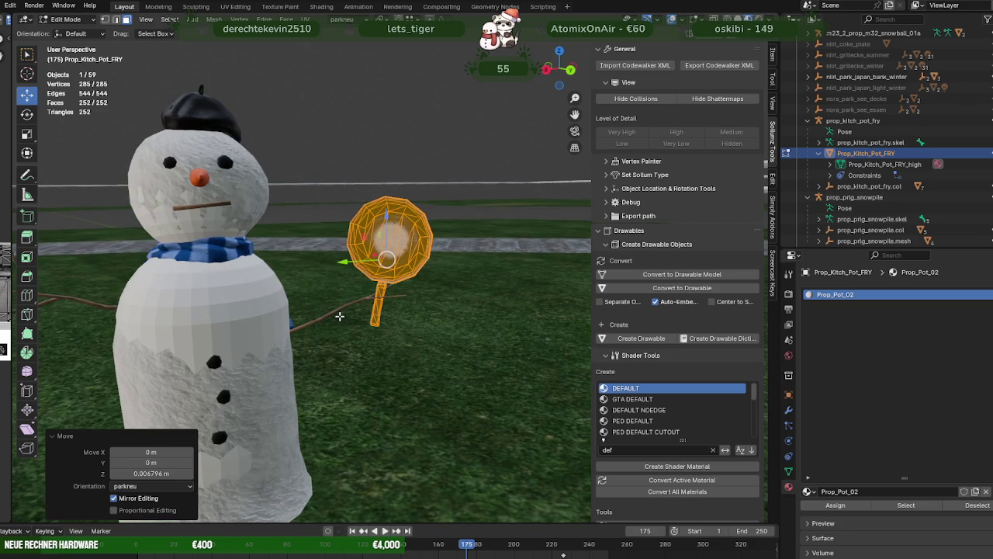
pyautogui.press('Tab')
pyautogui.click(361, 149)
pyautogui.scroll(-3, 362, 149)
pyautogui.scroll(-2, 384, 226)
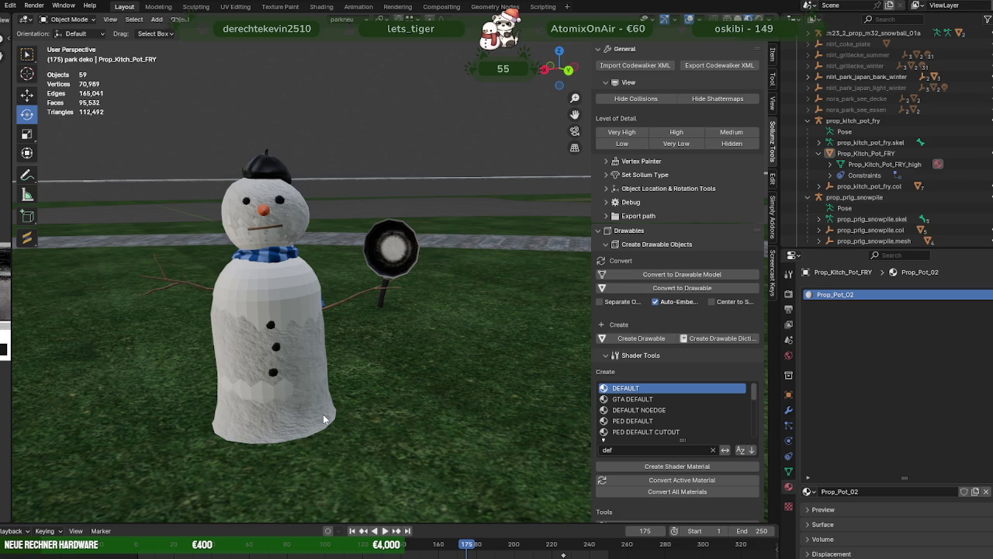
# In the black-capped snowman's mesh, shift the stick arm toward the pan and tilt it −14.8°
pyautogui.scroll(-3, 323, 419)
pyautogui.scroll(5, 338, 331)
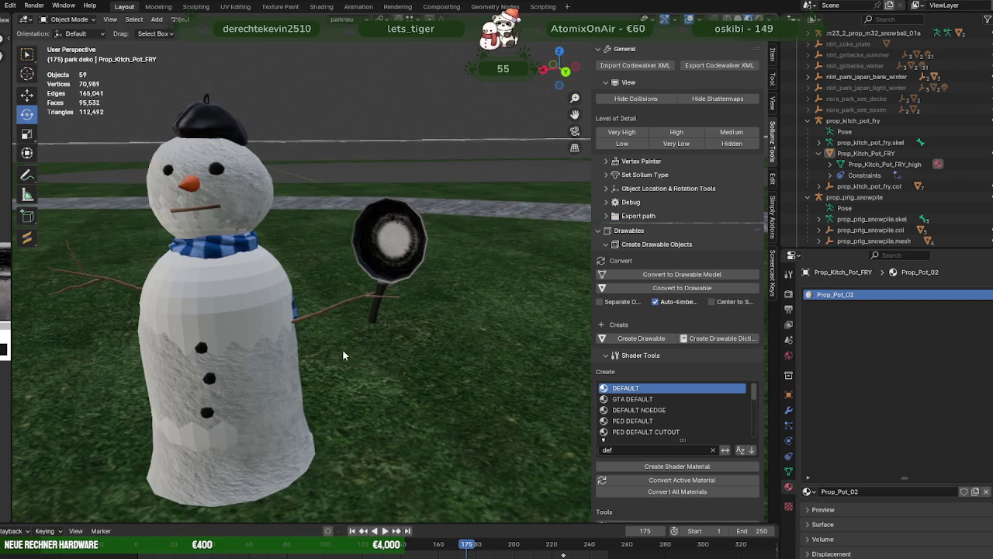
pyautogui.click(348, 305)
pyautogui.press('Tab')
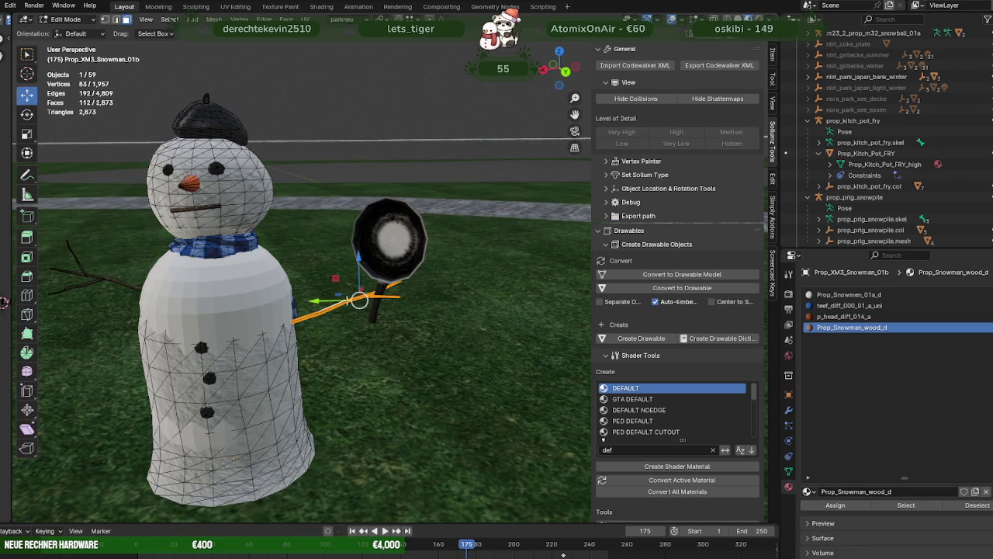
pyautogui.moveTo(332, 288); pyautogui.dragTo(325, 288, button='middle')
pyautogui.moveTo(333, 277); pyautogui.dragTo(326, 279)
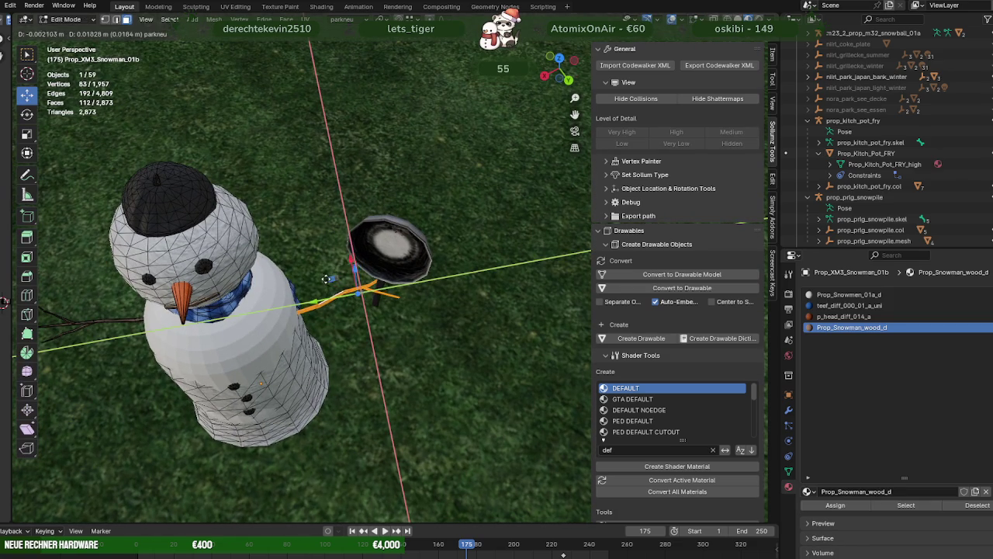
pyautogui.click(318, 281)
pyautogui.moveTo(318, 281); pyautogui.dragTo(306, 220, button='middle')
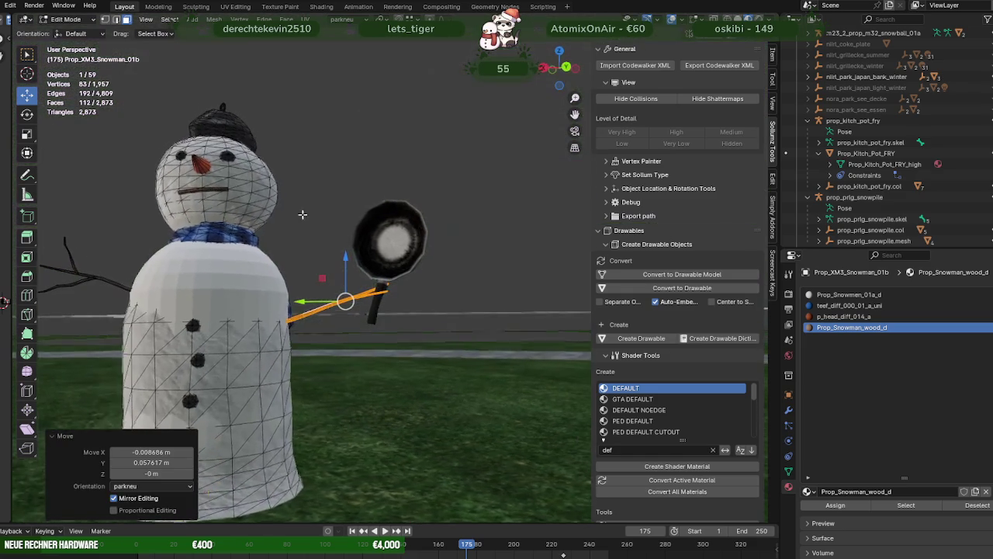
pyautogui.hotkey('shift', 'space')
pyautogui.press('r')
pyautogui.moveTo(311, 264); pyautogui.dragTo(312, 266)
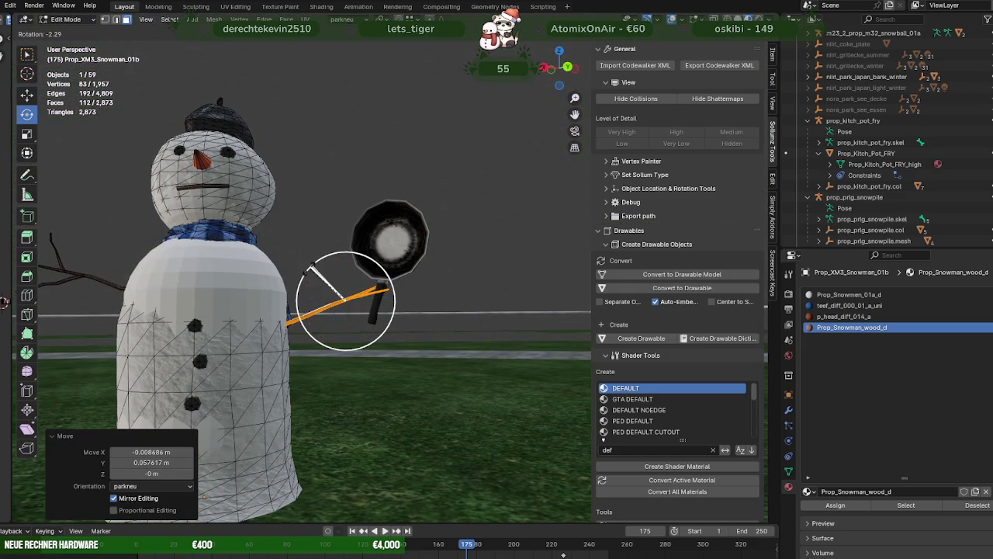
pyautogui.click(304, 271)
pyautogui.rightClick(305, 277)
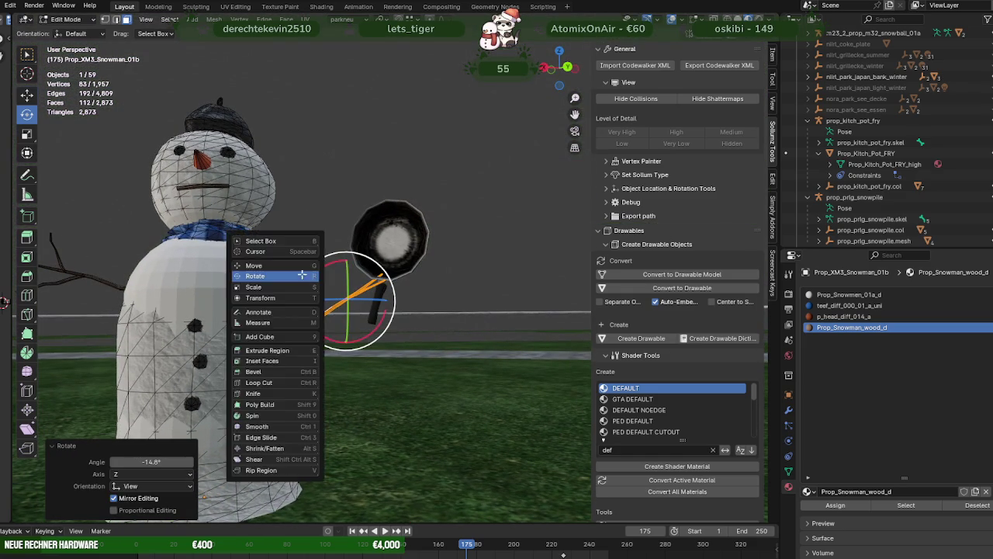
pyautogui.moveTo(306, 277); pyautogui.dragTo(345, 248, button='middle')
# Raise the stick arm 0.11713 m along Z and shift it slightly along Y
pyautogui.press('g')
pyautogui.press('z')
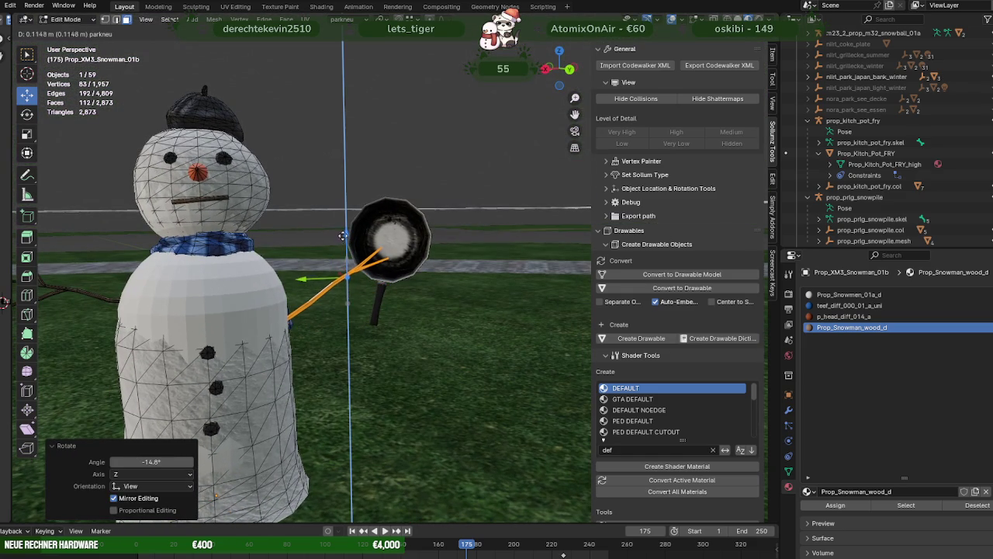
pyautogui.click(322, 260)
pyautogui.press('g')
pyautogui.press('y')
pyautogui.click(301, 281)
pyautogui.moveTo(301, 281)
pyautogui.mouseDown(button='middle')
pyautogui.moveTo(271, 289)
pyautogui.moveTo(349, 263)
pyautogui.mouseUp(button='middle')
pyautogui.scroll(4, 269, 289)
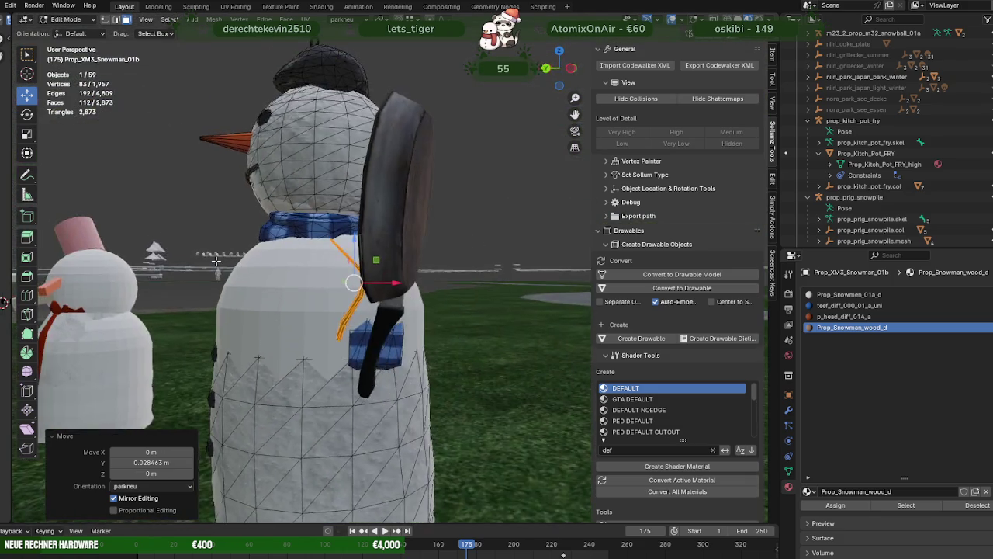
pyautogui.scroll(4, 414, 256)
pyautogui.press('Tab')
# In the frying pan's mesh, shift the pan horizontally and raise it 0.10258 m
pyautogui.click(413, 257)
pyautogui.press('Tab')
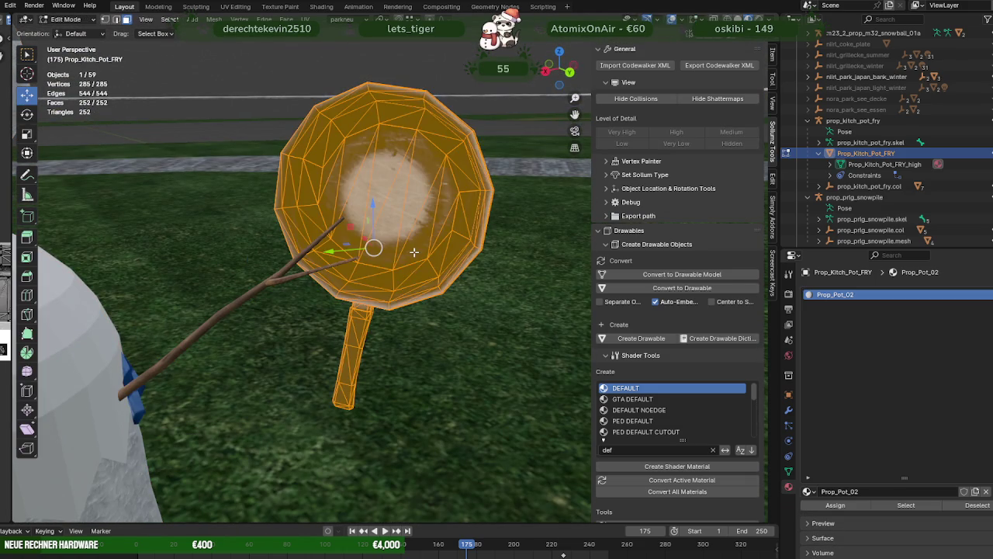
pyautogui.moveTo(413, 257)
pyautogui.mouseDown(button='middle')
pyautogui.moveTo(336, 253)
pyautogui.moveTo(350, 249)
pyautogui.mouseUp(button='middle')
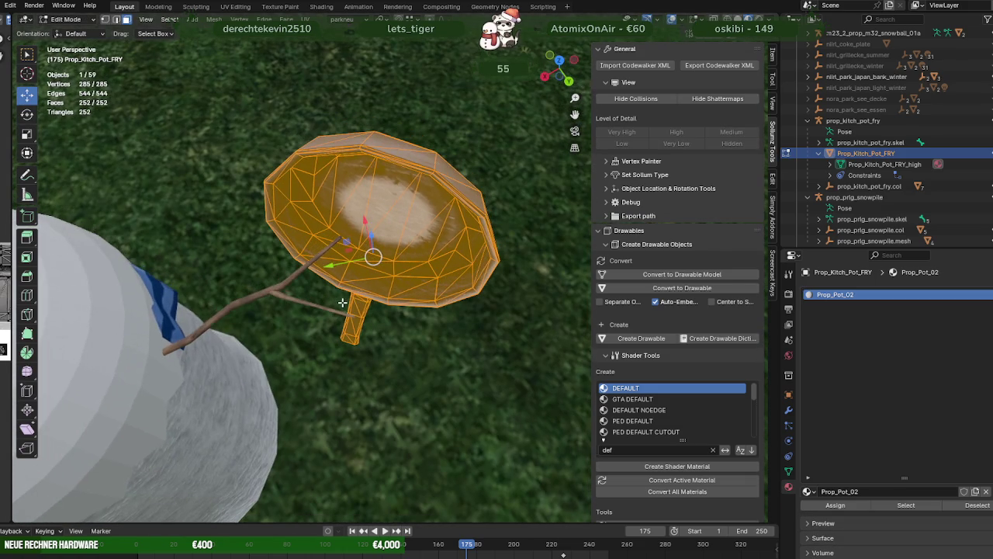
pyautogui.press('g')
pyautogui.hotkey('shift', 'z')
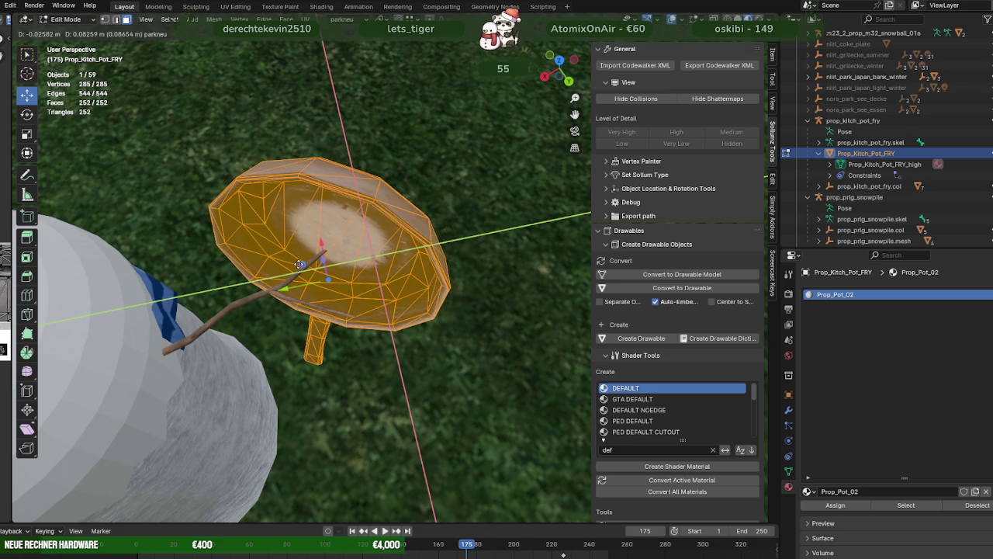
pyautogui.click(303, 263)
pyautogui.moveTo(303, 263); pyautogui.dragTo(326, 196, button='middle')
pyautogui.press('g')
pyautogui.press('z')
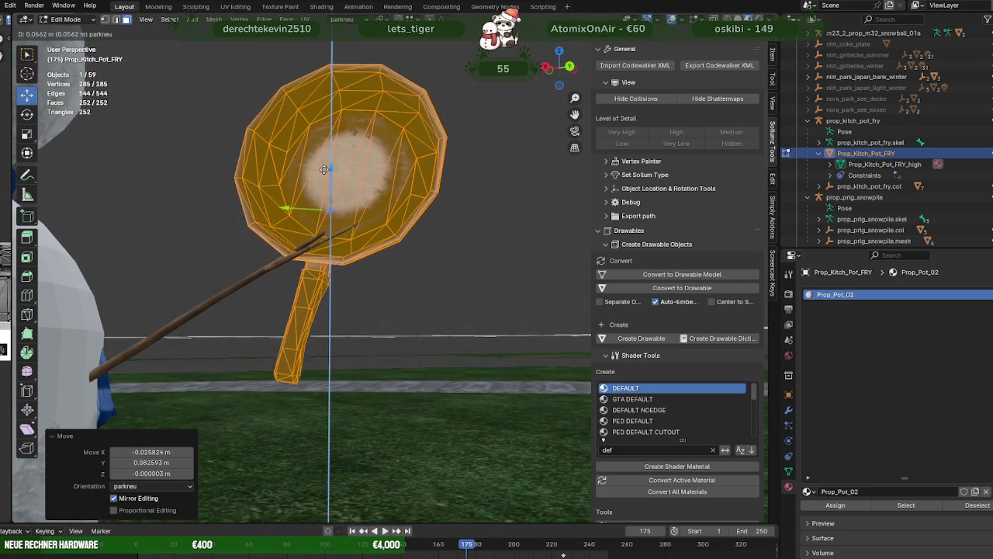
pyautogui.click(327, 128)
pyautogui.moveTo(327, 128)
pyautogui.mouseDown(button='middle')
pyautogui.moveTo(285, 194)
pyautogui.moveTo(171, 179)
pyautogui.moveTo(321, 246)
pyautogui.mouseUp(button='middle')
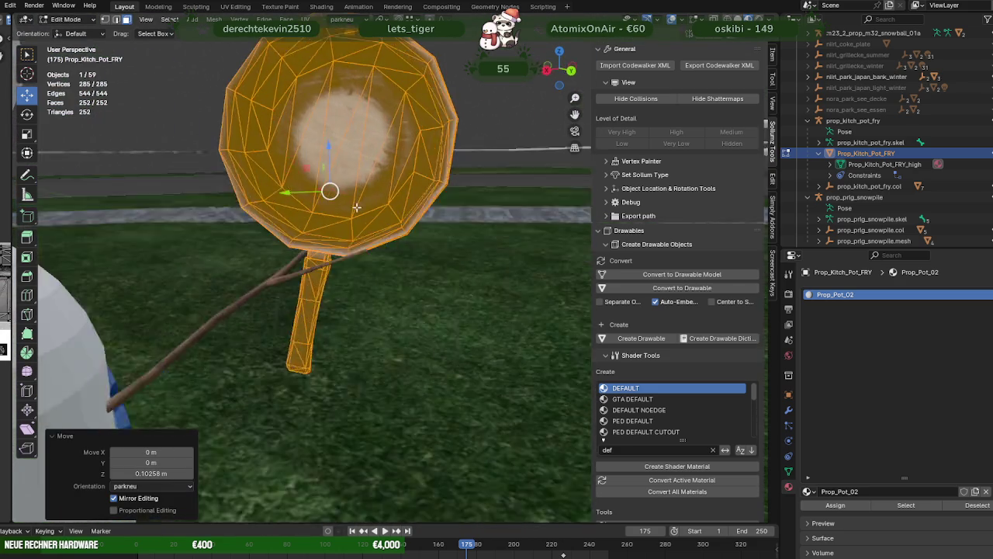
pyautogui.scroll(6, 321, 247)
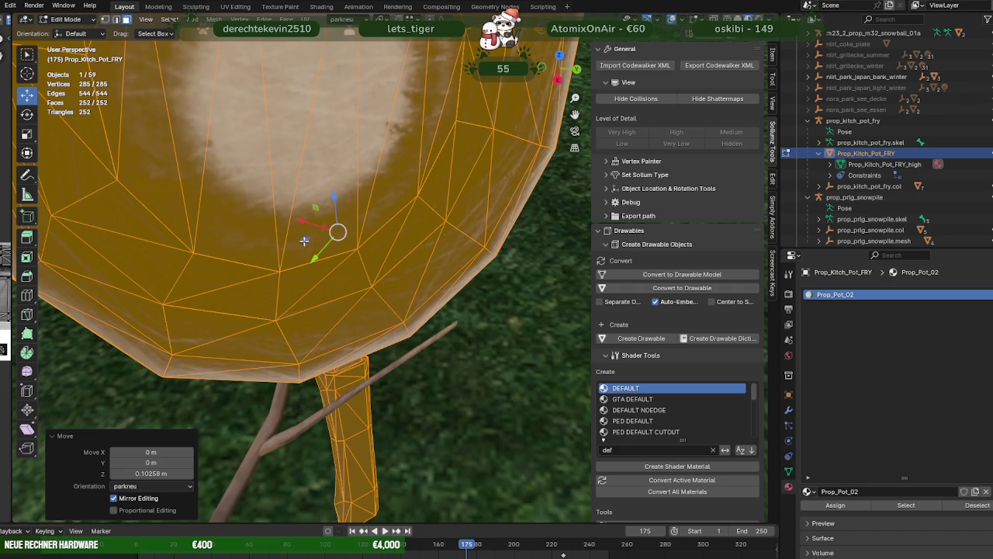
# Nudge the pan slightly along Y against the arm, then return to Object Mode and deselect
pyautogui.press('g')
pyautogui.press('y')
pyautogui.click(305, 240)
pyautogui.moveTo(305, 240)
pyautogui.mouseDown(button='middle')
pyautogui.moveTo(205, 198)
pyautogui.moveTo(360, 257)
pyautogui.moveTo(313, 173)
pyautogui.moveTo(349, 178)
pyautogui.mouseUp(button='middle')
pyautogui.scroll(3, 360, 258)
pyautogui.scroll(-5, 287, 233)
pyautogui.scroll(-3, 288, 232)
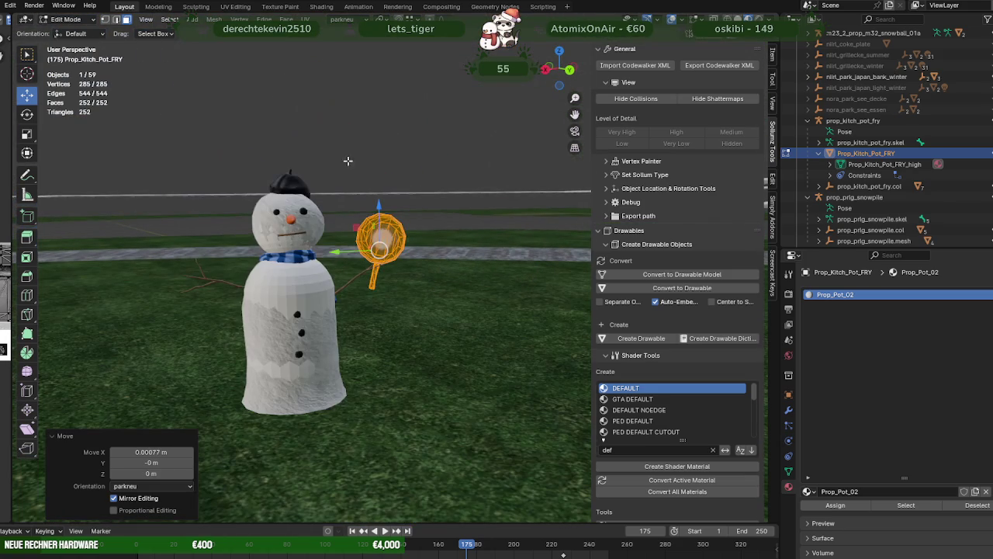
pyautogui.press('Tab')
pyautogui.click(350, 150)
pyautogui.scroll(-2, 350, 150)
pyautogui.moveTo(357, 170)
pyautogui.mouseDown(button='middle')
pyautogui.moveTo(338, 221)
pyautogui.moveTo(366, 229)
pyautogui.mouseUp(button='middle')
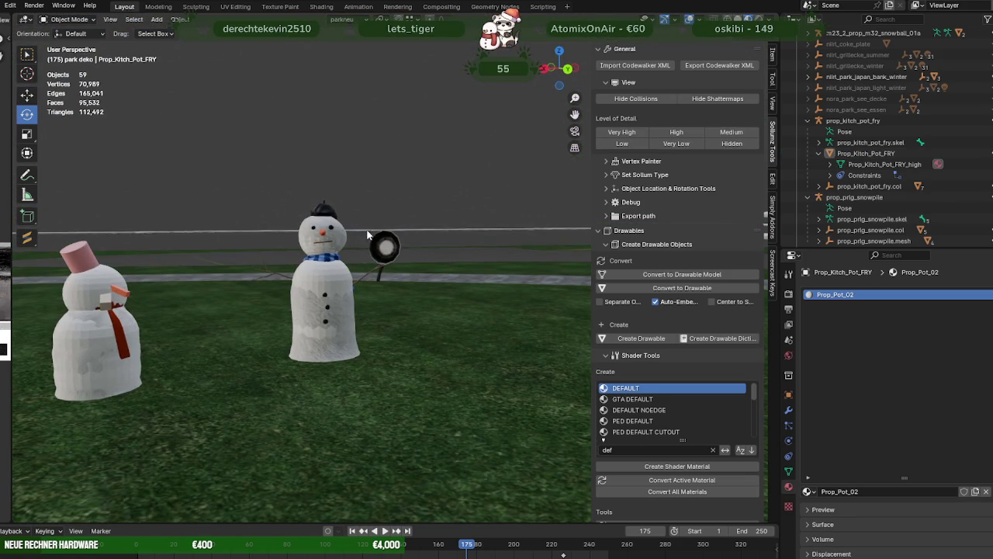
# Join the frying pan and the black-capped snowman into a single object
pyautogui.scroll(2, 385, 248)
pyautogui.scroll(2, 384, 248)
pyautogui.click(323, 351)
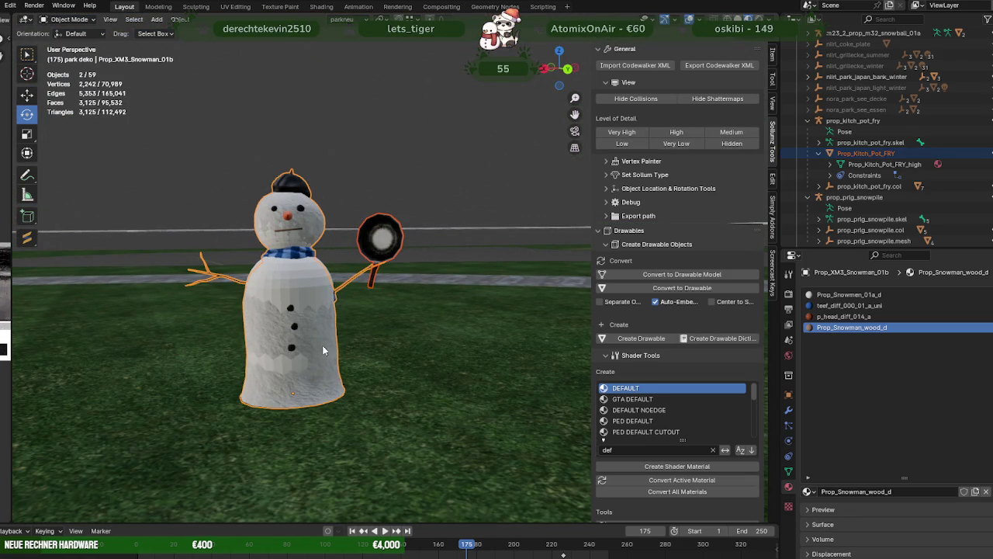
pyautogui.rightClick(310, 322)
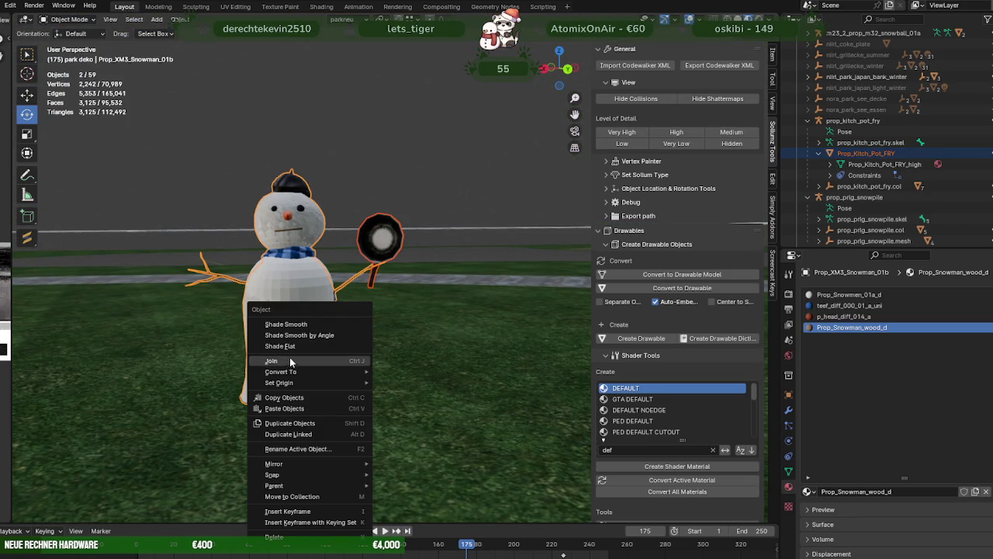
pyautogui.click(289, 362)
pyautogui.scroll(2, 349, 329)
pyautogui.moveTo(349, 328)
pyautogui.mouseDown(button='middle')
pyautogui.moveTo(294, 332)
pyautogui.moveTo(346, 337)
pyautogui.moveTo(315, 330)
pyautogui.mouseUp(button='middle')
pyautogui.scroll(-3, 330, 318)
pyautogui.moveTo(353, 303)
pyautogui.mouseDown(button='middle')
pyautogui.moveTo(290, 319)
pyautogui.moveTo(163, 247)
pyautogui.mouseUp(button='middle')
# Select the left snowman's hat and undo its accidental rotation
pyautogui.click(174, 238)
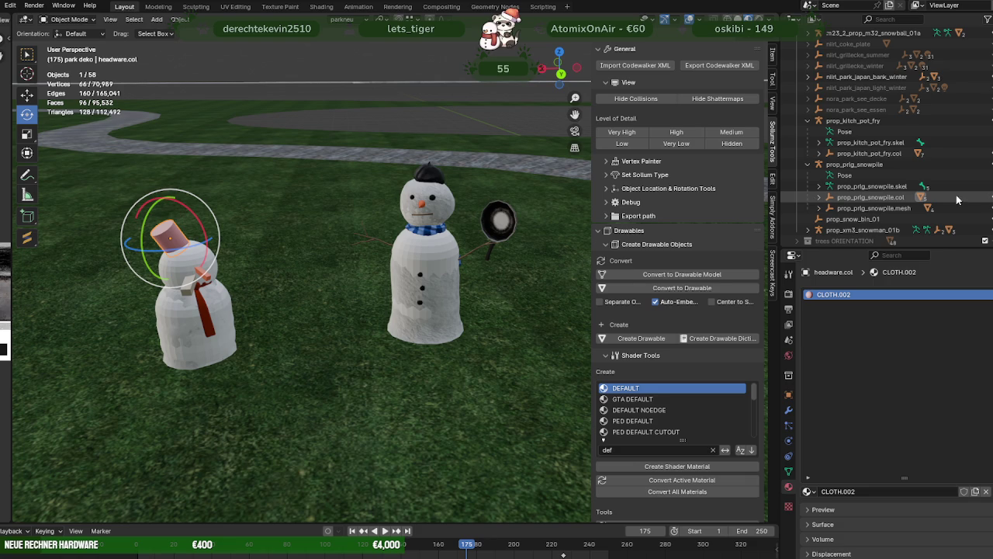
pyautogui.hotkey('ctrl', 'z')
pyautogui.scroll(2, 368, 239)
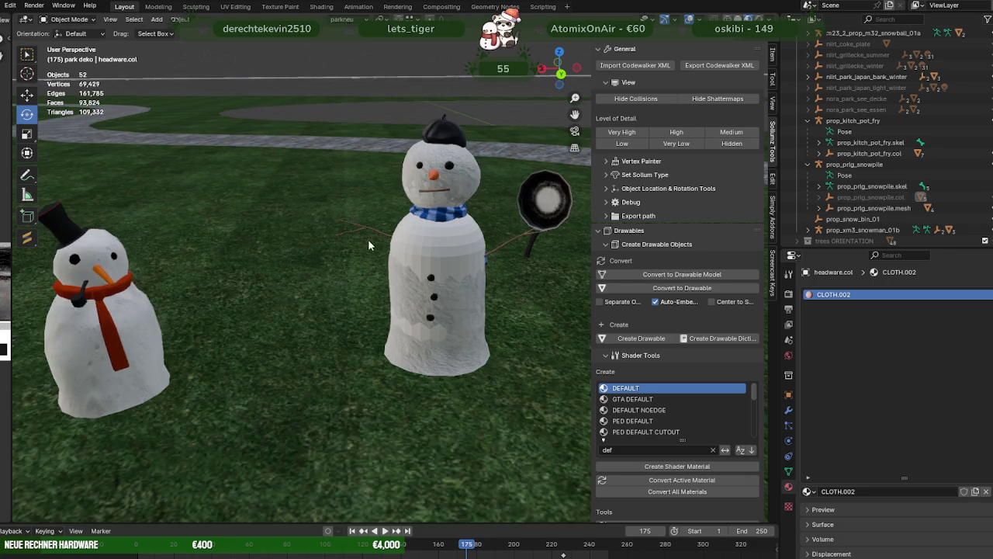
pyautogui.moveTo(368, 239); pyautogui.dragTo(356, 252, button='middle')
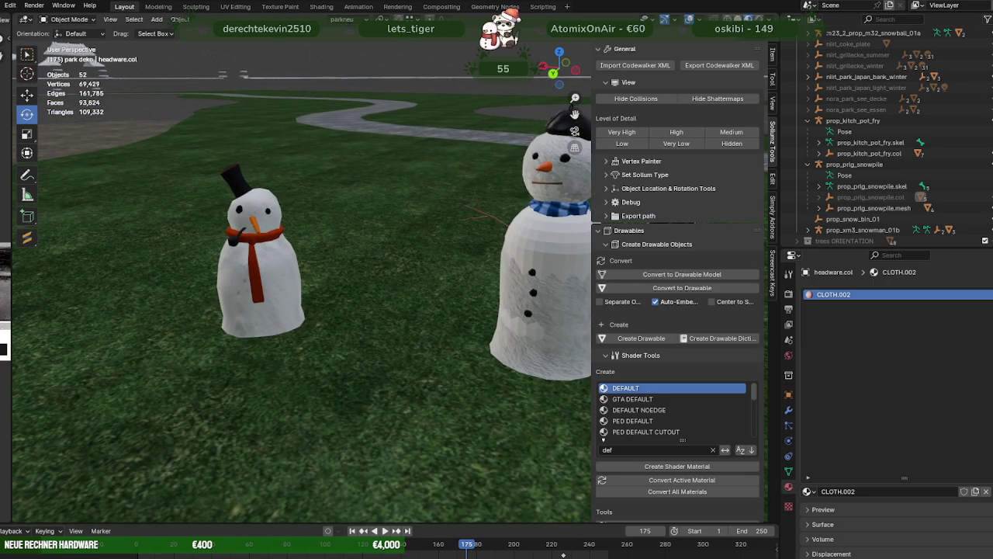
# Open the Import Codewalker XML file browser and browse the MONSTERFIXEN folder
pyautogui.click(650, 67)
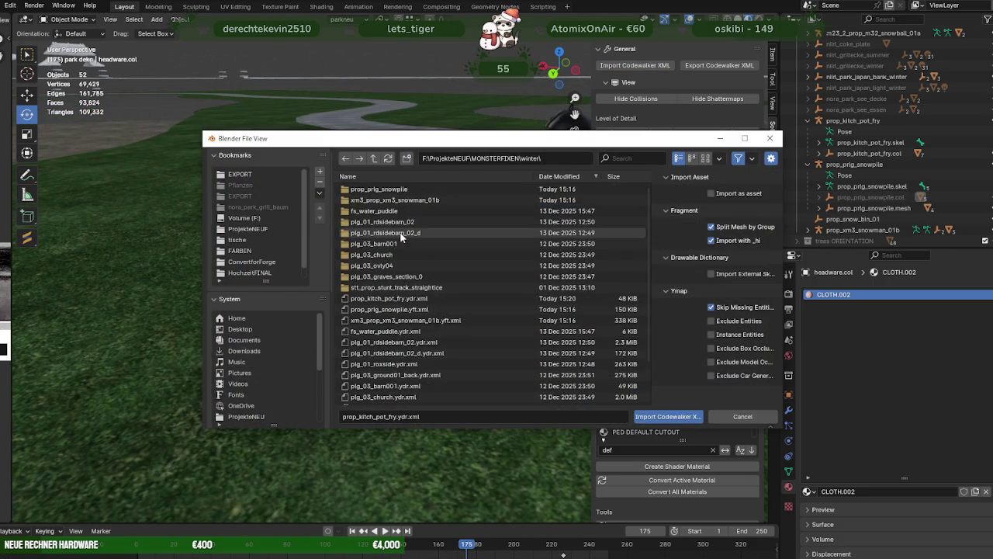
pyautogui.click(374, 157)
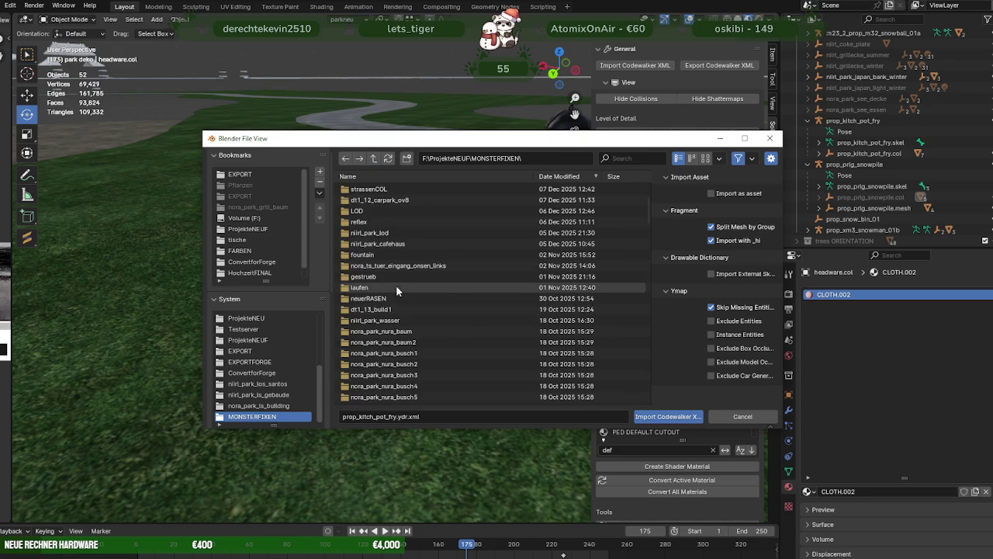
pyautogui.scroll(-2, 396, 330)
pyautogui.scroll(-2, 396, 330)
pyautogui.scroll(-2, 396, 329)
pyautogui.scroll(3, 396, 330)
pyautogui.scroll(3, 385, 295)
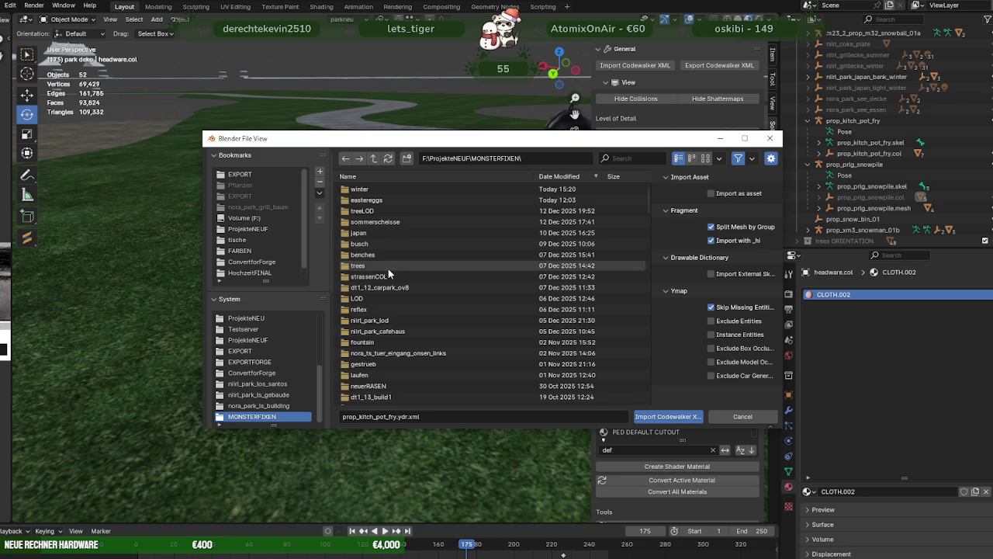
pyautogui.scroll(-3, 388, 273)
pyautogui.scroll(-3, 388, 274)
pyautogui.scroll(-3, 388, 277)
pyautogui.scroll(-3, 389, 280)
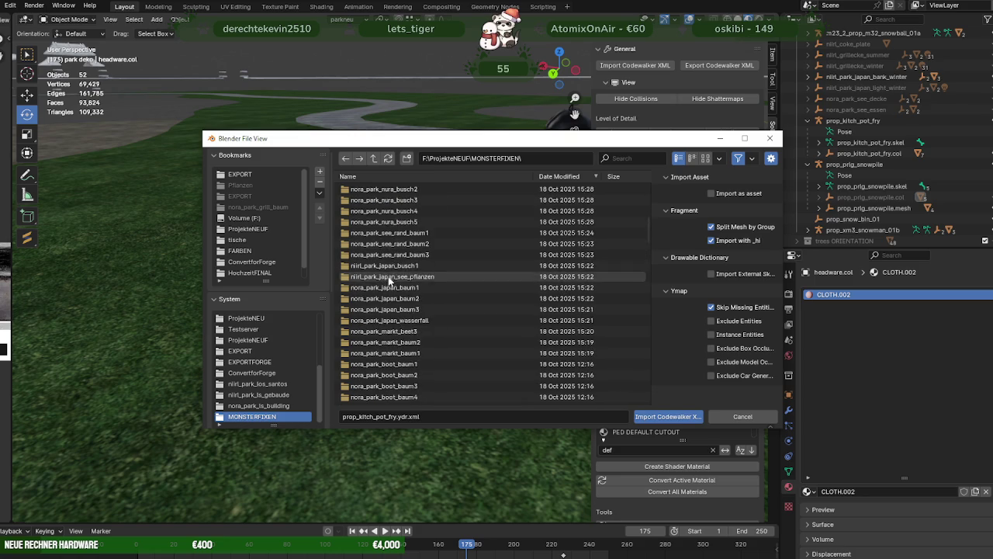
pyautogui.scroll(-5, 390, 283)
pyautogui.scroll(-4, 393, 290)
pyautogui.scroll(-4, 392, 291)
pyautogui.scroll(-1, 393, 290)
pyautogui.scroll(-1, 388, 332)
# Go up to F:\ProjekteNEUF\ and scroll through its folders
pyautogui.click(373, 159)
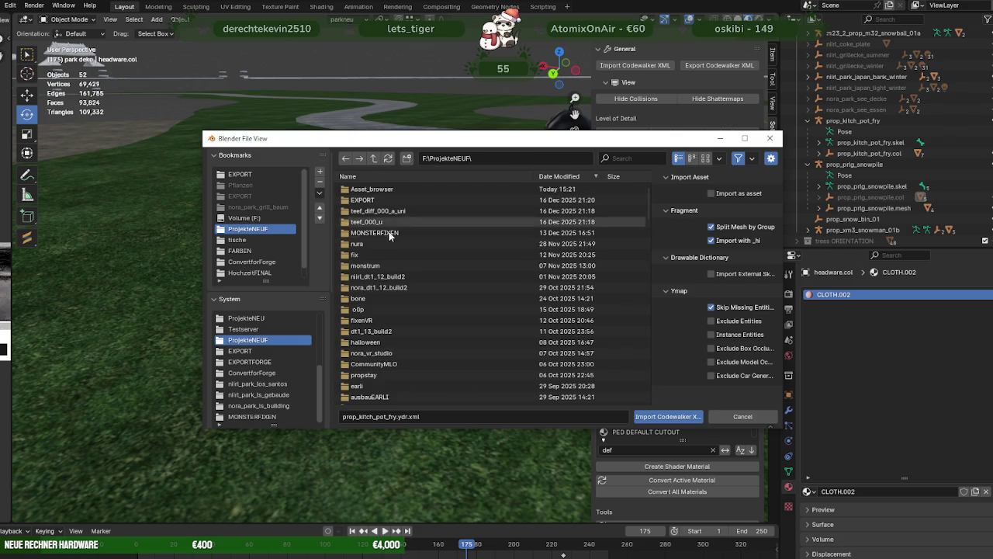
pyautogui.scroll(-3, 394, 274)
pyautogui.scroll(-3, 394, 275)
pyautogui.scroll(-3, 393, 278)
pyautogui.scroll(-2, 394, 278)
pyautogui.scroll(-2, 394, 278)
pyautogui.scroll(-3, 394, 278)
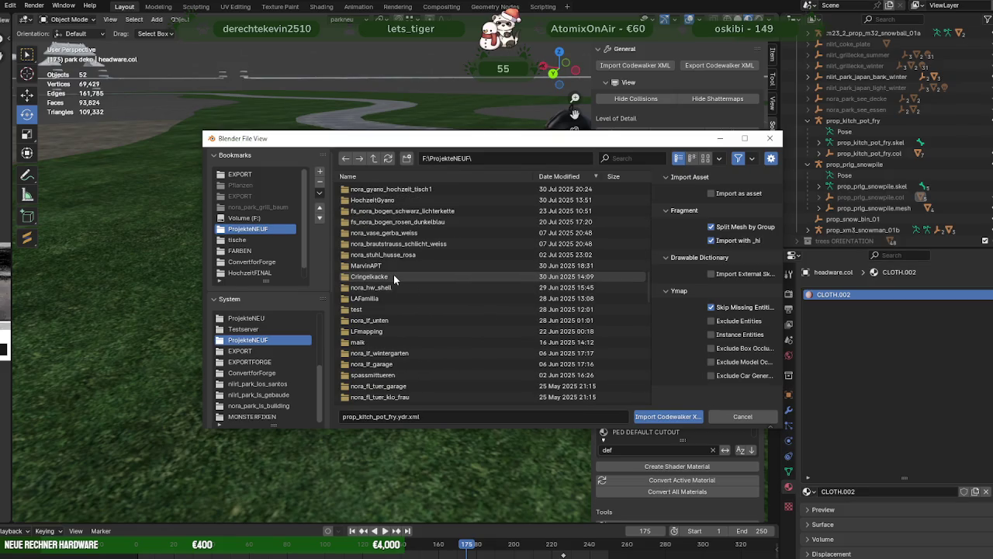
pyautogui.scroll(-2, 394, 278)
pyautogui.scroll(-2, 393, 278)
pyautogui.scroll(-2, 394, 278)
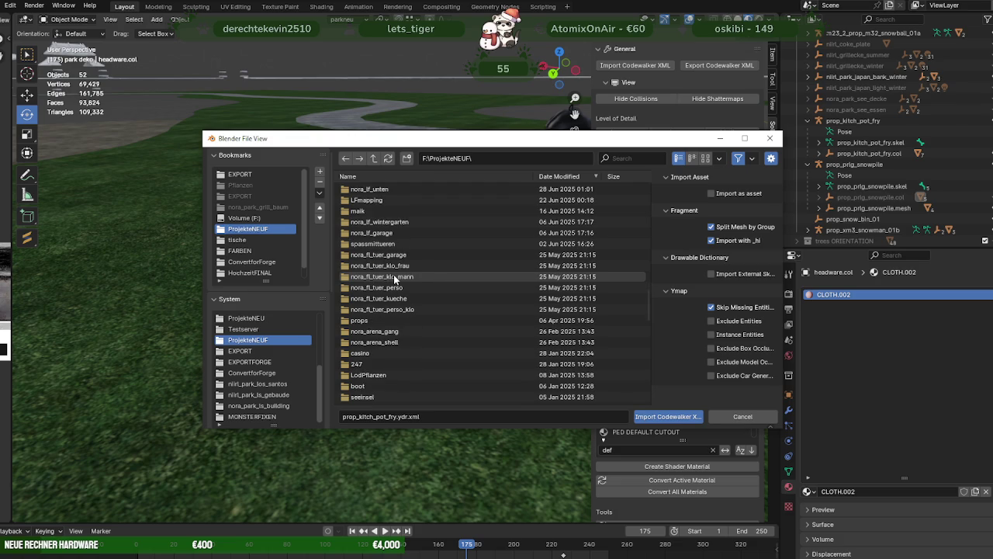
pyautogui.scroll(-2, 394, 278)
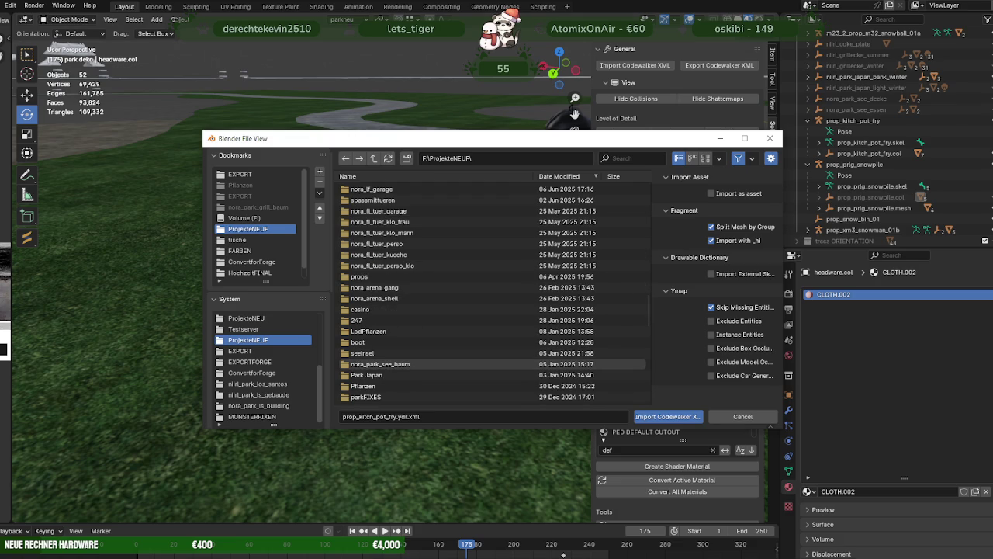
# In RPF Explorer, open mods\neuerpark\nora_park_ls_cafe.rpf to list its two .ydr files and one .ybn file
pyautogui.hotkey('alt', 'Tab')
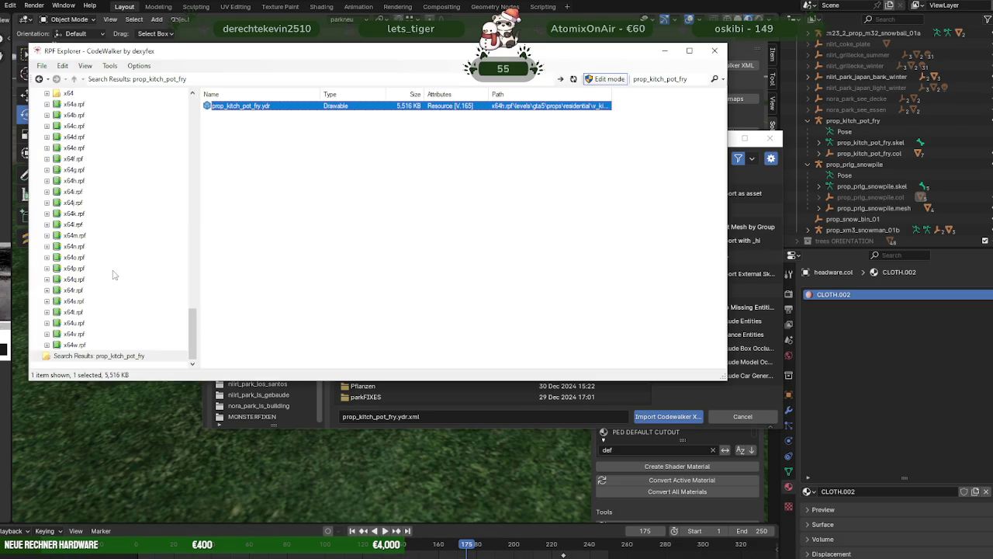
pyautogui.scroll(-3, 115, 273)
pyautogui.scroll(-3, 113, 274)
pyautogui.scroll(-1, 114, 274)
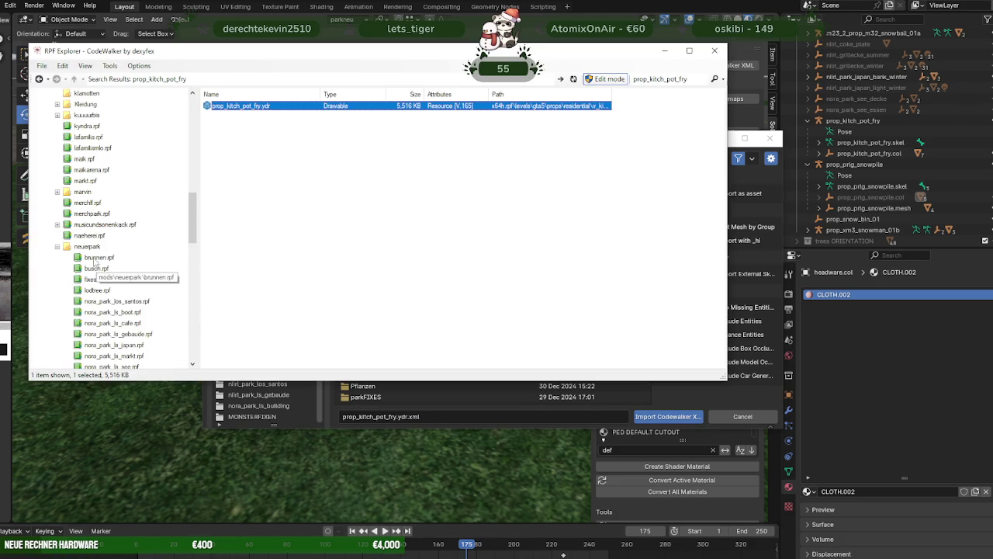
pyautogui.click(92, 247)
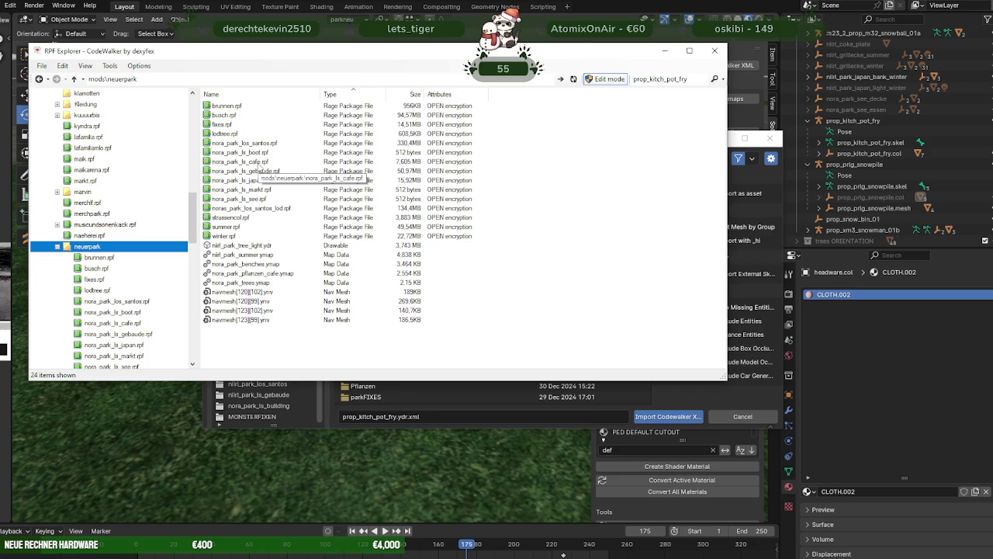
pyautogui.doubleClick(258, 163)
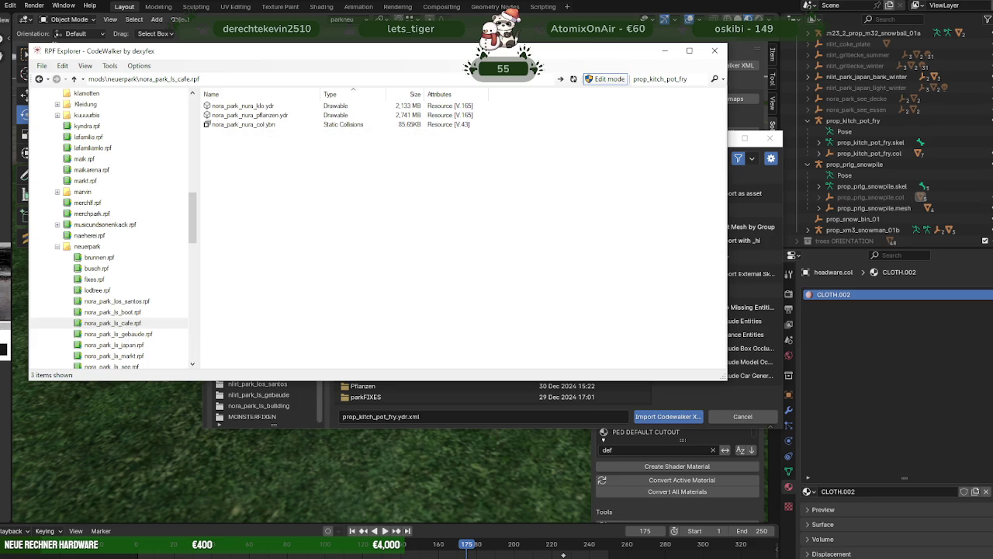
pyautogui.click(116, 555)
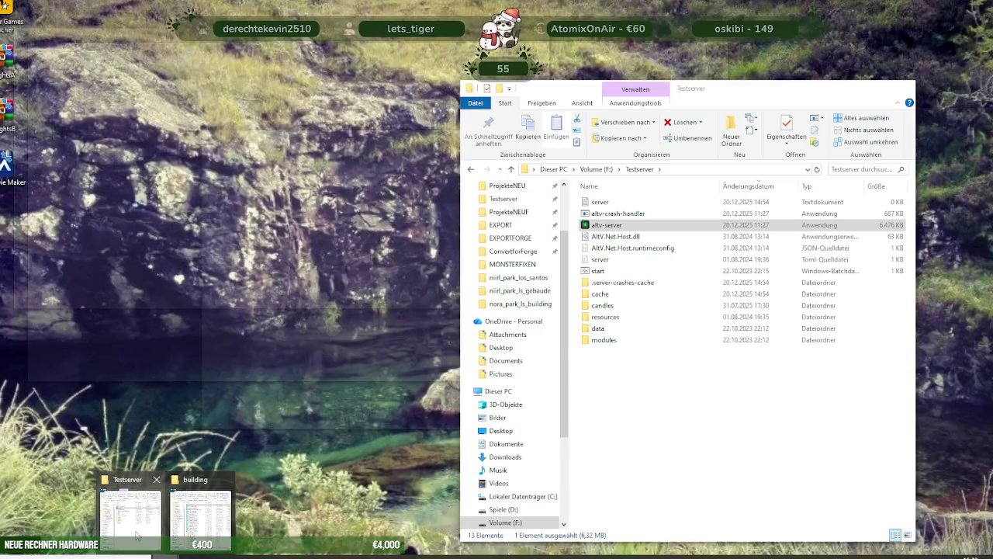
# Browse to the Testserver > resources > newmap > stream > nora_park_ls_cafe_mlo folder
pyautogui.click(129, 512)
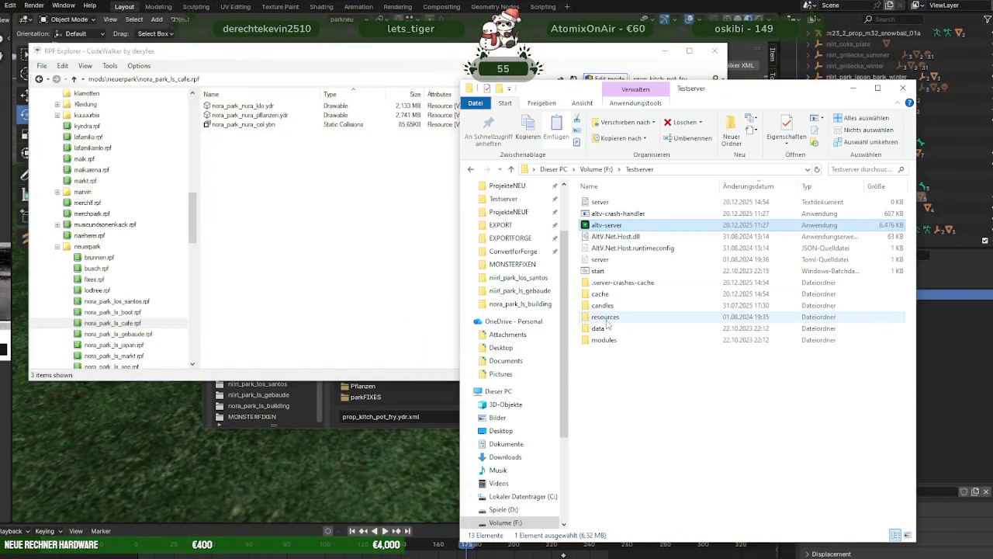
pyautogui.doubleClick(606, 318)
pyautogui.doubleClick(605, 226)
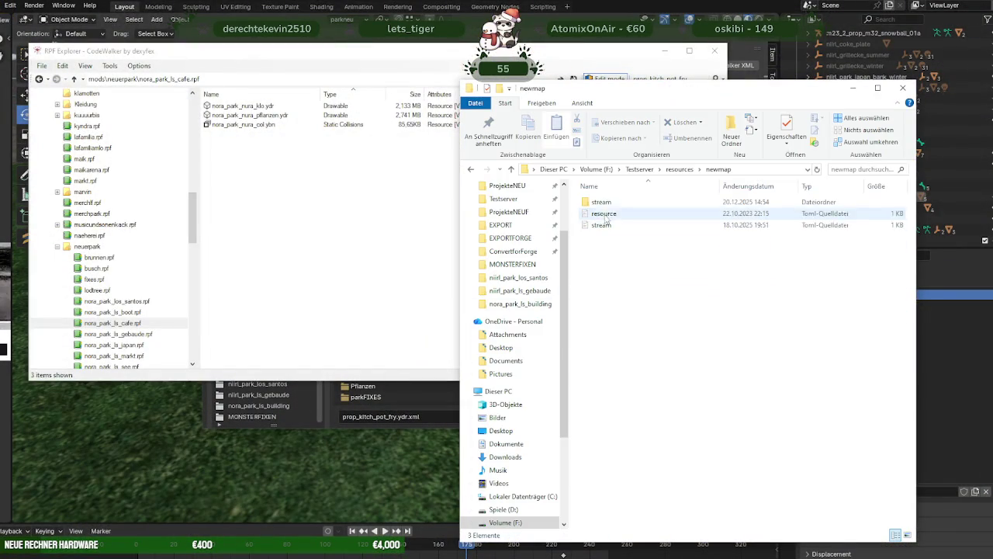
pyautogui.doubleClick(601, 202)
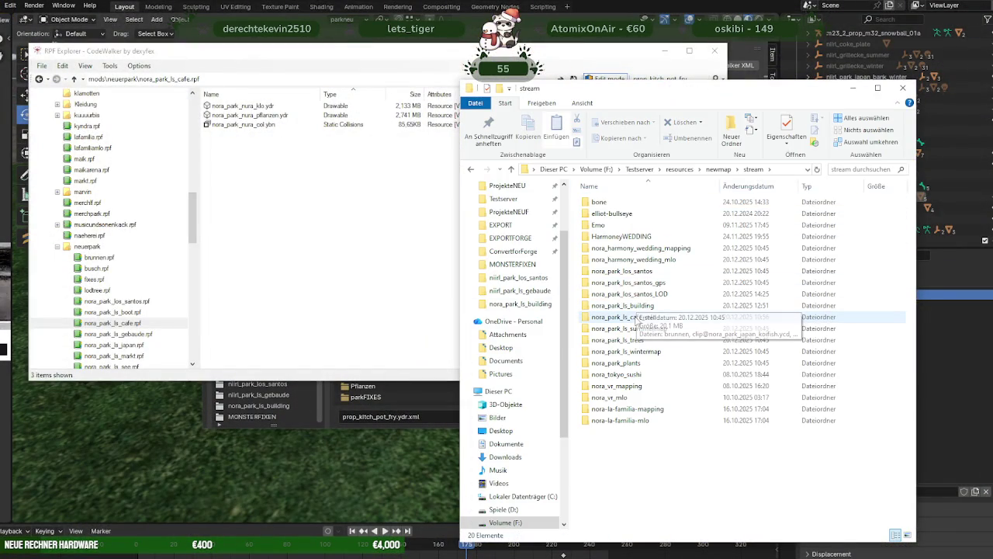
pyautogui.doubleClick(633, 319)
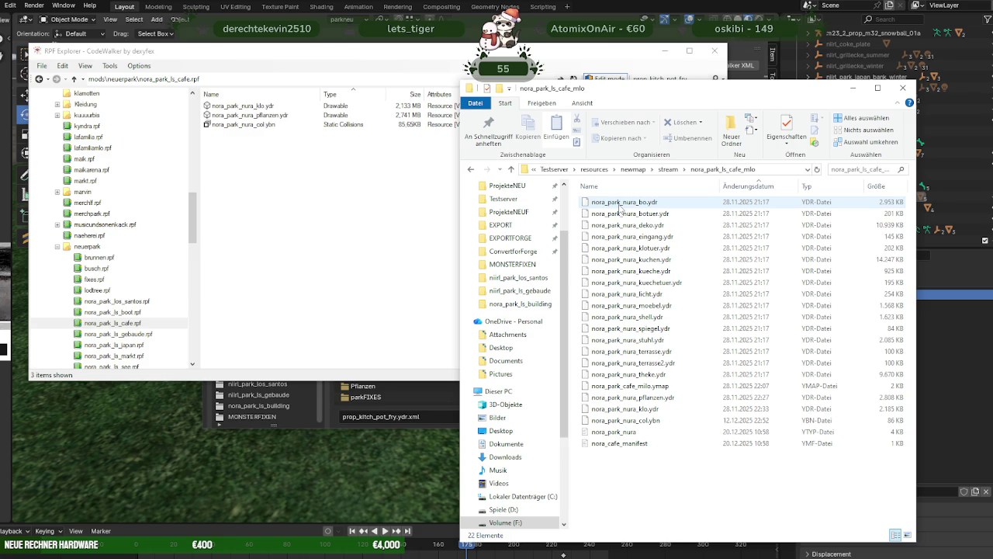
# Select all 22 cafe files and drag them into the nora_park_ls_cafe.rpf archive
pyautogui.moveTo(620, 205); pyautogui.dragTo(643, 382)
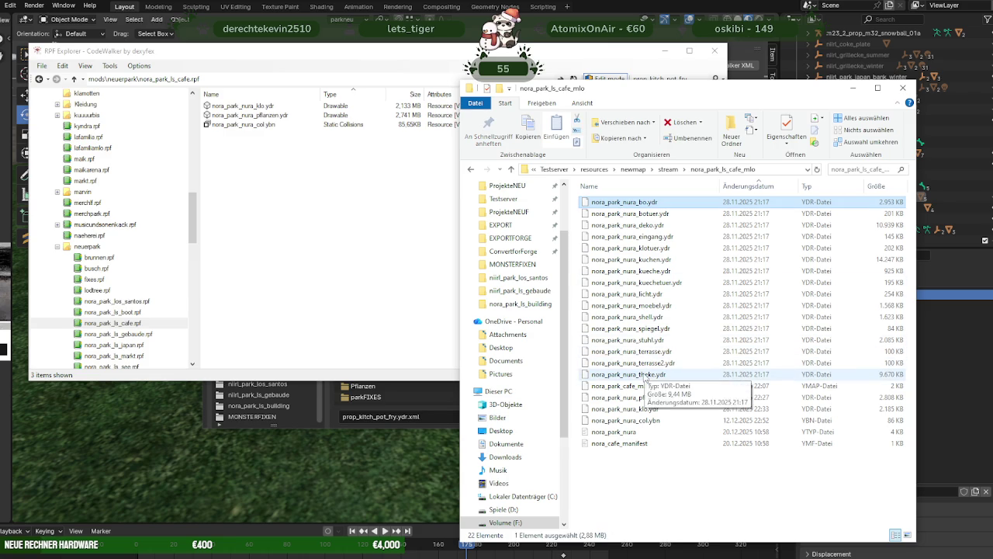
pyautogui.hotkey('ctrl', 'a')
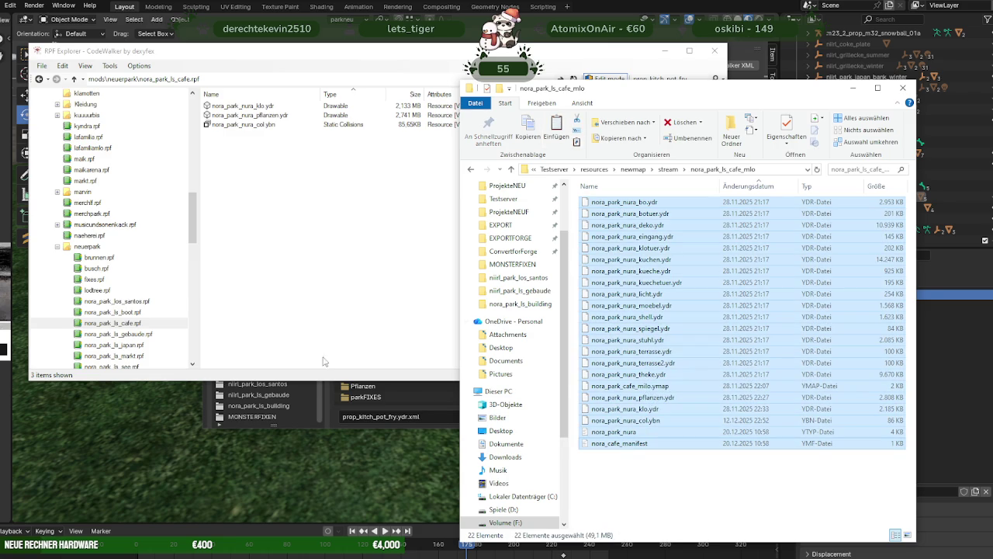
pyautogui.click(286, 292)
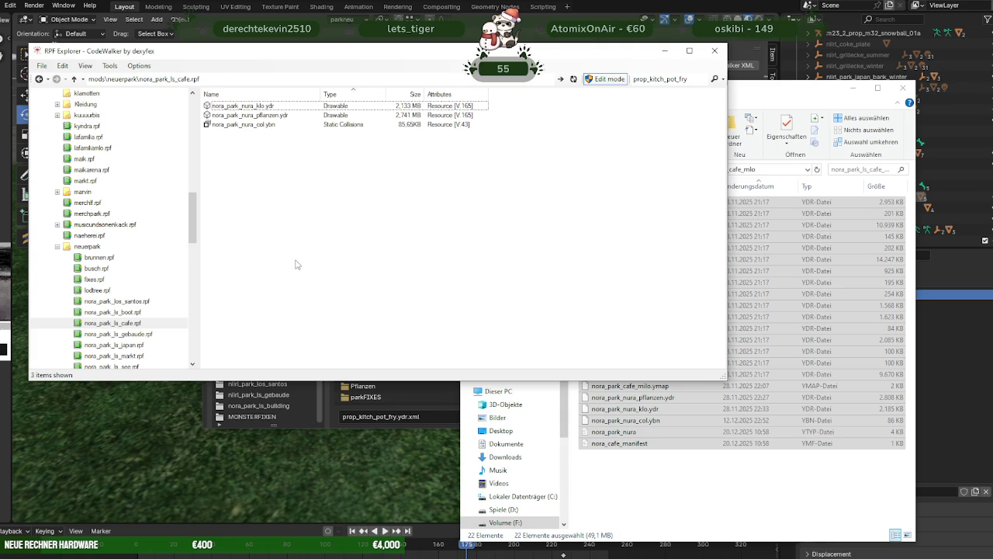
pyautogui.moveTo(625, 409); pyautogui.dragTo(443, 355)
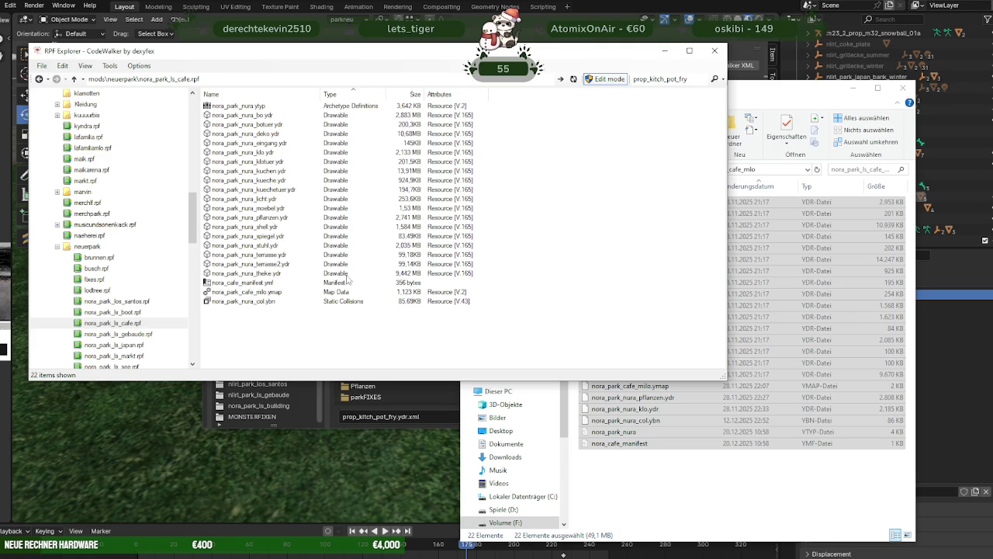
pyautogui.click(253, 190)
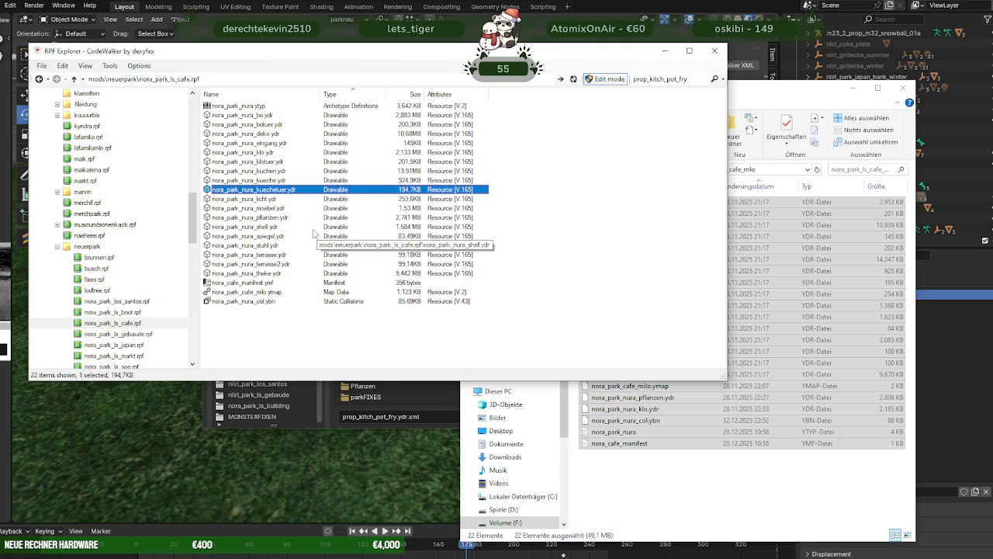
# Open nora_park_nura_theke.ydr in the 3D viewer and zoom in on the stacked cups
pyautogui.doubleClick(275, 275)
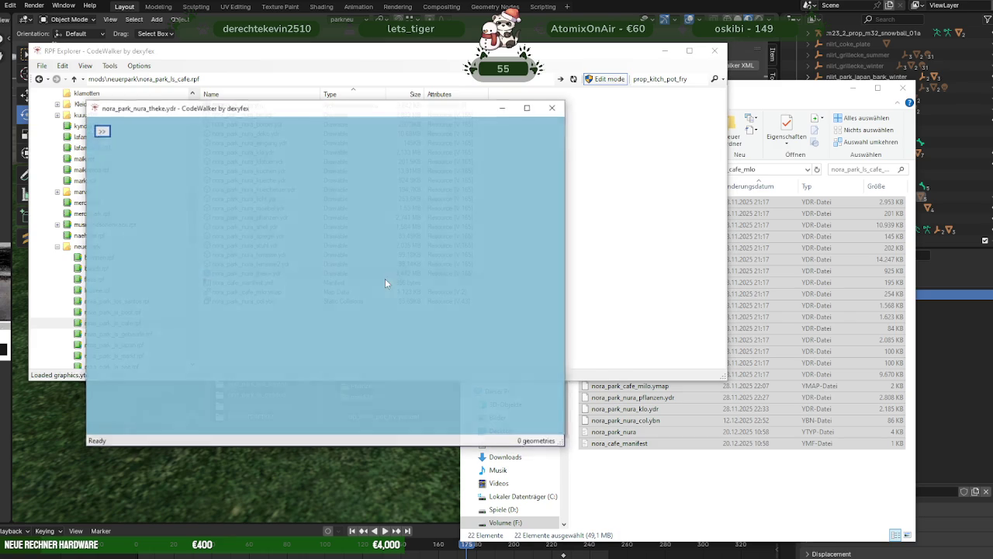
pyautogui.moveTo(331, 290)
pyautogui.mouseDown()
pyautogui.moveTo(260, 348)
pyautogui.moveTo(467, 214)
pyautogui.moveTo(392, 256)
pyautogui.mouseUp()
pyautogui.scroll(5, 467, 223)
pyautogui.scroll(3, 456, 230)
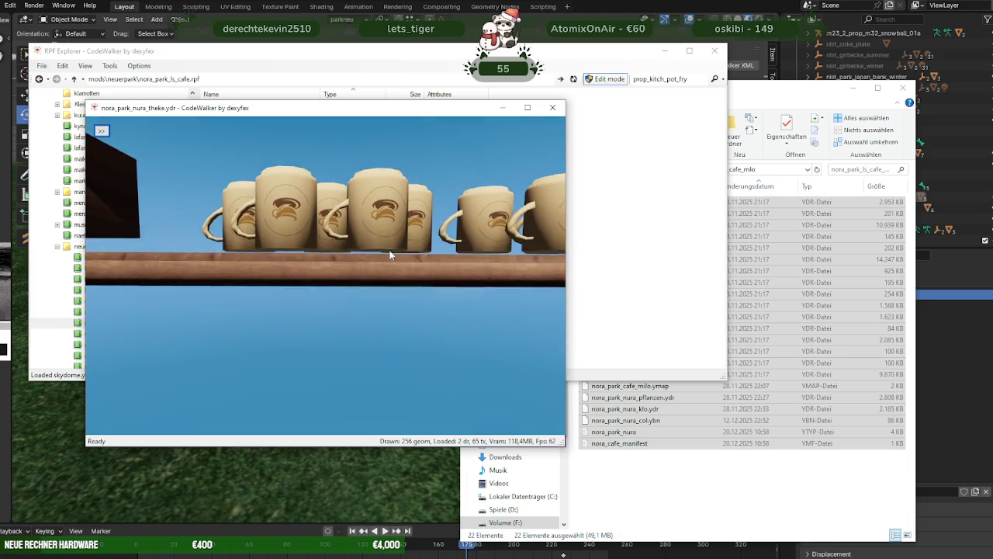
pyautogui.moveTo(416, 211); pyautogui.dragTo(361, 278)
pyautogui.scroll(-5, 361, 279)
pyautogui.moveTo(289, 274)
pyautogui.mouseDown()
pyautogui.moveTo(242, 266)
pyautogui.moveTo(268, 251)
pyautogui.moveTo(557, 250)
pyautogui.moveTo(469, 225)
pyautogui.moveTo(451, 248)
pyautogui.moveTo(384, 276)
pyautogui.moveTo(326, 285)
pyautogui.moveTo(296, 275)
pyautogui.moveTo(309, 210)
pyautogui.mouseUp()
pyautogui.scroll(5, 307, 248)
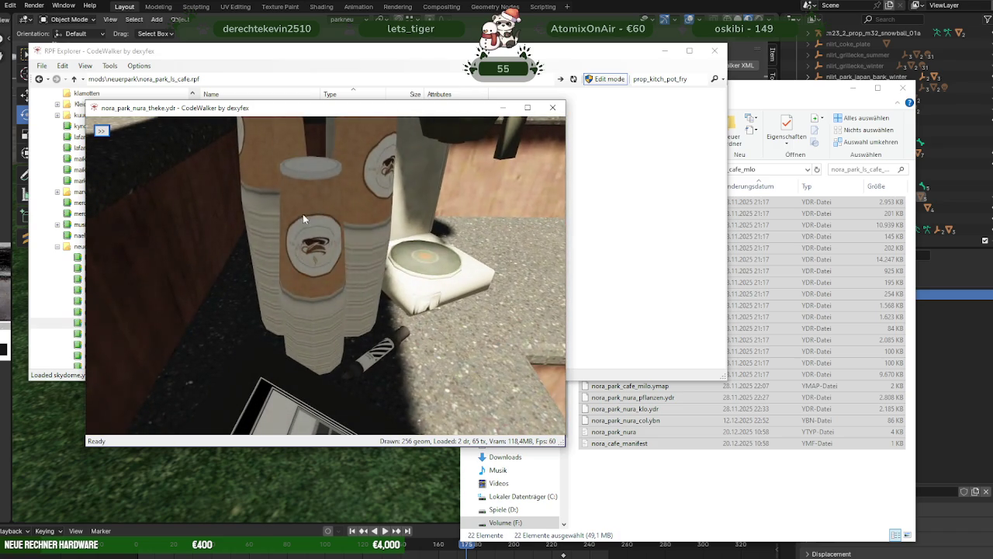
pyautogui.moveTo(323, 246)
pyautogui.mouseDown()
pyautogui.moveTo(282, 223)
pyautogui.moveTo(392, 218)
pyautogui.moveTo(402, 222)
pyautogui.moveTo(365, 229)
pyautogui.moveTo(435, 271)
pyautogui.moveTo(488, 240)
pyautogui.moveTo(492, 225)
pyautogui.moveTo(406, 204)
pyautogui.moveTo(322, 221)
pyautogui.moveTo(324, 192)
pyautogui.mouseUp()
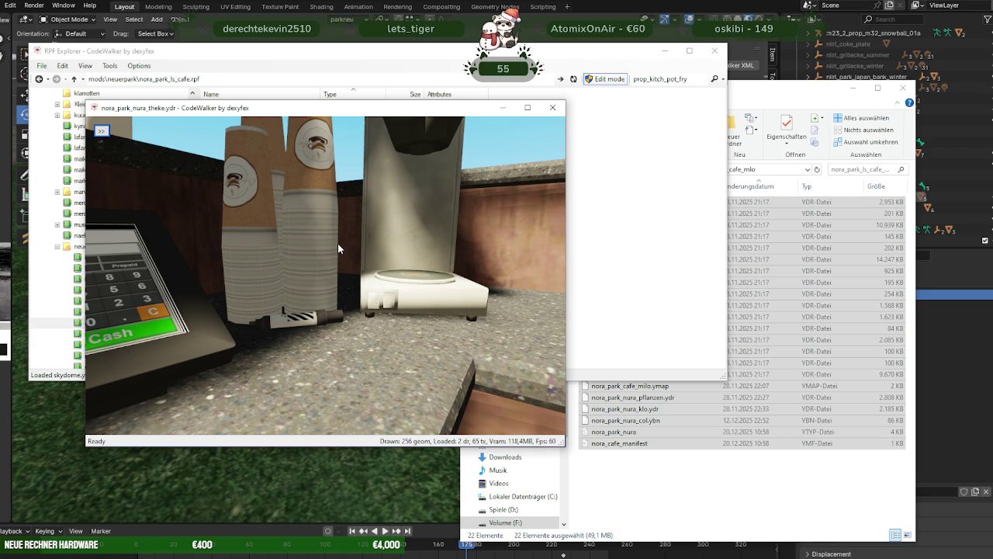
# Orbit around the cups and coffee machine to a frontal view of the counter
pyautogui.scroll(-5, 337, 248)
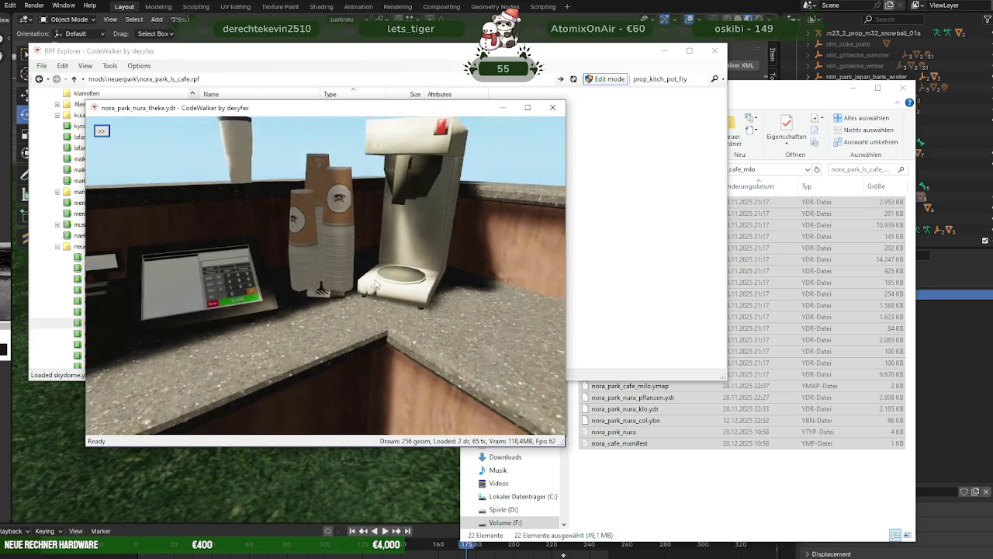
pyautogui.moveTo(390, 287); pyautogui.dragTo(416, 287)
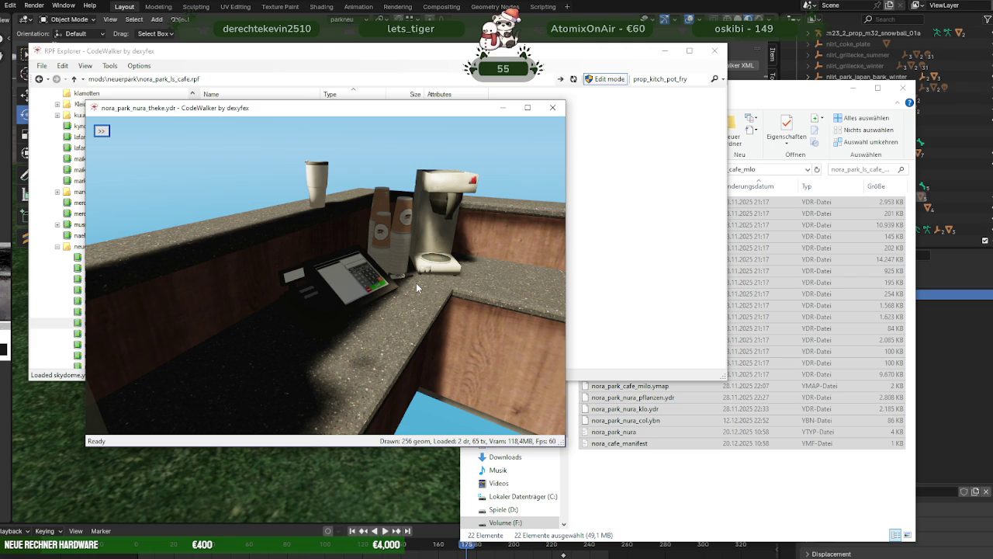
pyautogui.press('s')
pyautogui.moveTo(416, 286)
pyautogui.mouseDown()
pyautogui.moveTo(218, 264)
pyautogui.moveTo(268, 237)
pyautogui.moveTo(199, 280)
pyautogui.moveTo(210, 283)
pyautogui.moveTo(151, 308)
pyautogui.mouseUp()
pyautogui.scroll(-5, 218, 264)
pyautogui.moveTo(237, 209); pyautogui.dragTo(309, 251)
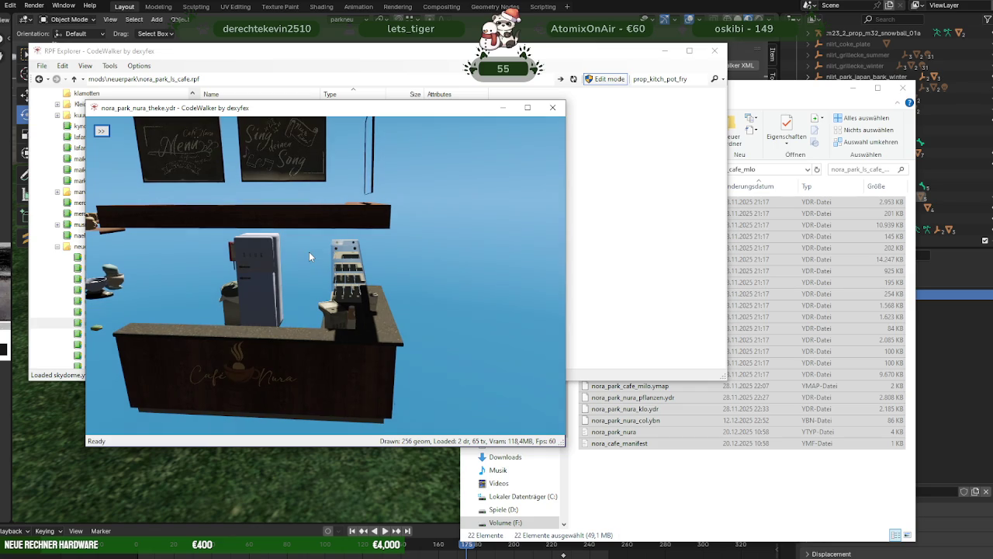
pyautogui.moveTo(206, 315)
pyautogui.mouseDown()
pyautogui.moveTo(241, 285)
pyautogui.moveTo(270, 310)
pyautogui.moveTo(420, 317)
pyautogui.moveTo(398, 324)
pyautogui.moveTo(308, 260)
pyautogui.mouseUp()
pyautogui.scroll(-5, 308, 260)
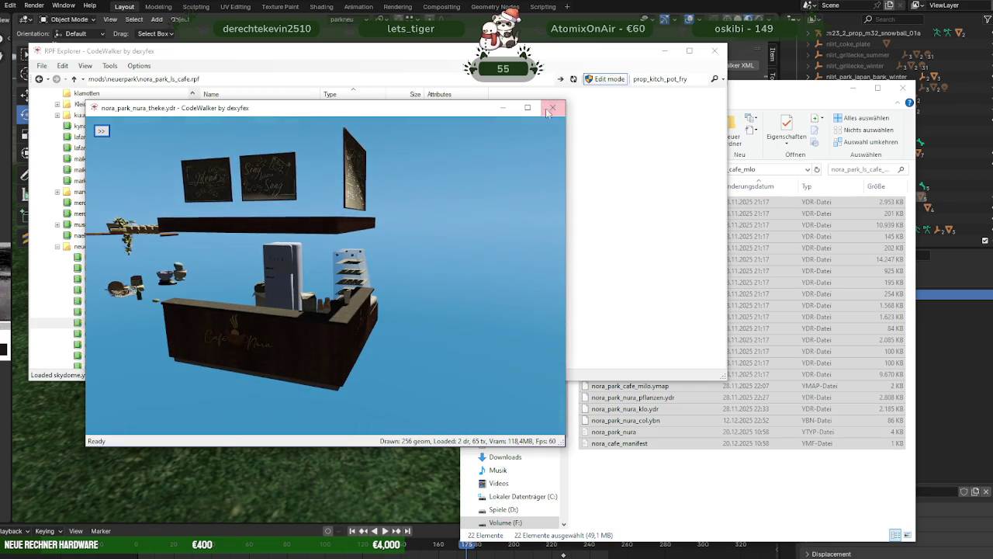
# Save all of the counter model's textures to the chosen folder, then close the viewer
pyautogui.click(102, 131)
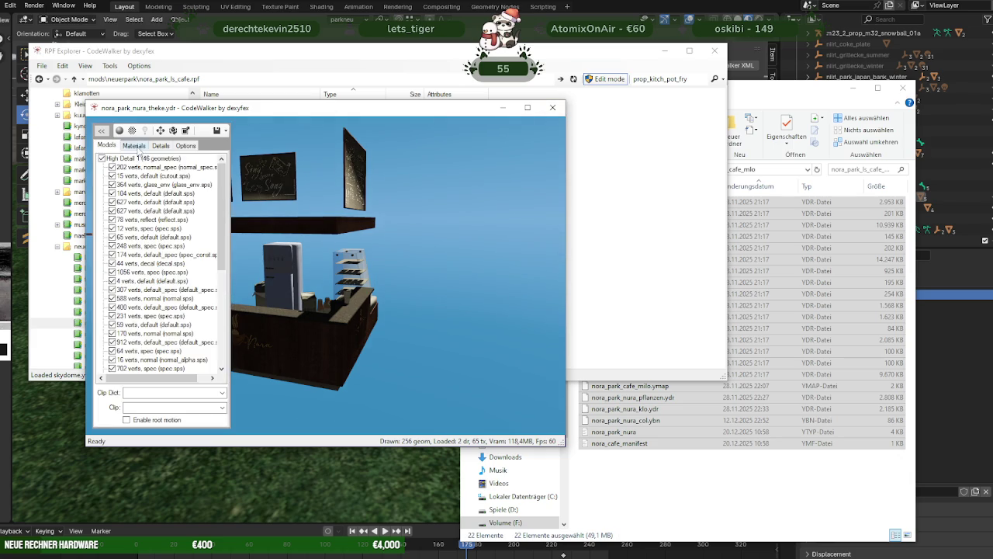
pyautogui.click(134, 145)
pyautogui.click(122, 159)
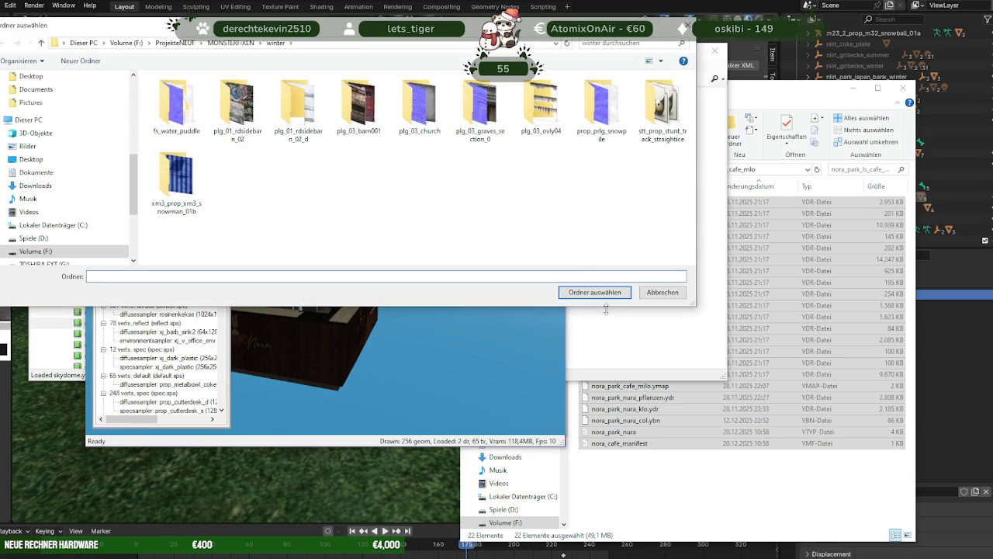
pyautogui.click(596, 293)
pyautogui.click(526, 322)
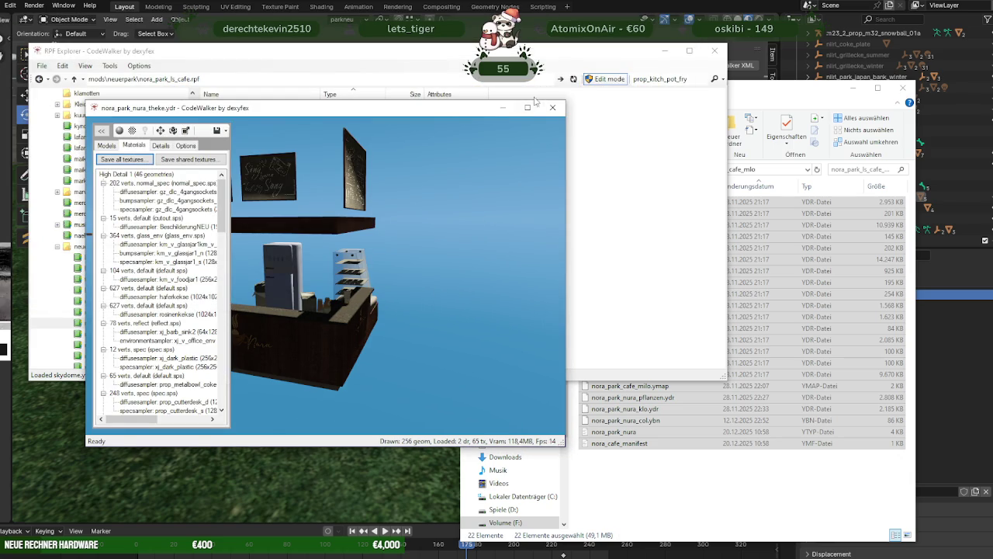
pyautogui.click(553, 107)
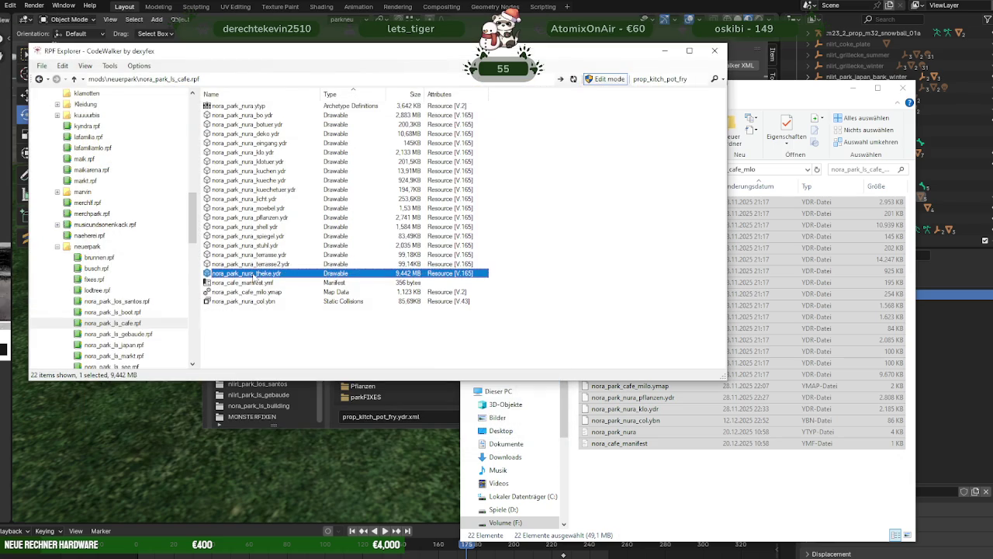
# Export nora_park_nura_theke.ydr as XML into the winter folder
pyautogui.rightClick(256, 273)
pyautogui.click(328, 308)
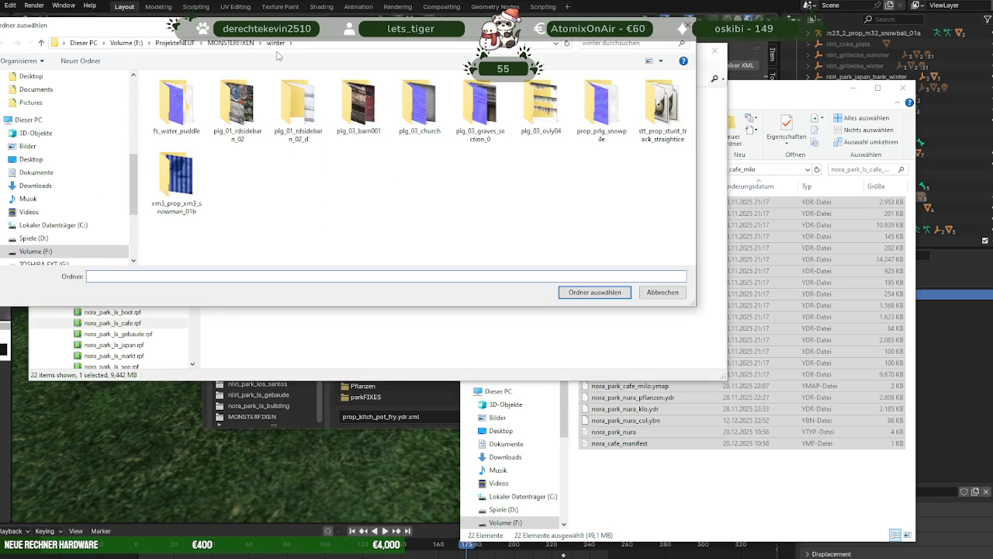
pyautogui.click(597, 293)
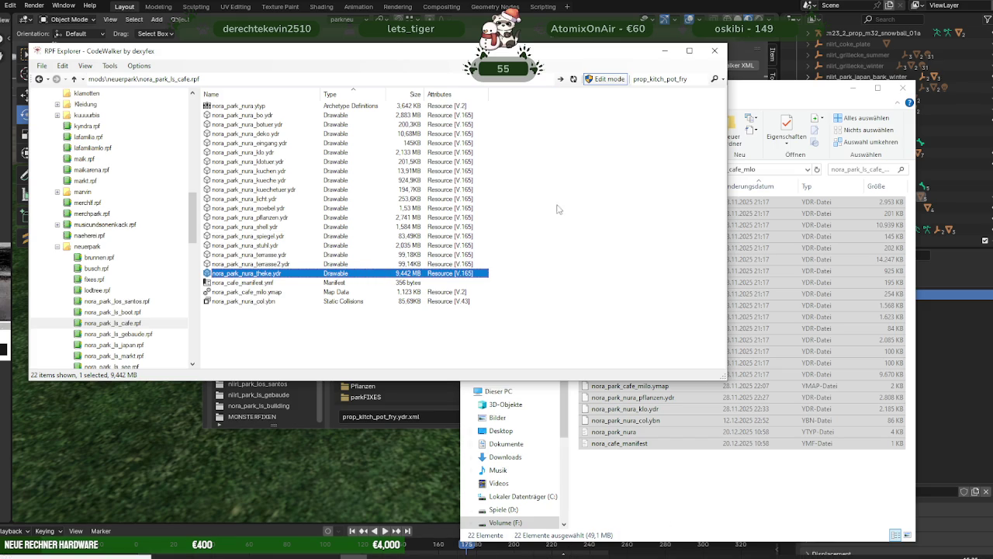
pyautogui.click(665, 50)
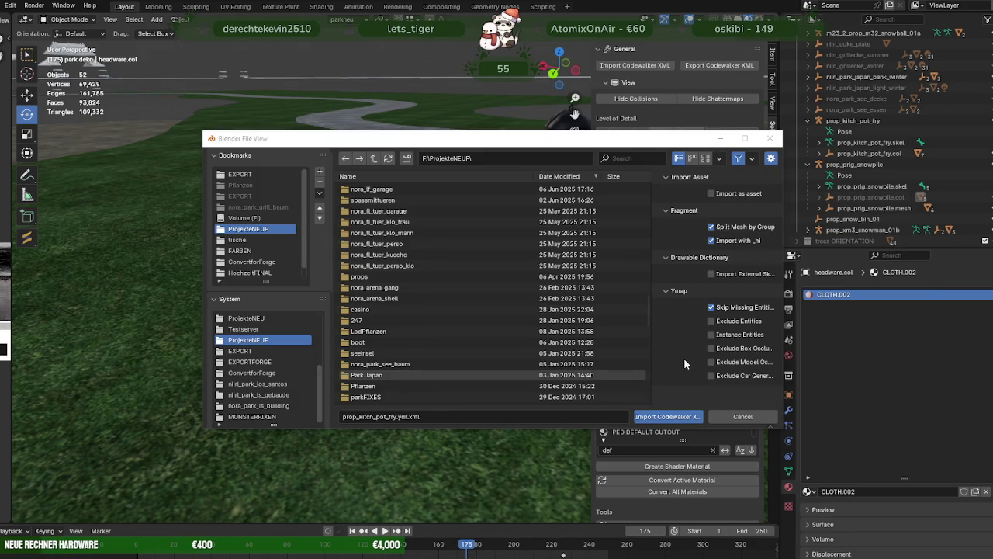
# Import nora_park_nura_theke.ydr.xml from MONSTERFIXEN\winter as a Codewalker XML model
pyautogui.scroll(3, 435, 232)
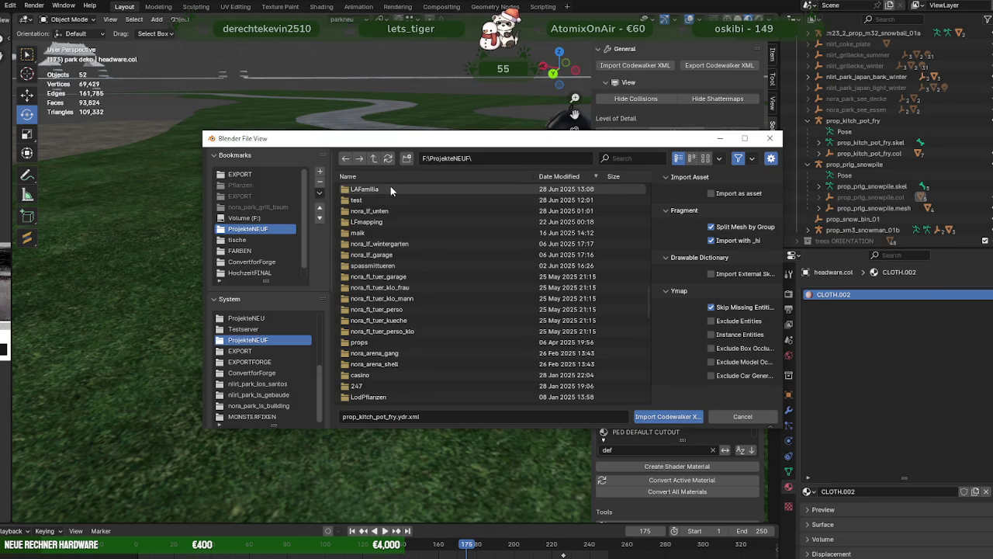
pyautogui.scroll(5, 390, 186)
pyautogui.scroll(5, 390, 185)
pyautogui.scroll(5, 391, 186)
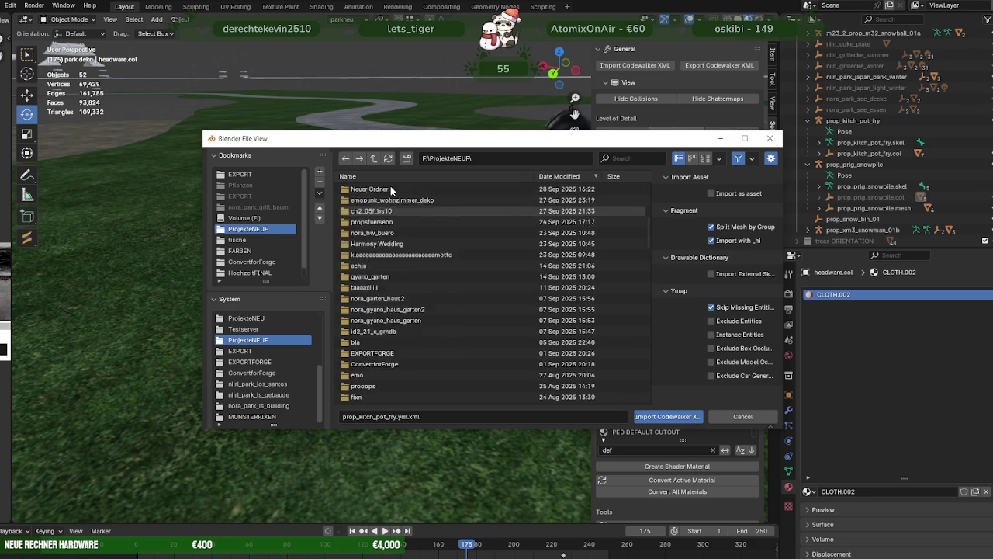
pyautogui.scroll(5, 390, 185)
pyautogui.scroll(1, 392, 235)
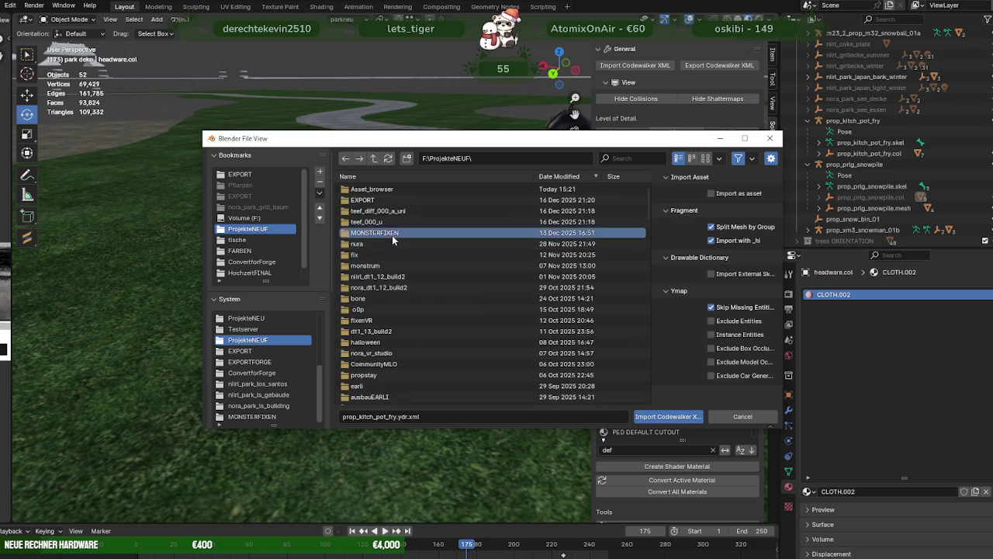
pyautogui.doubleClick(392, 233)
pyautogui.doubleClick(383, 221)
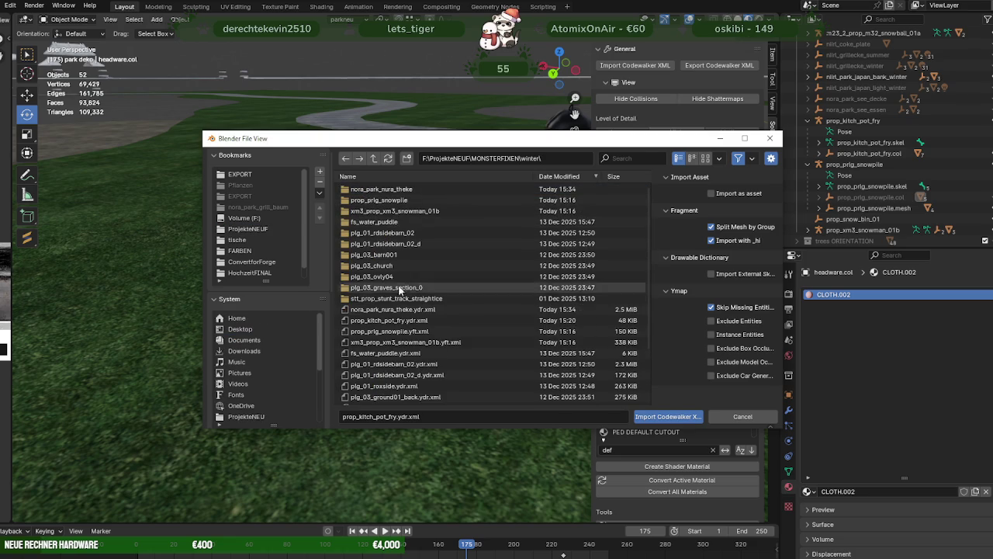
pyautogui.click(392, 308)
pyautogui.click(650, 415)
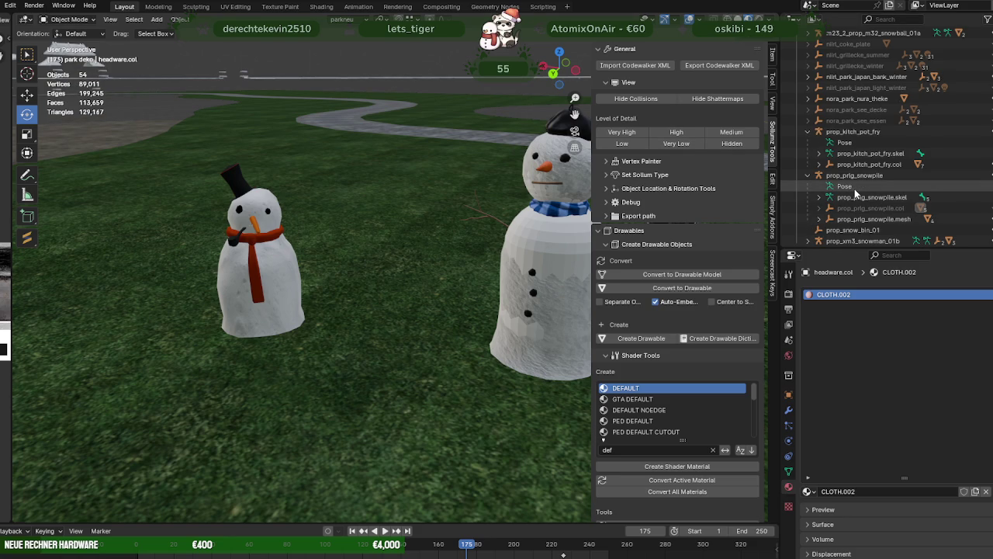
# Select the nora_park_nura_theke.model mesh in the outliner and frame it in the view
pyautogui.scroll(-1, 869, 188)
pyautogui.scroll(2, 869, 188)
pyautogui.scroll(3, 870, 188)
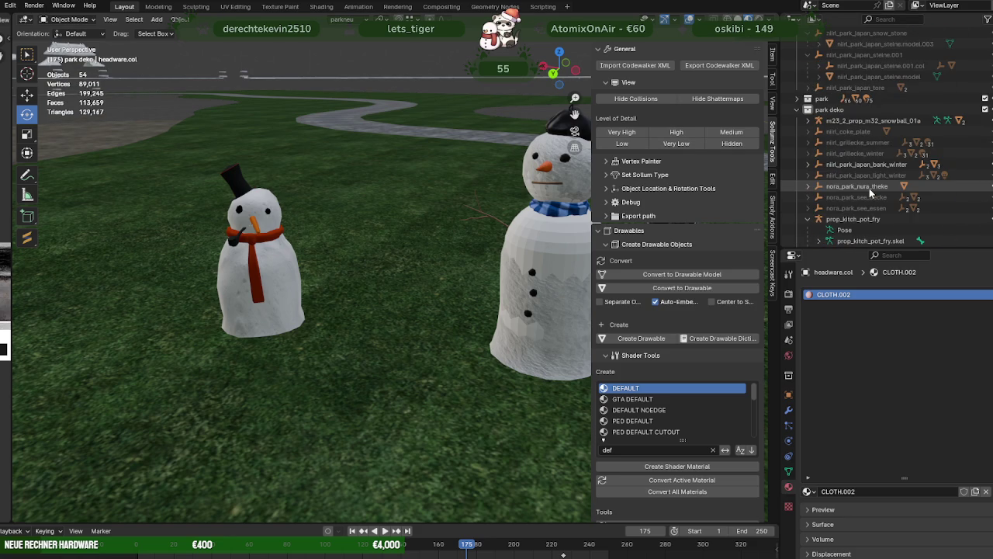
pyautogui.scroll(-1, 870, 188)
pyautogui.scroll(-2, 869, 188)
pyautogui.scroll(-2, 870, 188)
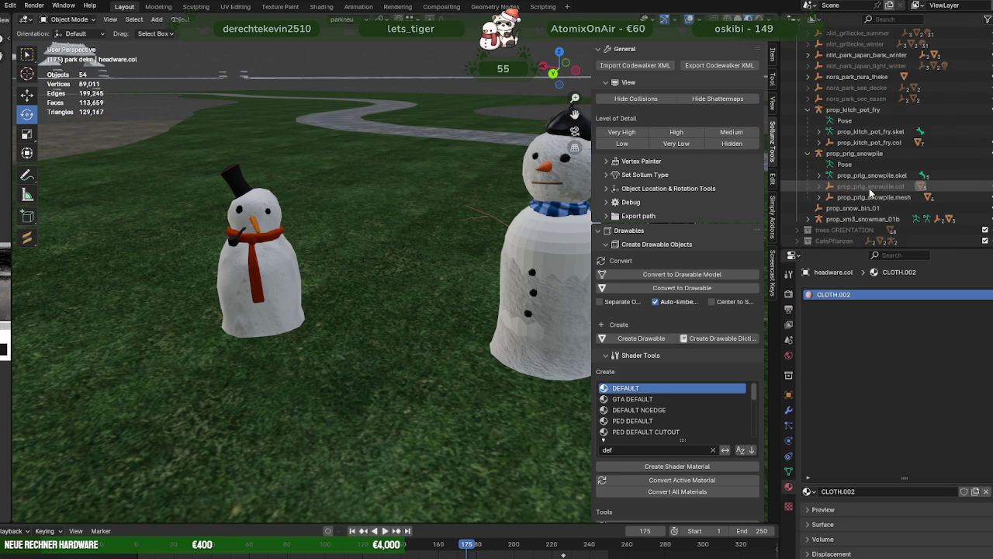
pyautogui.scroll(1, 870, 188)
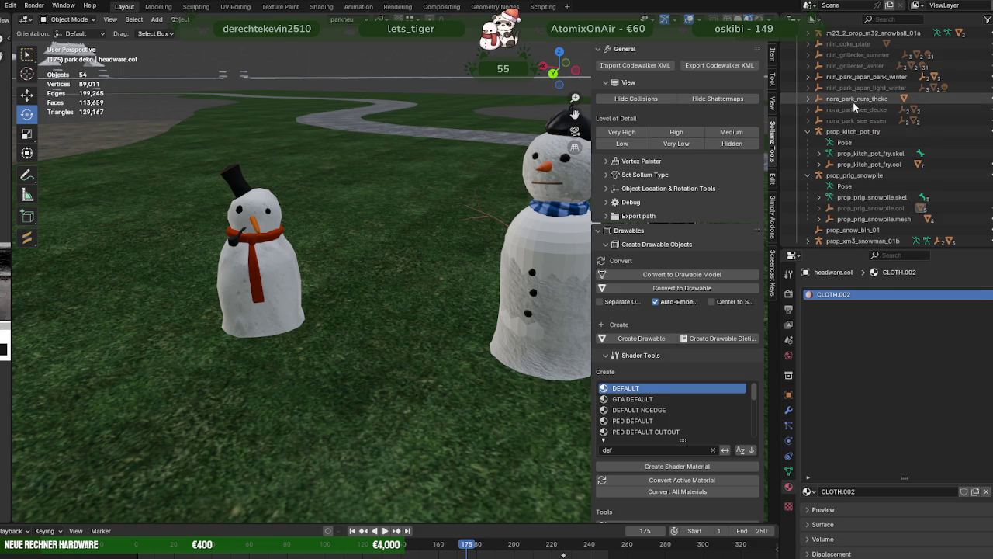
pyautogui.click(824, 98)
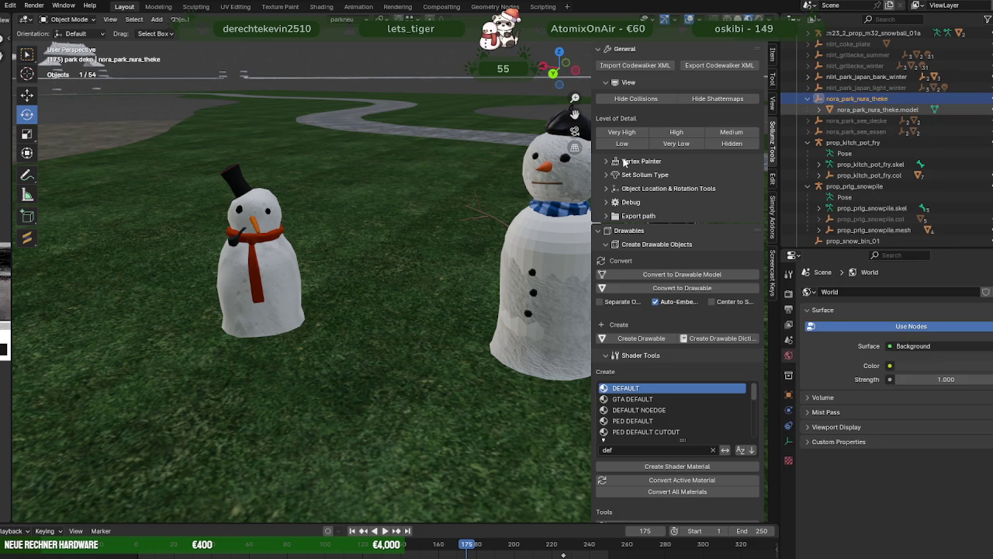
pyautogui.click(567, 186)
pyautogui.press('KP_Decimal')
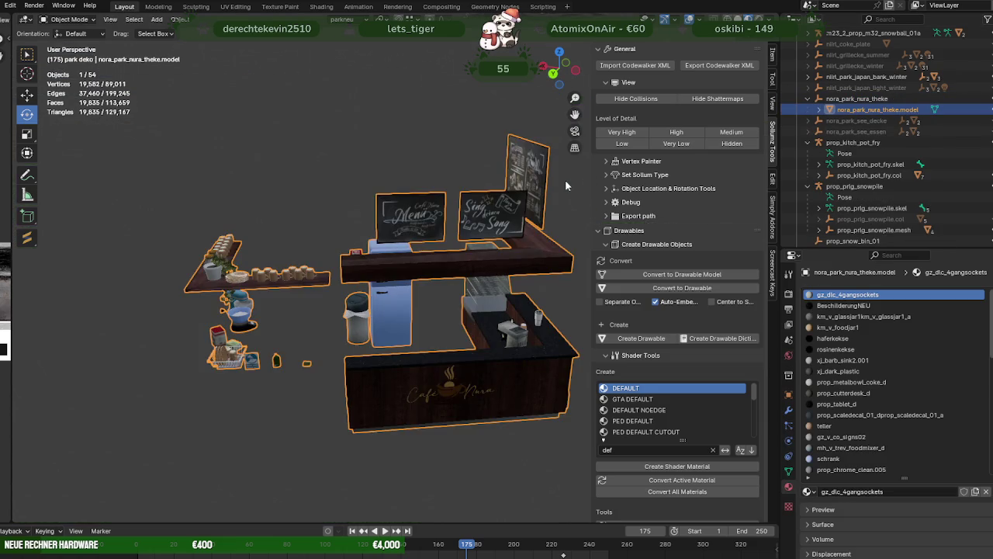
# Zoom and orbit onto the counter's coffee cups and enter Edit Mode
pyautogui.scroll(3, 451, 238)
pyautogui.scroll(2, 424, 249)
pyautogui.moveTo(425, 249); pyautogui.dragTo(458, 420, button='middle')
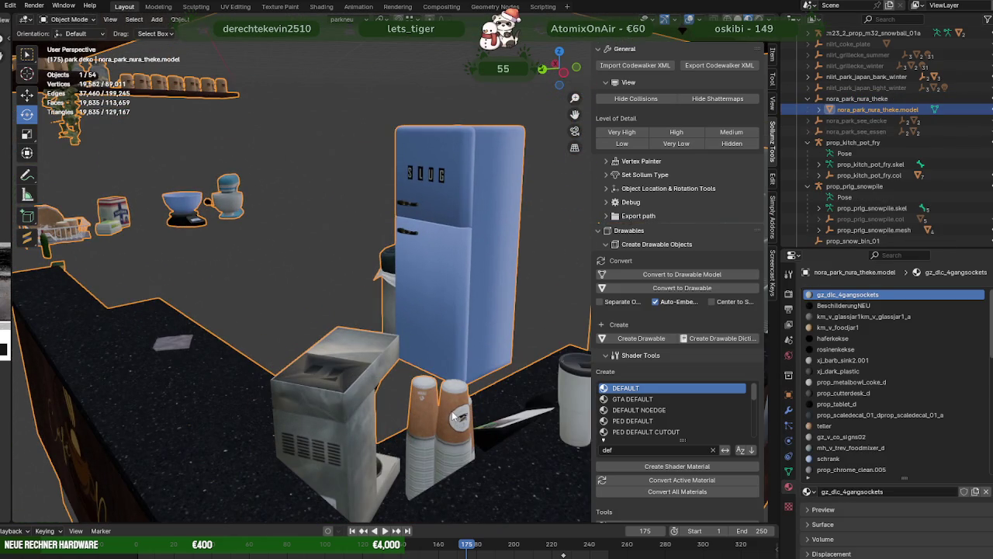
pyautogui.press('Tab')
# Select the whole coffee cup stack, duplicate it and move the copy aside
pyautogui.click(449, 411)
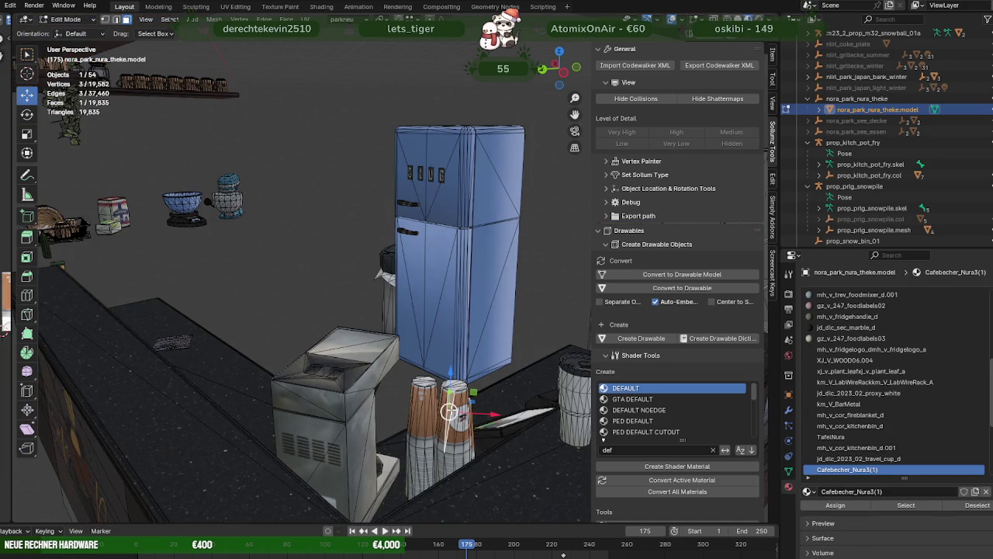
pyautogui.press('KP_Decimal')
pyautogui.click(898, 506)
pyautogui.scroll(-6, 408, 288)
pyautogui.moveTo(409, 288)
pyautogui.mouseDown(button='middle')
pyautogui.moveTo(439, 327)
pyautogui.moveTo(390, 266)
pyautogui.mouseUp(button='middle')
pyautogui.hotkey('shift', 'd')
pyautogui.press('Escape')
pyautogui.press('g')
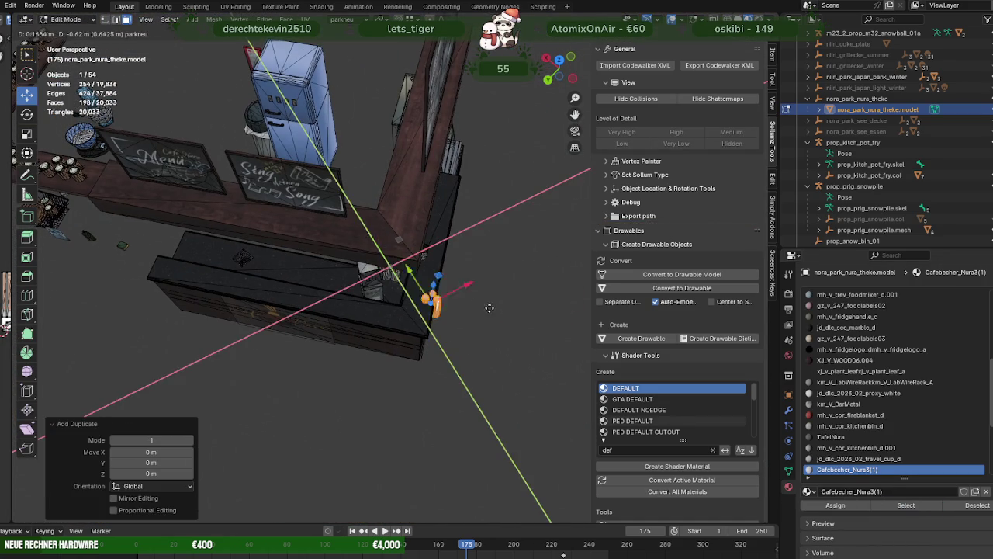
pyautogui.click(510, 331)
# Separate the copied cups into their own object and remove its unused material slots
pyautogui.rightClick(510, 330)
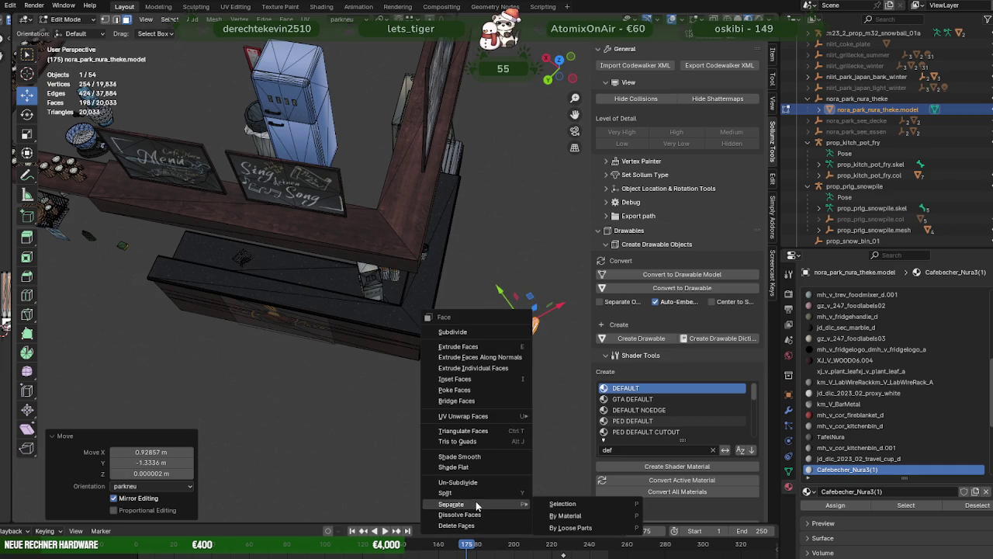
pyautogui.click(552, 505)
pyautogui.press('Tab')
pyautogui.click(524, 340)
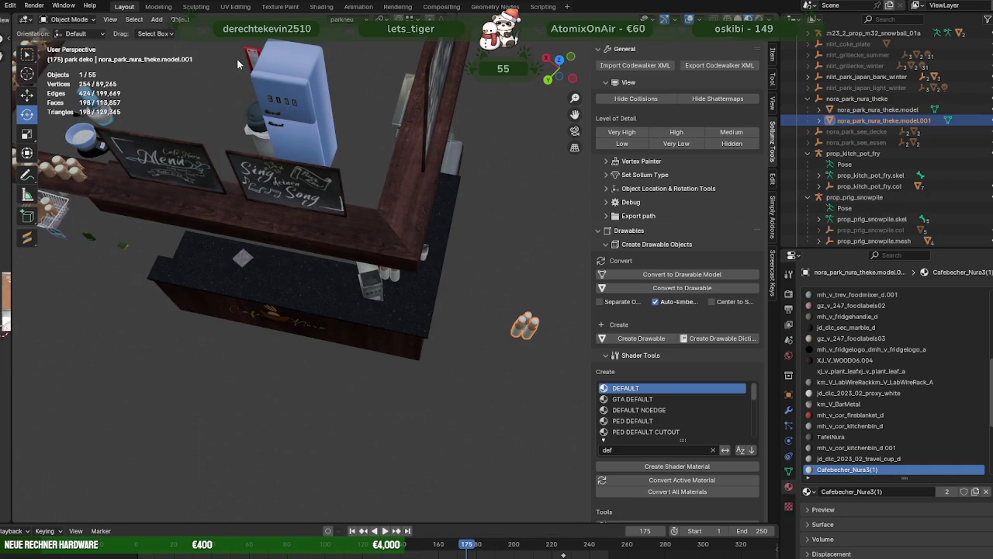
pyautogui.click(179, 19)
pyautogui.moveTo(197, 362)
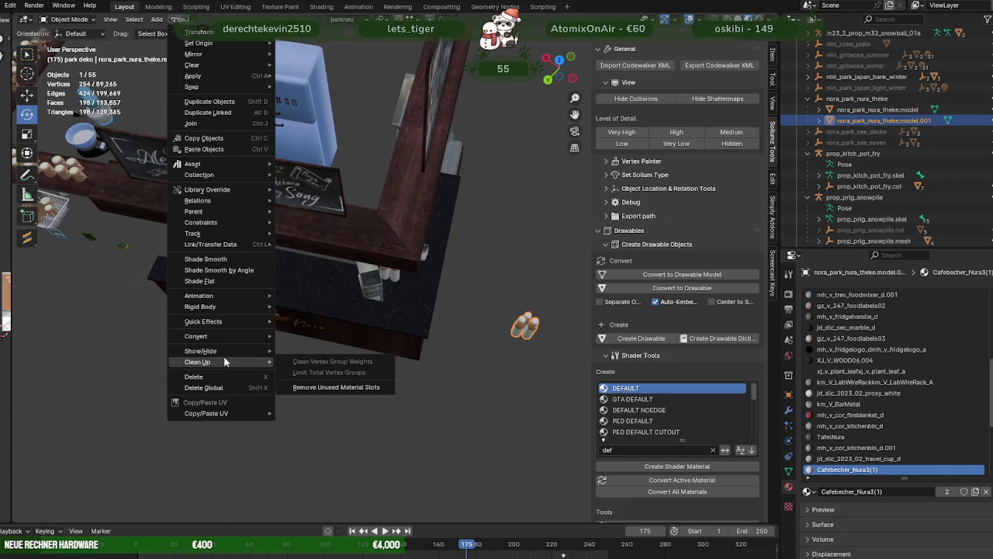
pyautogui.click(327, 387)
pyautogui.press('Tab')
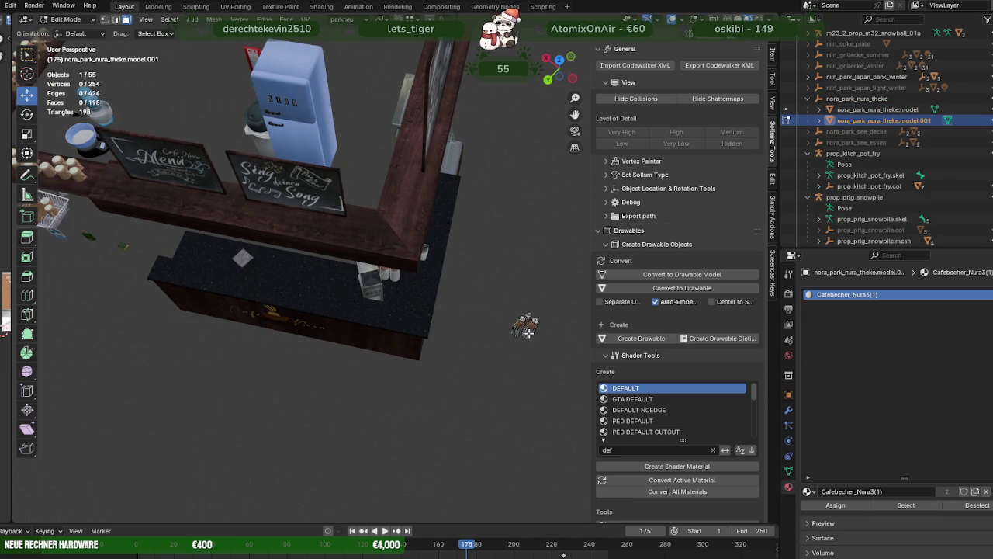
# Move the copied cups off the roof onto the road beside the snowman
pyautogui.press('KP_Decimal')
pyautogui.moveTo(484, 243)
pyautogui.mouseDown(button='middle')
pyautogui.moveTo(516, 205)
pyautogui.moveTo(395, 328)
pyautogui.moveTo(486, 345)
pyautogui.moveTo(535, 328)
pyautogui.moveTo(395, 337)
pyautogui.moveTo(442, 334)
pyautogui.moveTo(480, 373)
pyautogui.moveTo(421, 317)
pyautogui.moveTo(377, 380)
pyautogui.moveTo(310, 344)
pyautogui.moveTo(365, 350)
pyautogui.moveTo(285, 336)
pyautogui.moveTo(322, 371)
pyautogui.moveTo(419, 394)
pyautogui.moveTo(399, 386)
pyautogui.mouseUp(button='middle')
pyautogui.keyDown('shift'); pyautogui.moveTo(503, 417); pyautogui.dragTo(500, 417, button='middle'); pyautogui.keyUp('shift')
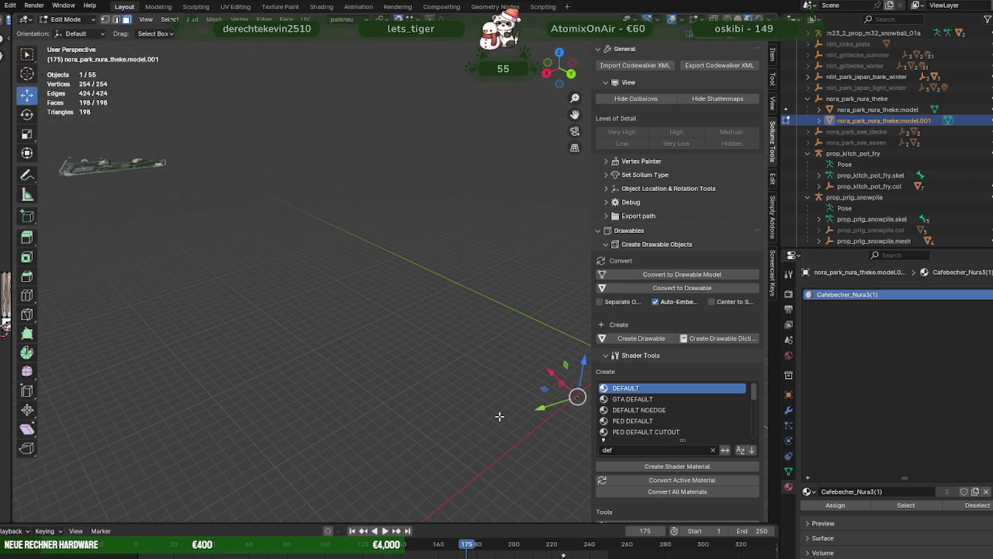
pyautogui.moveTo(578, 397)
pyautogui.mouseDown()
pyautogui.moveTo(129, 162)
pyautogui.moveTo(93, 164)
pyautogui.moveTo(140, 159)
pyautogui.mouseUp()
pyautogui.press('KP_Decimal')
pyautogui.scroll(-3, 304, 251)
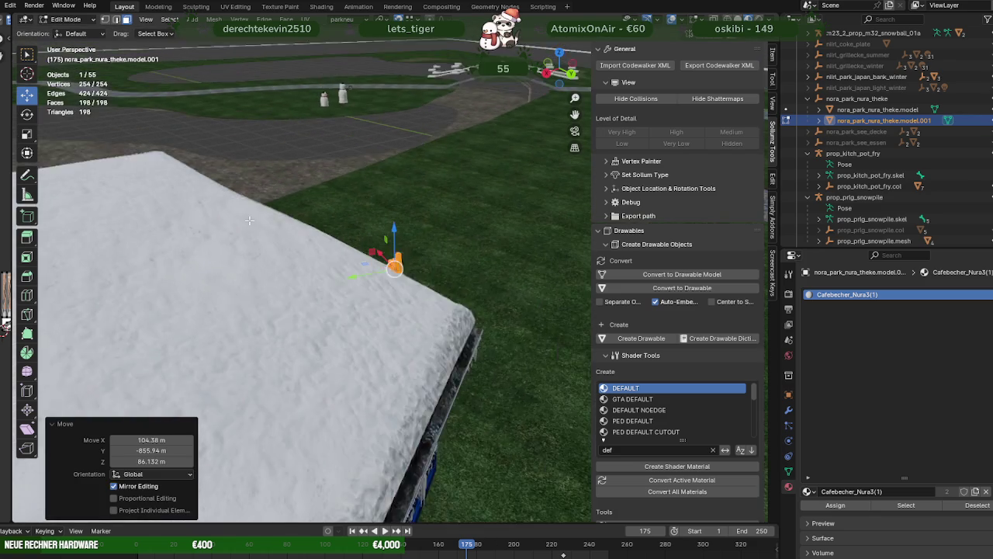
pyautogui.scroll(-3, 303, 251)
pyautogui.moveTo(395, 266)
pyautogui.mouseDown()
pyautogui.moveTo(350, 164)
pyautogui.moveTo(353, 146)
pyautogui.mouseUp()
pyautogui.scroll(1, 353, 146)
pyautogui.press('KP_Decimal')
pyautogui.scroll(-3, 353, 194)
pyautogui.moveTo(353, 194)
pyautogui.mouseDown(button='middle')
pyautogui.moveTo(449, 251)
pyautogui.moveTo(463, 272)
pyautogui.moveTo(445, 281)
pyautogui.moveTo(376, 260)
pyautogui.mouseUp(button='middle')
pyautogui.scroll(3, 463, 271)
pyautogui.scroll(2, 465, 280)
pyautogui.scroll(-3, 376, 260)
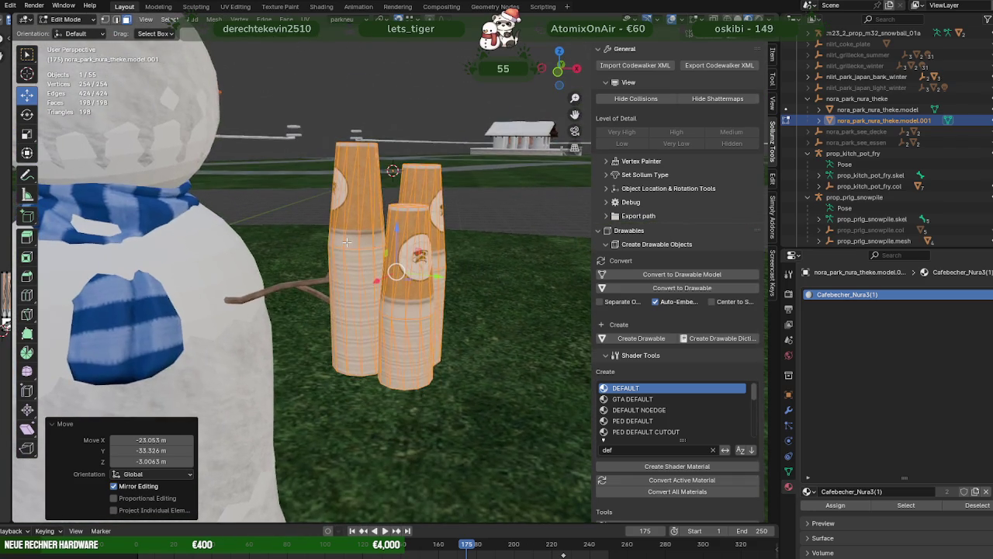
# In wireframe, delete two of the cups' vertices so only one cup remains
pyautogui.hotkey('shift', 'z')
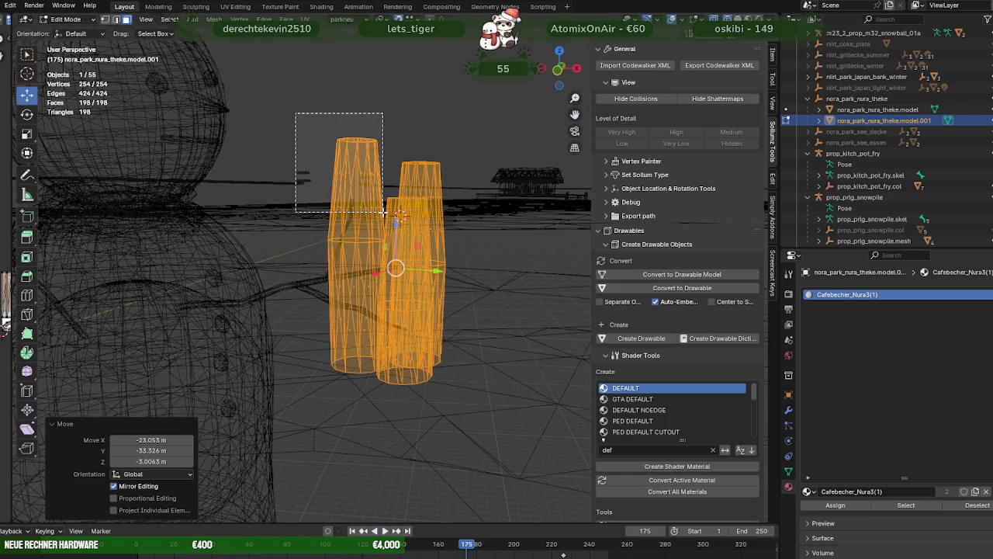
pyautogui.keyDown('ctrl'); pyautogui.moveTo(384, 211); pyautogui.dragTo(384, 212); pyautogui.keyUp('ctrl')
pyautogui.moveTo(384, 212); pyautogui.dragTo(283, 254, button='middle')
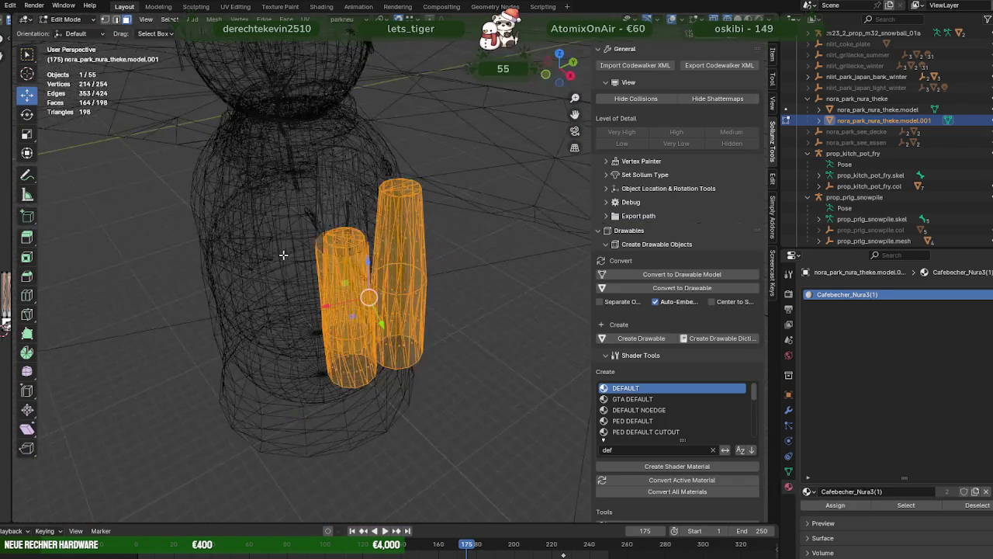
pyautogui.press('x')
pyautogui.click(283, 255)
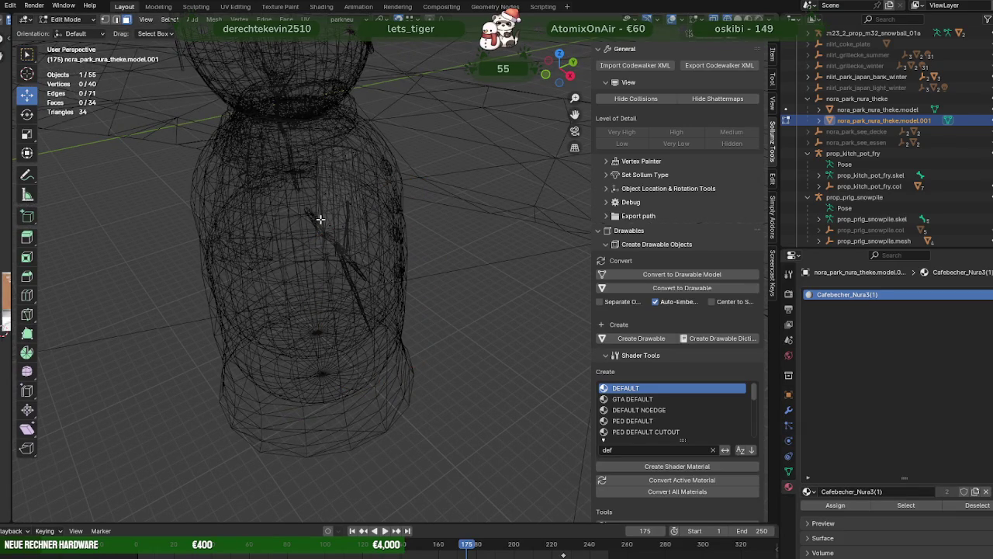
pyautogui.hotkey('shift', 'z')
# Move the cup up onto the snowman's head next to the top hat
pyautogui.moveTo(321, 220)
pyautogui.mouseDown(button='middle')
pyautogui.moveTo(384, 245)
pyautogui.moveTo(407, 271)
pyautogui.moveTo(381, 295)
pyautogui.mouseUp(button='middle')
pyautogui.press('g')
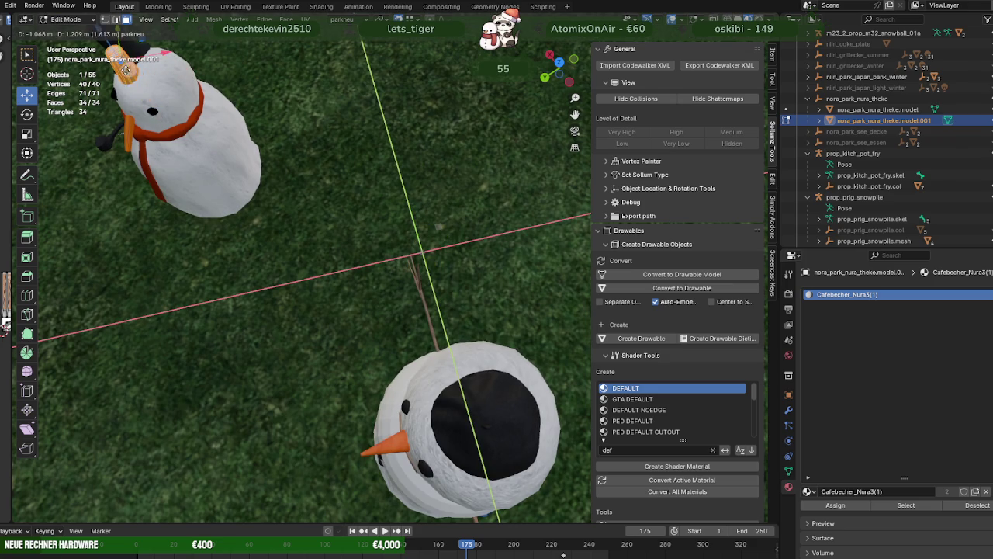
pyautogui.click(120, 60)
pyautogui.press('KP_Decimal')
pyautogui.moveTo(248, 140); pyautogui.dragTo(254, 186, button='middle')
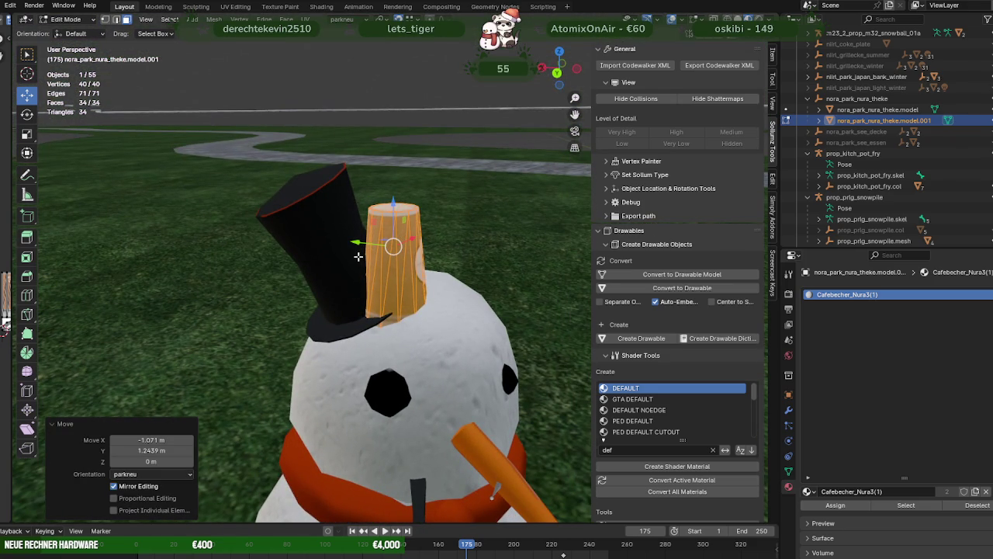
pyautogui.moveTo(358, 244)
pyautogui.mouseDown()
pyautogui.moveTo(329, 237)
pyautogui.moveTo(340, 245)
pyautogui.mouseUp()
# Tilt the coffee cup with the rotate tool about the view axis
pyautogui.hotkey('shift', 'space')
pyautogui.click(318, 250)
pyautogui.hotkey('shift', 'space')
pyautogui.click(338, 249)
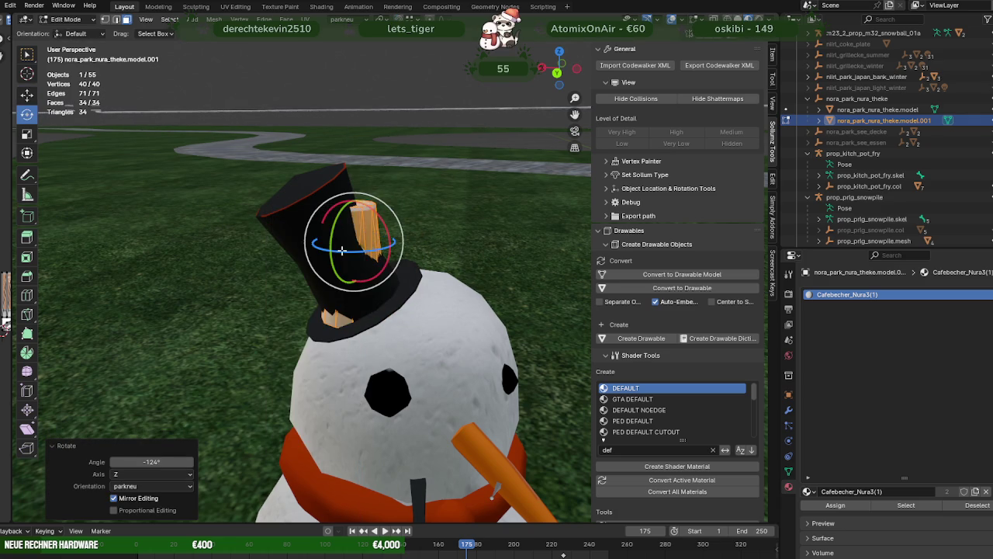
pyautogui.moveTo(338, 247); pyautogui.dragTo(311, 228, button='middle')
pyautogui.moveTo(311, 228); pyautogui.dragTo(309, 242)
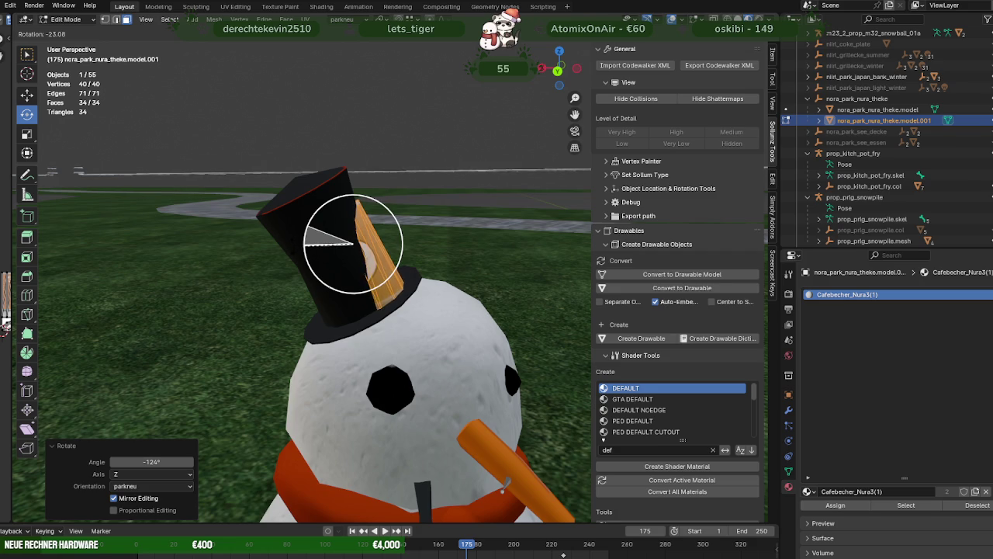
# Nudge the cup along Z and X onto the hat, then select the snowman in Object Mode
pyautogui.hotkey('shift', 'space')
pyautogui.click(246, 235)
pyautogui.moveTo(351, 197)
pyautogui.mouseDown()
pyautogui.moveTo(350, 187)
pyautogui.moveTo(345, 202)
pyautogui.mouseUp()
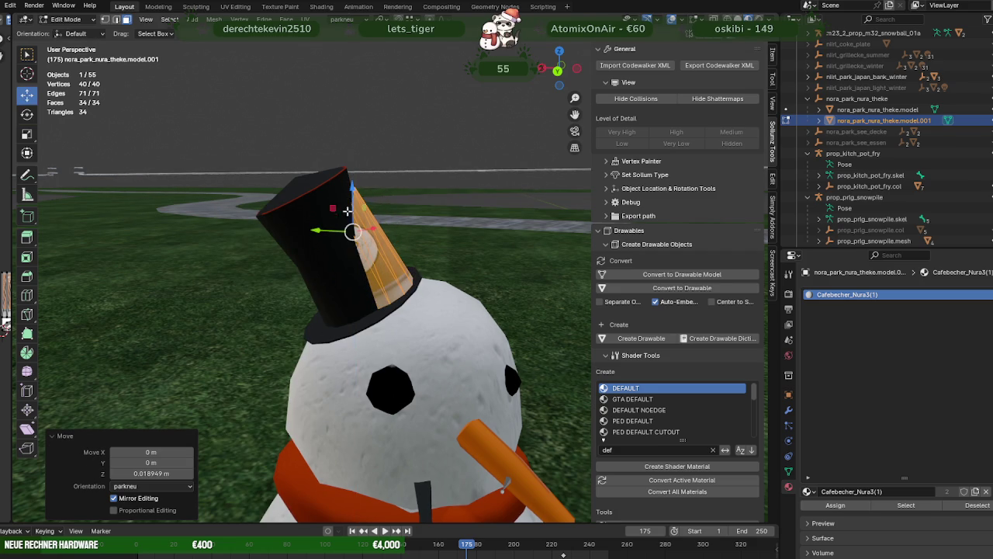
pyautogui.moveTo(318, 233); pyautogui.dragTo(296, 235)
pyautogui.moveTo(296, 236); pyautogui.dragTo(361, 244, button='middle')
pyautogui.press('Tab')
pyautogui.click(393, 299)
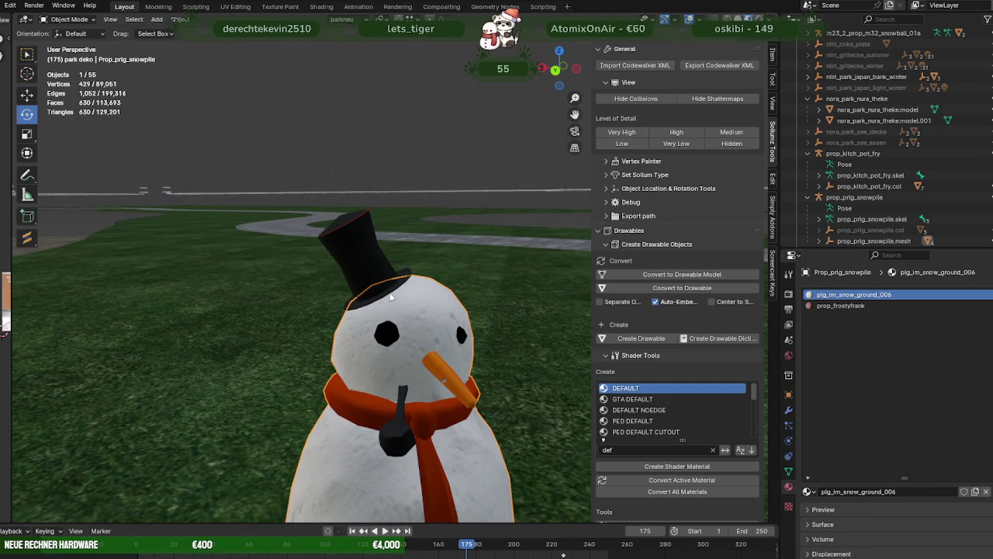
# Delete the top hat from the snowman's mesh
pyautogui.press('Tab')
pyautogui.press('Tab')
pyautogui.click(378, 278)
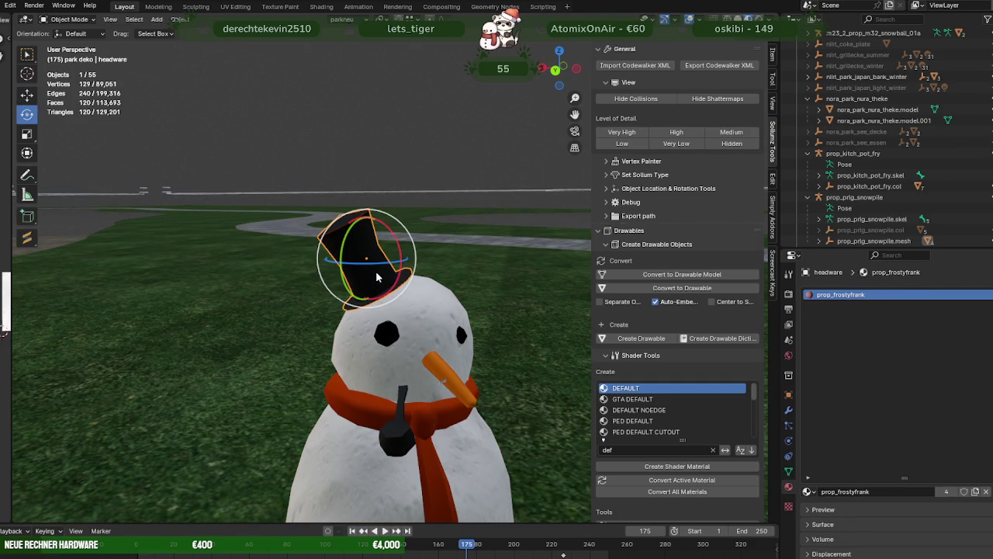
pyautogui.press('Delete')
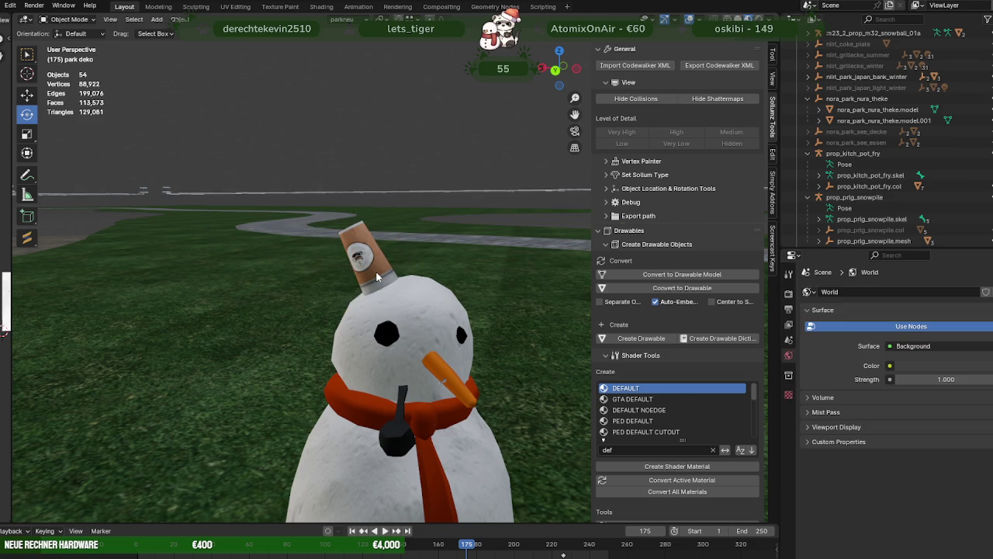
# Lower the coffee cup slightly onto the snowman's head and tilt it a few degrees
pyautogui.click(376, 273)
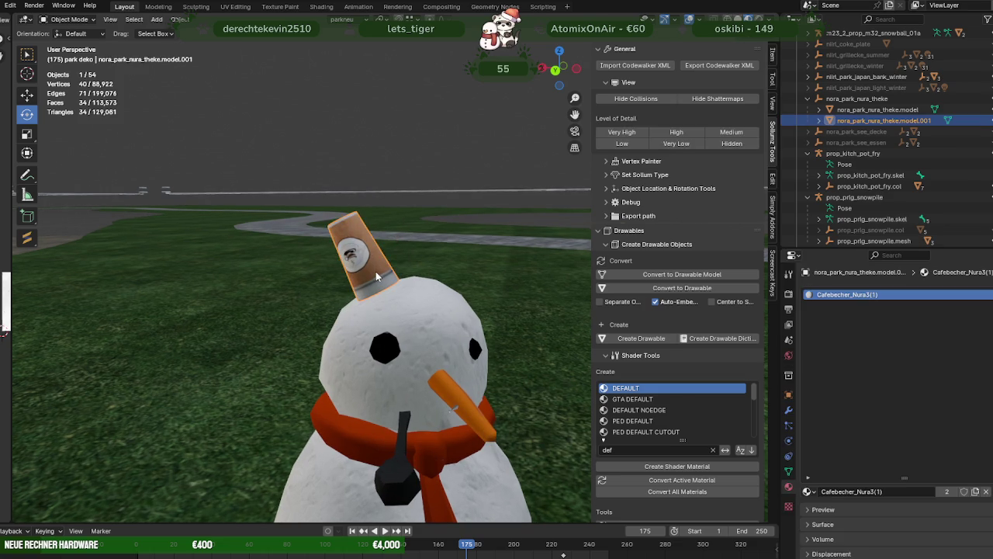
pyautogui.press('Tab')
pyautogui.scroll(2, 351, 263)
pyautogui.scroll(1, 346, 262)
pyautogui.scroll(2, 336, 258)
pyautogui.moveTo(349, 202); pyautogui.dragTo(347, 214)
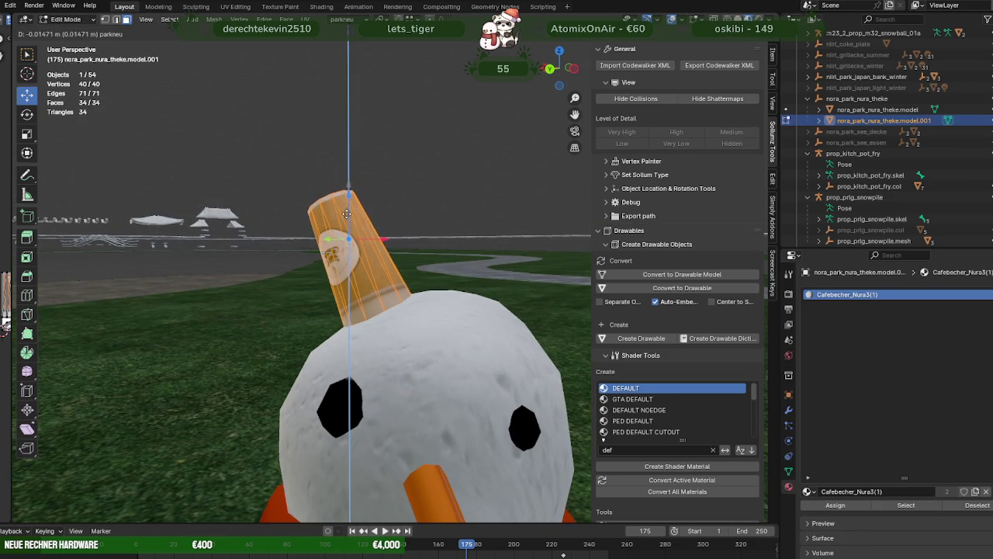
pyautogui.moveTo(347, 214)
pyautogui.mouseDown(button='middle')
pyautogui.moveTo(468, 292)
pyautogui.moveTo(394, 311)
pyautogui.mouseUp(button='middle')
pyautogui.hotkey('shift', 'space')
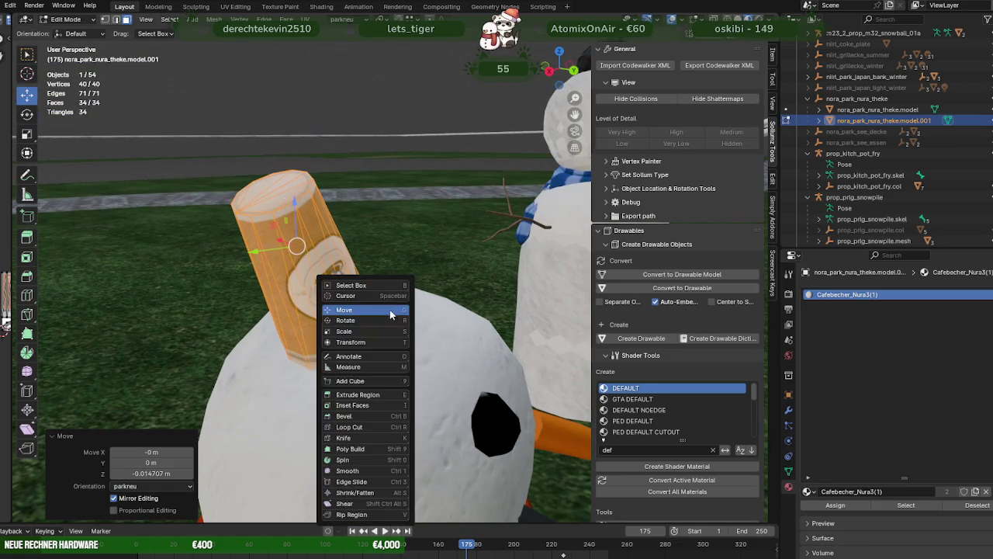
pyautogui.click(395, 310)
pyautogui.moveTo(331, 208); pyautogui.dragTo(335, 215)
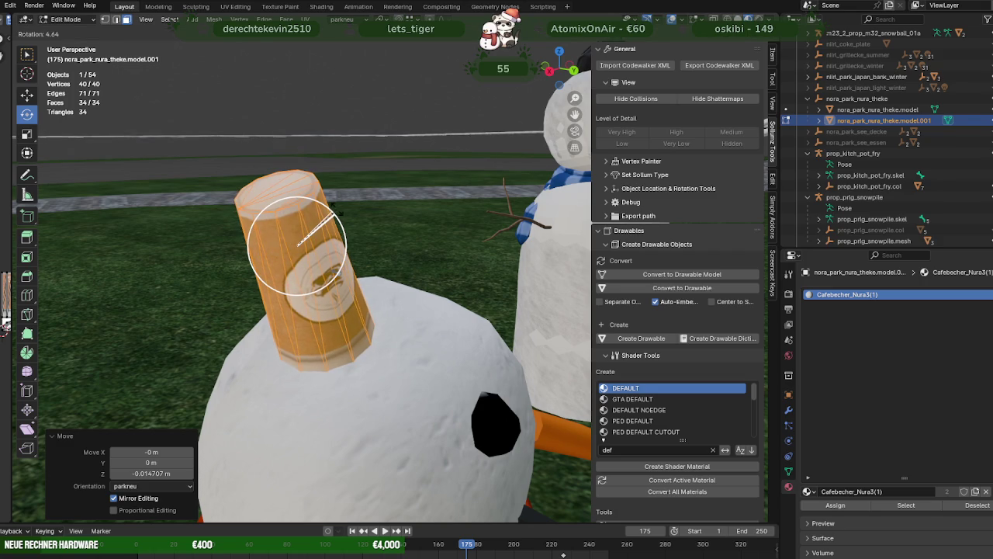
pyautogui.moveTo(334, 208)
pyautogui.mouseDown(button='middle')
pyautogui.moveTo(360, 177)
pyautogui.moveTo(399, 187)
pyautogui.mouseUp(button='middle')
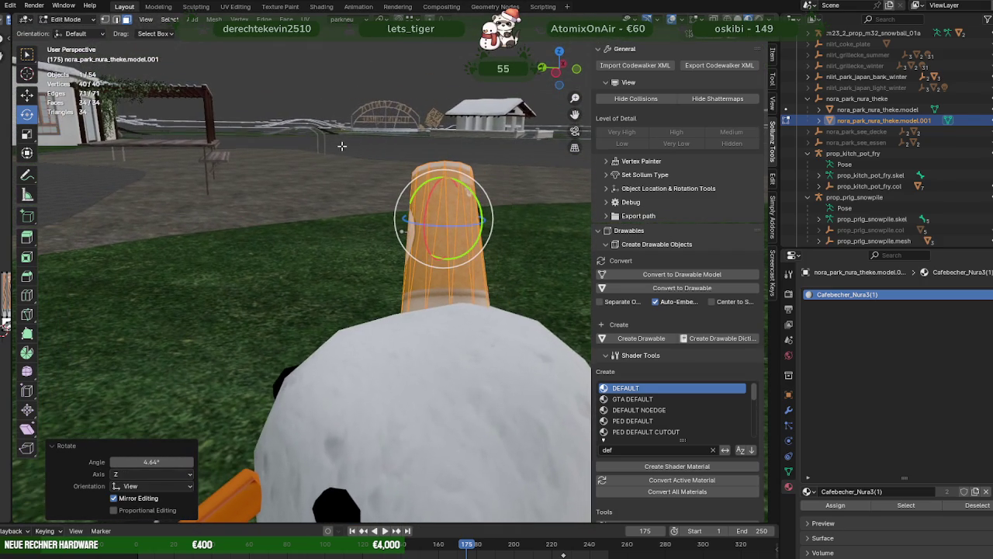
pyautogui.moveTo(400, 191); pyautogui.dragTo(396, 196)
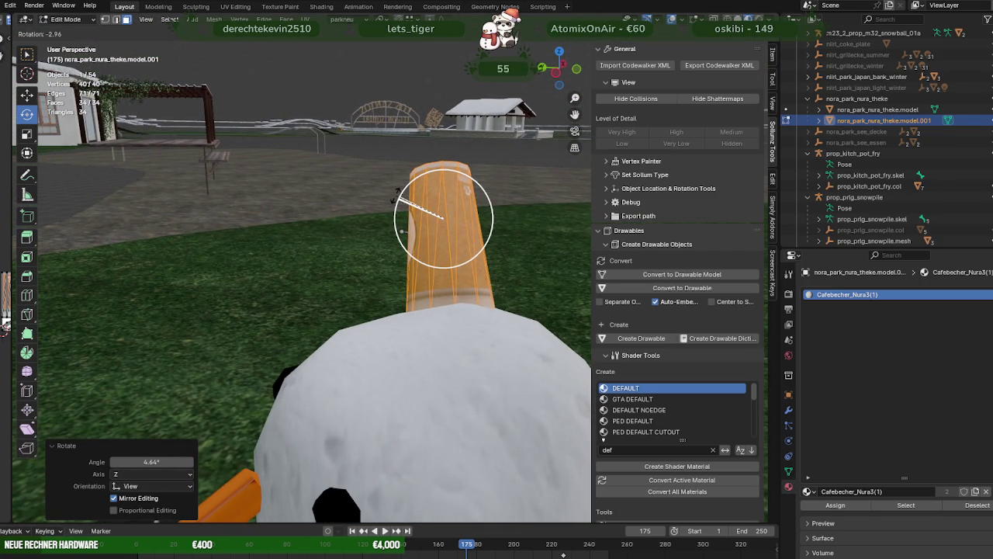
pyautogui.click(400, 194)
pyautogui.moveTo(399, 194); pyautogui.dragTo(436, 224, button='middle')
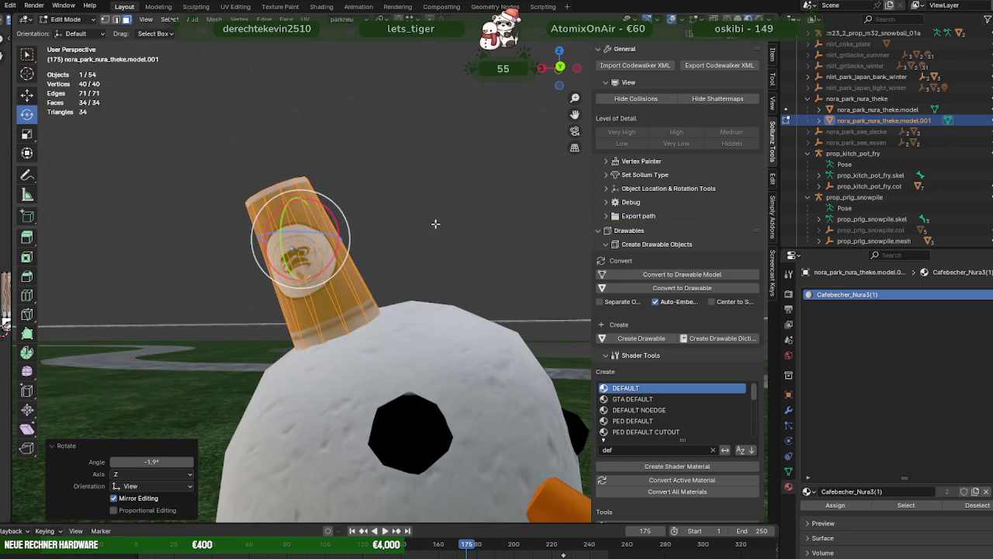
# Nudge the cup into place and spin it around its vertical axis
pyautogui.hotkey('shift', 'space')
pyautogui.press('g')
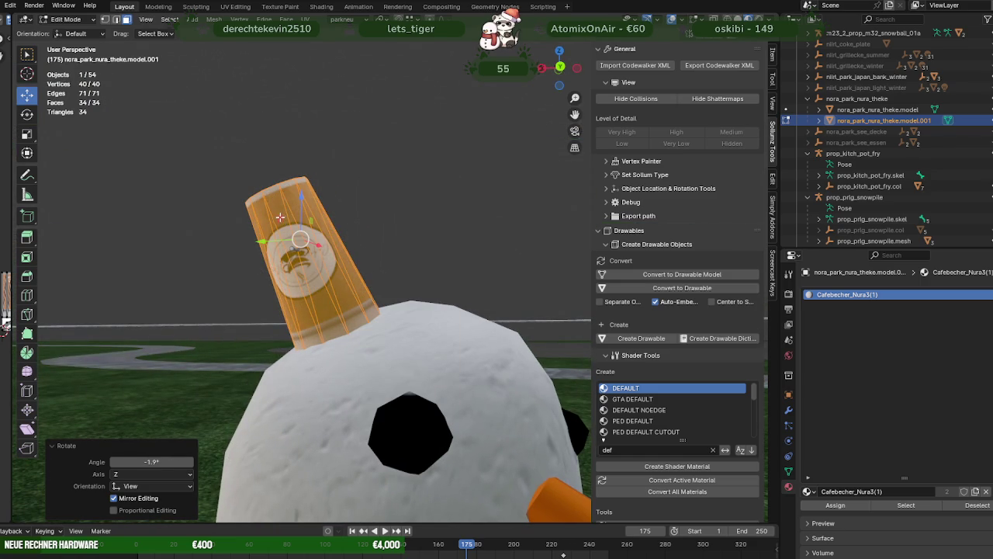
pyautogui.press('g')
pyautogui.hotkey('shift', 'x')
pyautogui.click(286, 223)
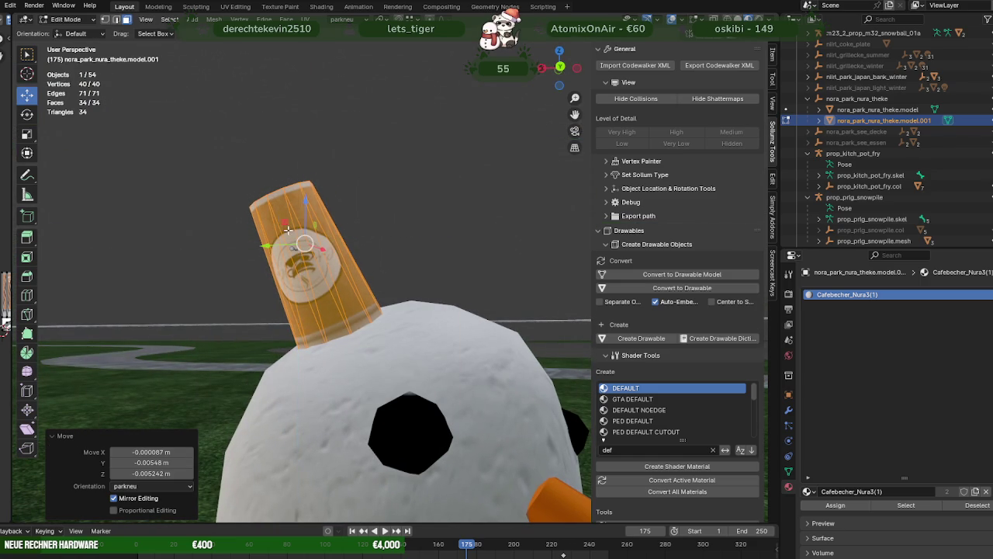
pyautogui.hotkey('shift', 'space')
pyautogui.press('r')
pyautogui.moveTo(310, 237); pyautogui.dragTo(323, 232)
pyautogui.scroll(-5, 381, 281)
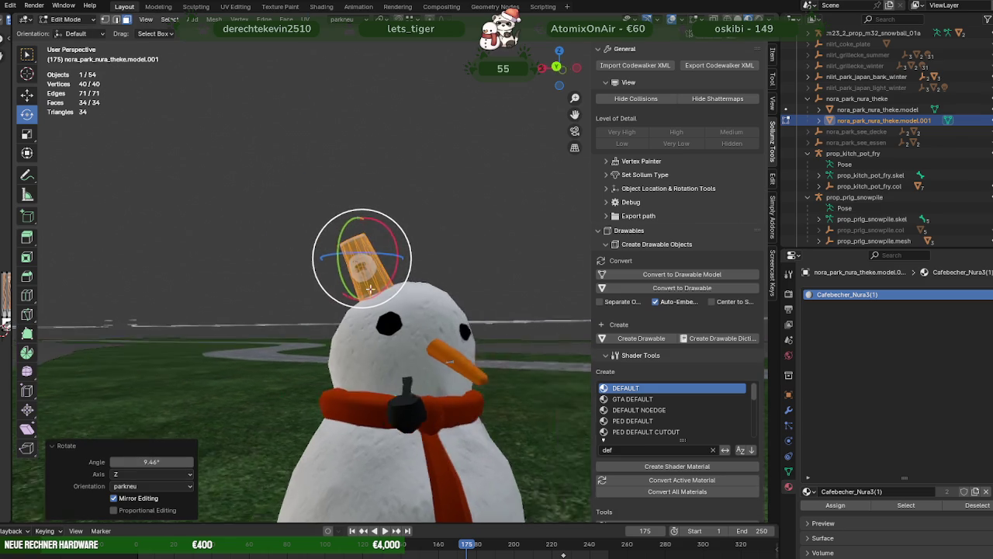
pyautogui.scroll(-3, 380, 282)
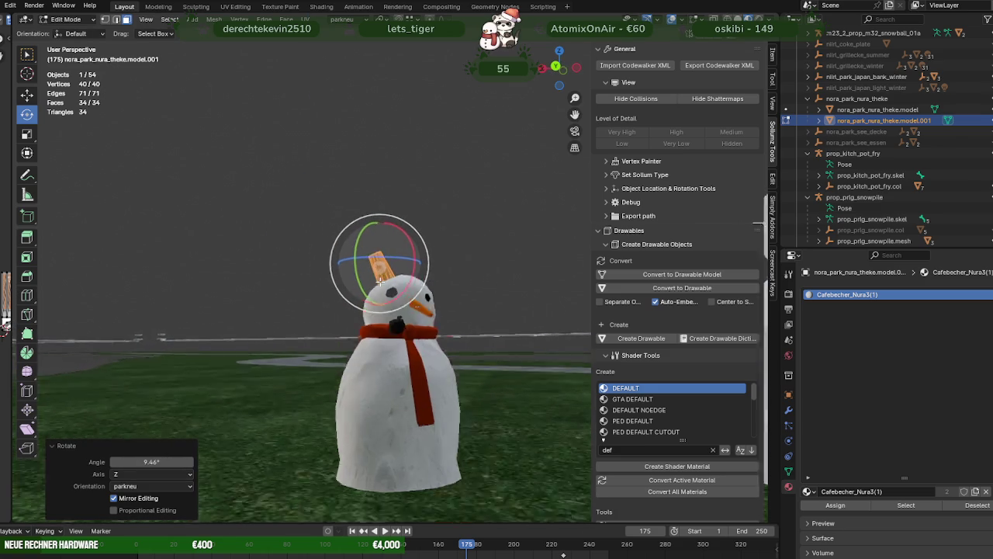
pyautogui.press('Tab')
# Scale the cup up about 1.2×, then 1.086× along Z, and raise it on the head
pyautogui.click(333, 205)
pyautogui.moveTo(335, 211); pyautogui.dragTo(348, 227, button='middle')
pyautogui.scroll(4, 348, 227)
pyautogui.scroll(3, 353, 249)
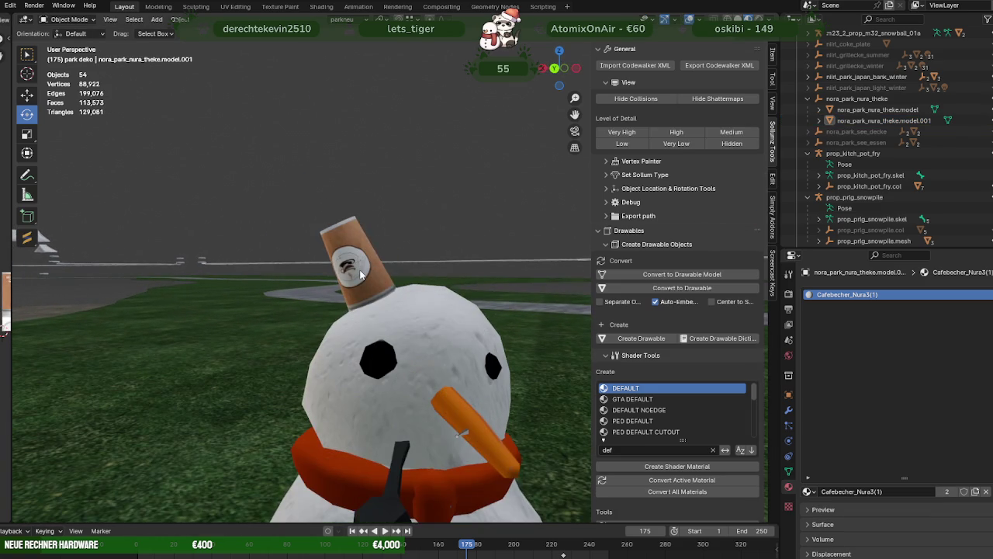
pyautogui.click(360, 270)
pyautogui.press('Tab')
pyautogui.hotkey('shift', 'space')
pyautogui.press('s')
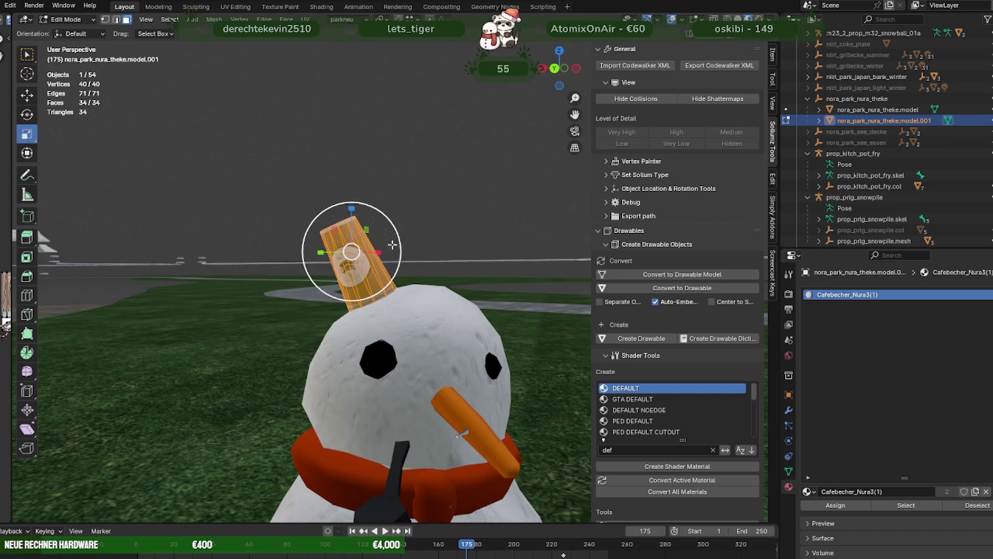
pyautogui.moveTo(386, 252); pyautogui.dragTo(397, 262, button='middle')
pyautogui.moveTo(396, 228); pyautogui.dragTo(394, 225)
pyautogui.moveTo(348, 201); pyautogui.dragTo(350, 204)
pyautogui.hotkey('shift', 'space')
pyautogui.click(349, 233)
pyautogui.moveTo(322, 328); pyautogui.dragTo(269, 329, button='middle')
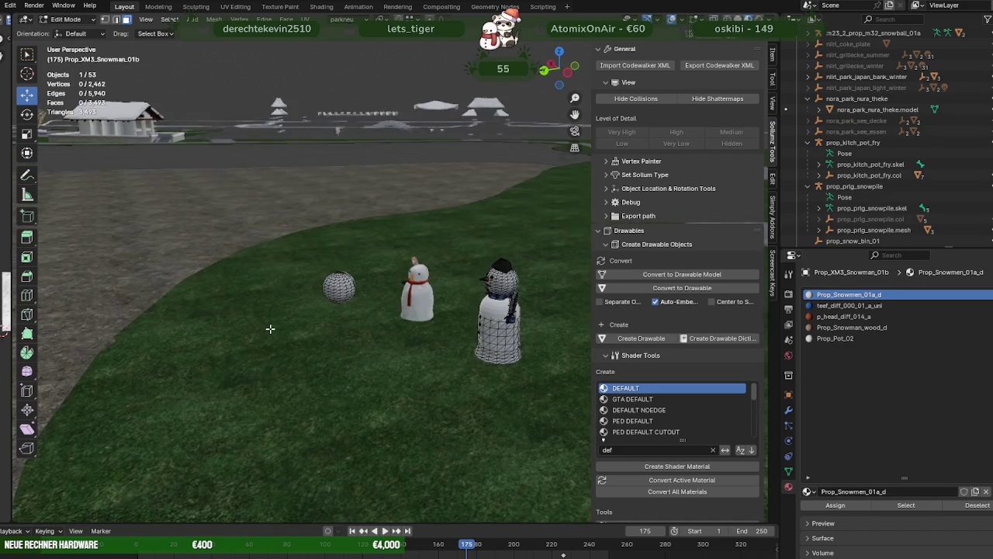
# Select all the sphere's vertices with X-ray and lower it toward the ground
pyautogui.hotkey('alt', 'z')
pyautogui.moveTo(273, 227); pyautogui.dragTo(368, 329)
pyautogui.hotkey('alt', 'z')
pyautogui.moveTo(368, 330); pyautogui.dragTo(373, 326, button='middle')
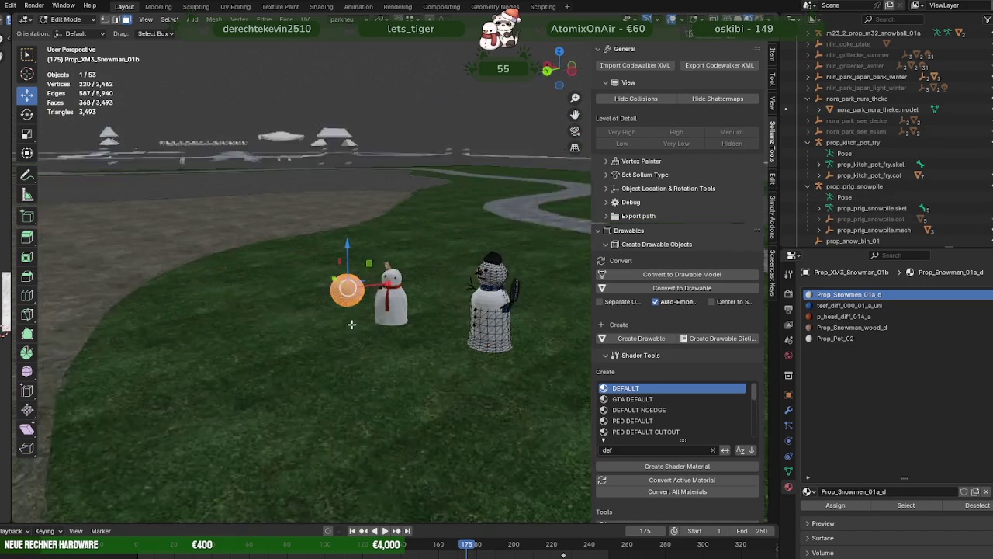
pyautogui.moveTo(366, 261); pyautogui.dragTo(373, 333)
pyautogui.press('KP_Decimal')
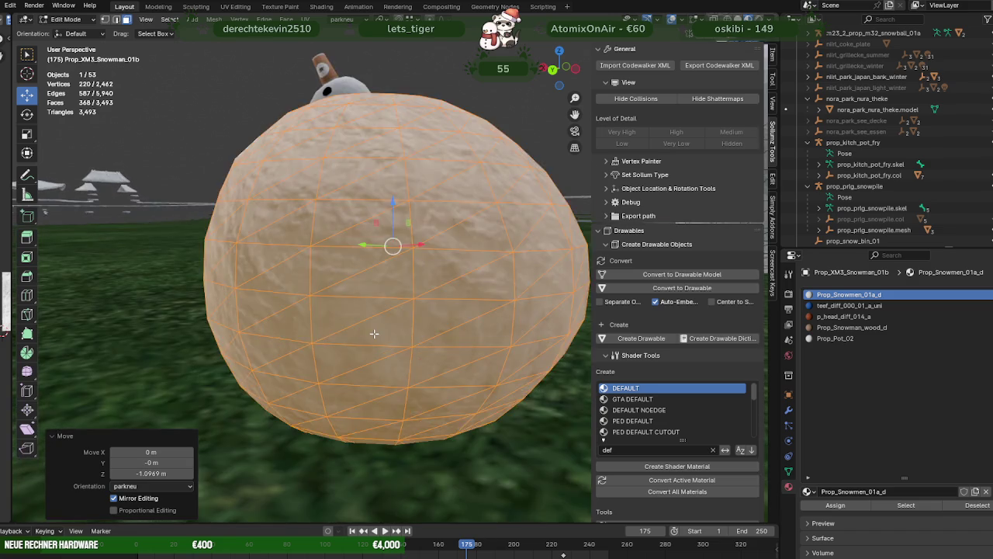
pyautogui.scroll(-4, 422, 336)
pyautogui.moveTo(404, 336)
pyautogui.mouseDown(button='middle')
pyautogui.moveTo(422, 335)
pyautogui.moveTo(412, 337)
pyautogui.mouseUp(button='middle')
# Enlarge the sphere by a factor of 1.404
pyautogui.hotkey('shift', 'space')
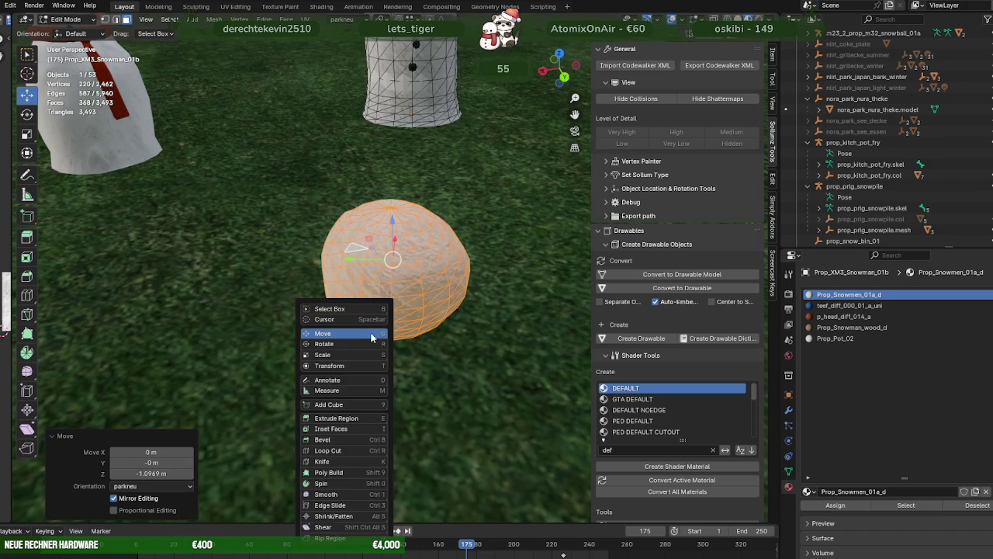
pyautogui.press('s')
pyautogui.moveTo(424, 248); pyautogui.dragTo(437, 229)
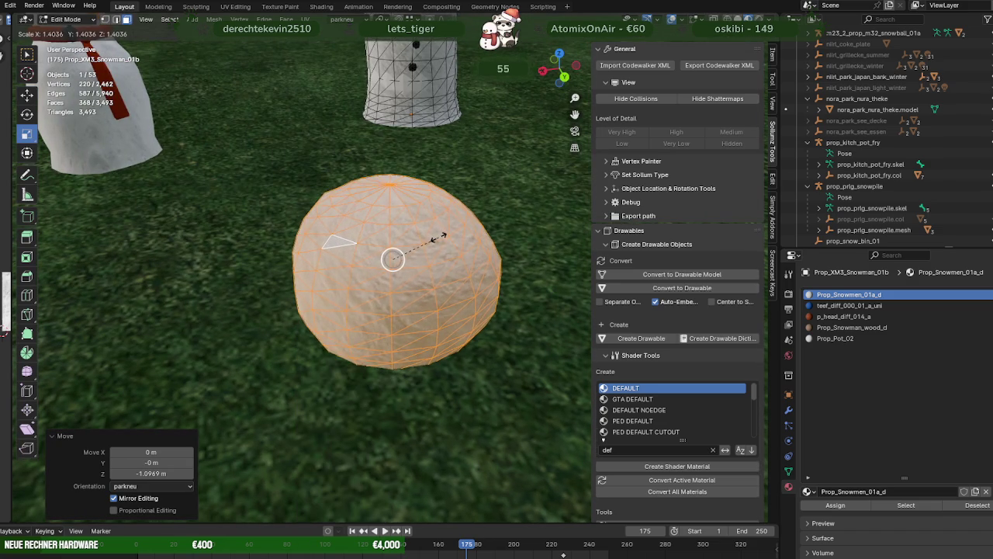
# Move the sphere across the ground beside the snowmen and raise it slightly above the grass
pyautogui.press('g')
pyautogui.scroll(-5, 373, 274)
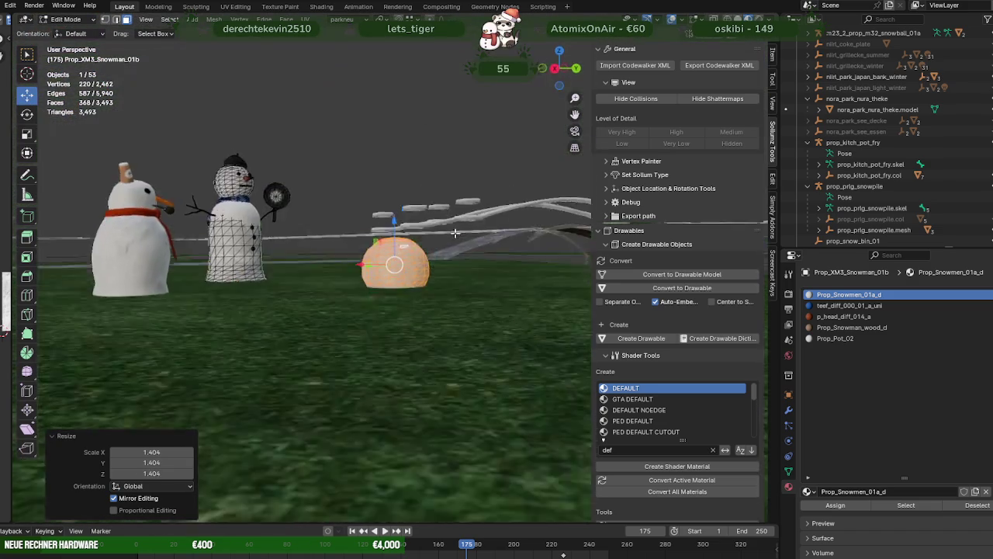
pyautogui.moveTo(374, 273); pyautogui.dragTo(373, 273, button='middle')
pyautogui.press('g')
pyautogui.hotkey('shift', 'z')
pyautogui.click(505, 233)
pyautogui.moveTo(496, 256)
pyautogui.keyDown('shift'); pyautogui.mouseDown(button='middle')
pyautogui.moveTo(388, 295)
pyautogui.moveTo(401, 275)
pyautogui.moveTo(383, 350)
pyautogui.mouseUp(button='middle'); pyautogui.keyUp('shift')
pyautogui.scroll(5, 388, 294)
pyautogui.moveTo(426, 358); pyautogui.dragTo(429, 342)
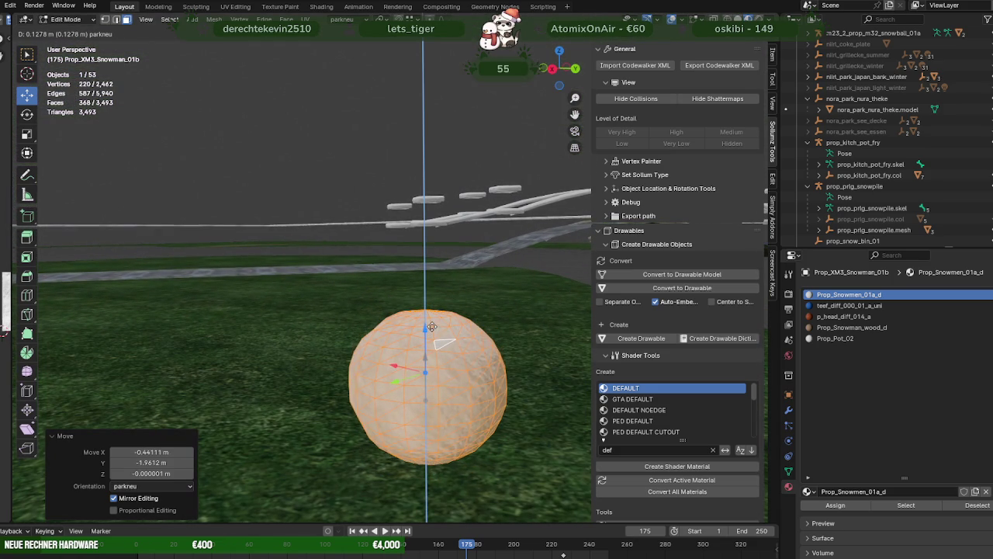
pyautogui.moveTo(433, 325); pyautogui.dragTo(432, 322)
pyautogui.moveTo(432, 322)
pyautogui.mouseDown(button='middle')
pyautogui.moveTo(388, 302)
pyautogui.moveTo(401, 308)
pyautogui.moveTo(416, 377)
pyautogui.moveTo(406, 291)
pyautogui.moveTo(413, 321)
pyautogui.moveTo(378, 276)
pyautogui.mouseUp(button='middle')
pyautogui.scroll(-3, 409, 290)
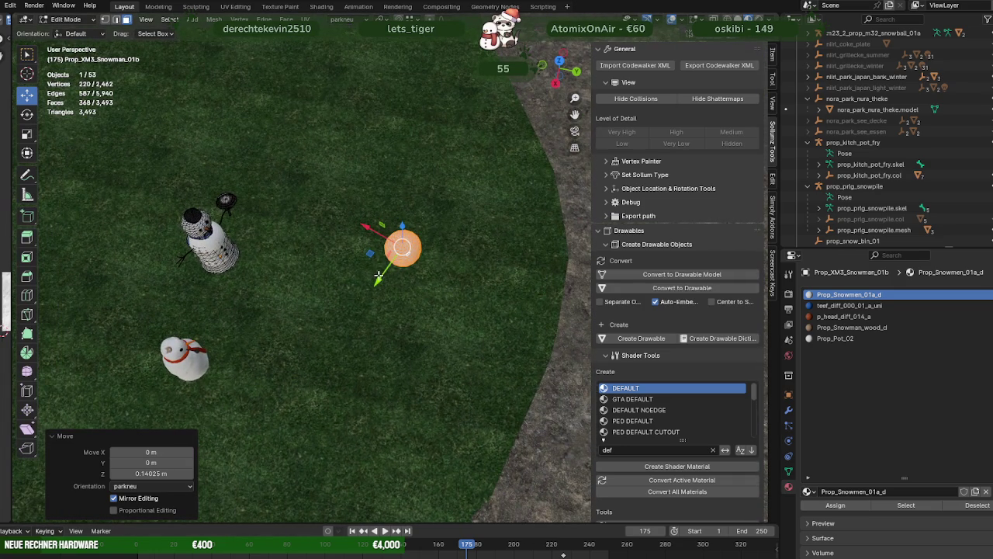
# Slide the snowball nearer the snowmen and view the scene from a higher angle
pyautogui.press('g')
pyautogui.hotkey('shift', 'z')
pyautogui.click(366, 309)
pyautogui.moveTo(324, 337)
pyautogui.mouseDown(button='middle')
pyautogui.moveTo(410, 249)
pyautogui.moveTo(385, 225)
pyautogui.moveTo(425, 257)
pyautogui.moveTo(349, 315)
pyautogui.moveTo(336, 266)
pyautogui.moveTo(355, 270)
pyautogui.mouseUp(button='middle')
pyautogui.scroll(3, 405, 269)
pyautogui.scroll(3, 381, 295)
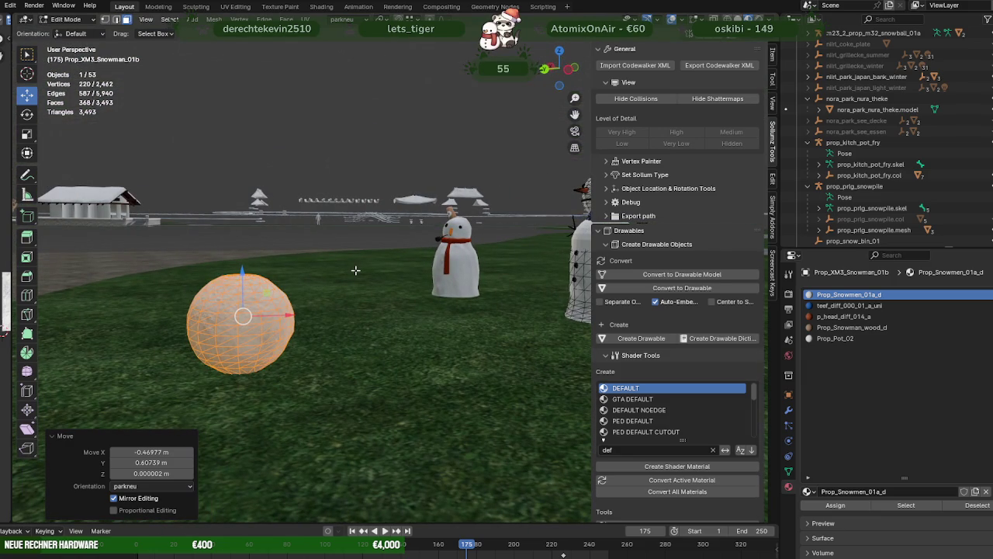
pyautogui.scroll(-2, 355, 270)
pyautogui.moveTo(355, 270)
pyautogui.mouseDown(button='middle')
pyautogui.moveTo(404, 251)
pyautogui.moveTo(400, 266)
pyautogui.mouseUp(button='middle')
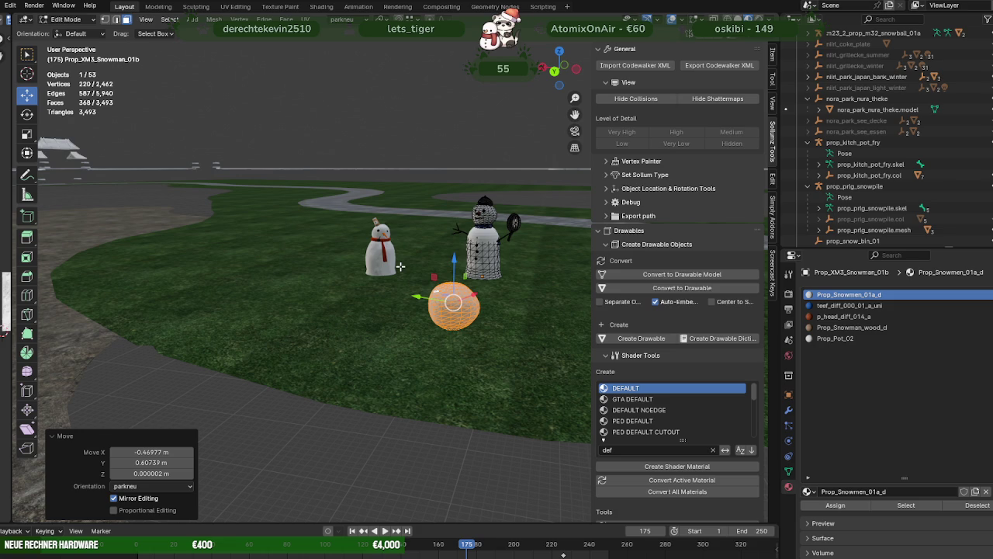
# Return to Object Mode and select the snowball together with the tall scarfed snowman
pyautogui.moveTo(293, 244); pyautogui.dragTo(405, 279, button='middle')
pyautogui.scroll(2, 373, 271)
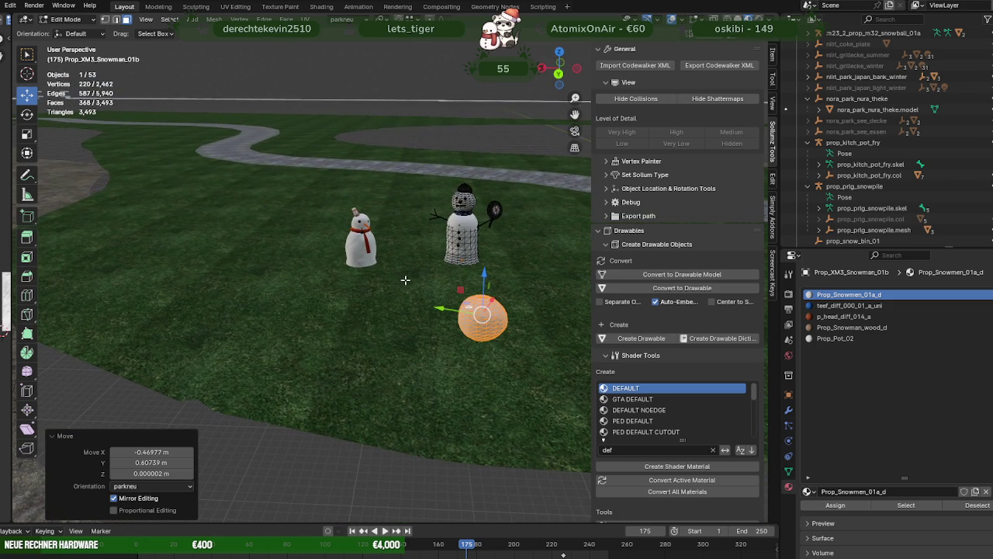
pyautogui.scroll(2, 400, 283)
pyautogui.moveTo(400, 283)
pyautogui.mouseDown(button='middle')
pyautogui.moveTo(464, 288)
pyautogui.moveTo(377, 273)
pyautogui.mouseUp(button='middle')
pyautogui.press('Tab')
pyautogui.keyDown('shift'); pyautogui.click(351, 227); pyautogui.keyUp('shift')
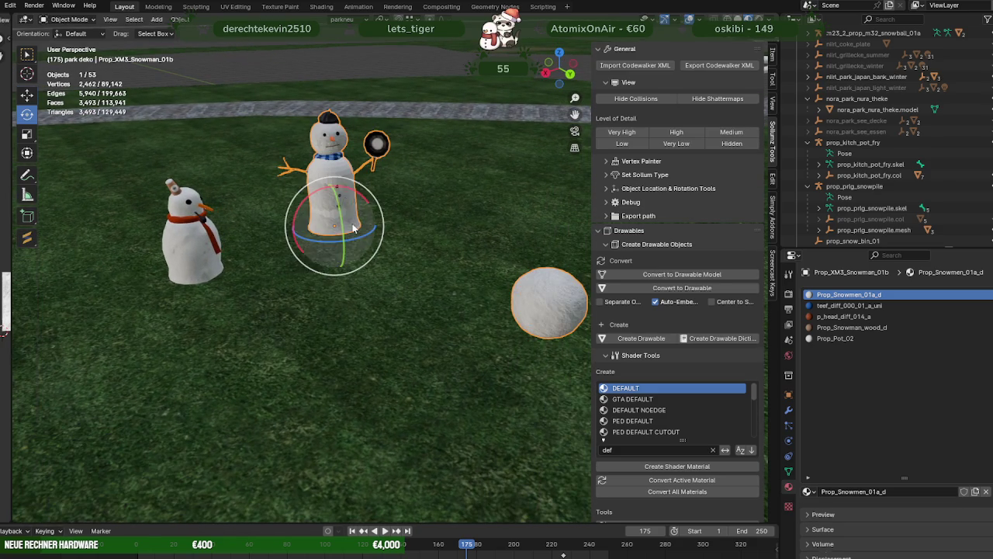
pyautogui.click(185, 244)
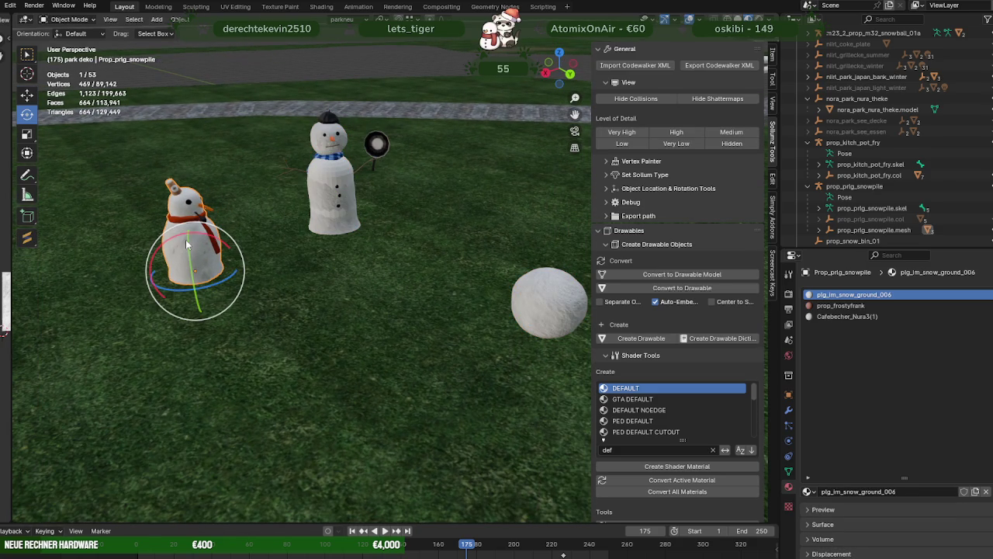
pyautogui.press('w')
pyautogui.moveTo(221, 249); pyautogui.dragTo(257, 253, button='middle')
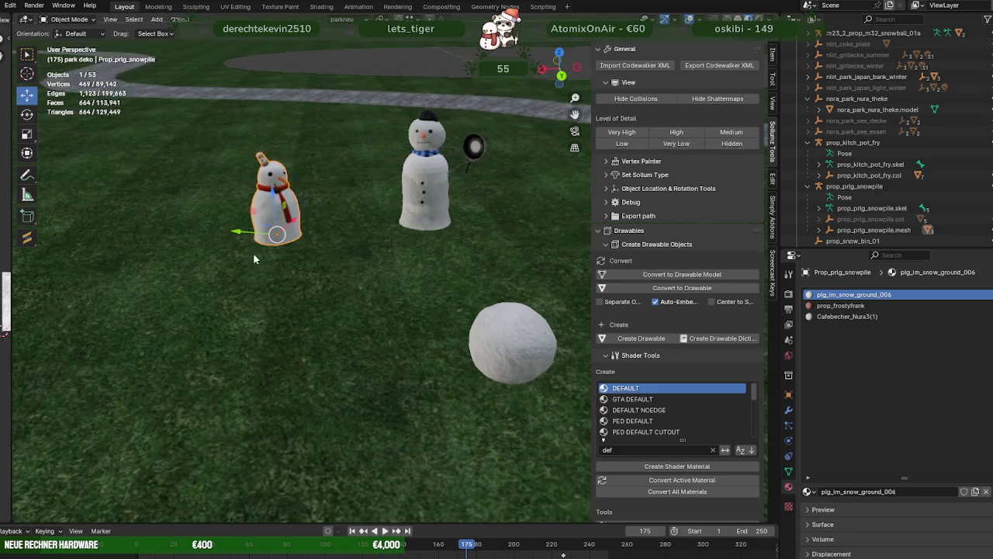
pyautogui.keyDown('shift'); pyautogui.click(519, 342); pyautogui.keyUp('shift')
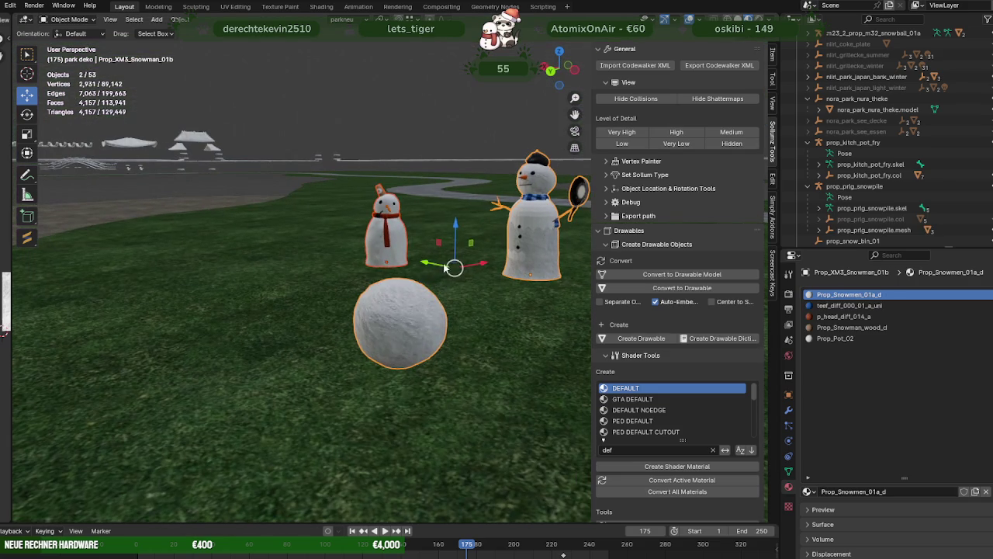
# Join the snowball into the tall snowman as one object
pyautogui.rightClick(468, 293)
pyautogui.click(419, 292)
pyautogui.moveTo(439, 294)
pyautogui.mouseDown(button='middle')
pyautogui.moveTo(454, 291)
pyautogui.moveTo(463, 305)
pyautogui.mouseUp(button='middle')
# Remove the joined object's unused material slots
pyautogui.click(179, 19)
pyautogui.moveTo(197, 362)
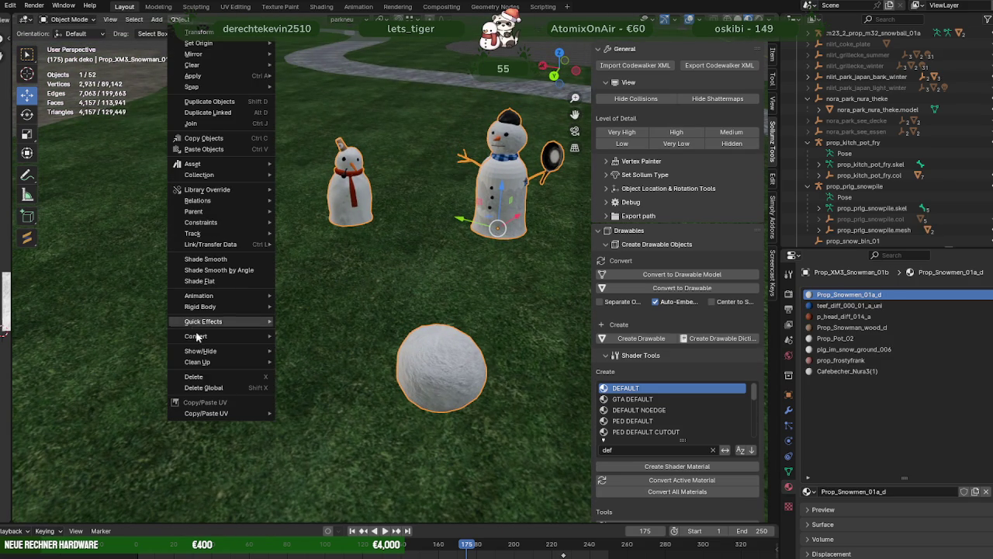
pyautogui.click(320, 385)
pyautogui.moveTo(329, 377); pyautogui.dragTo(374, 309, button='middle')
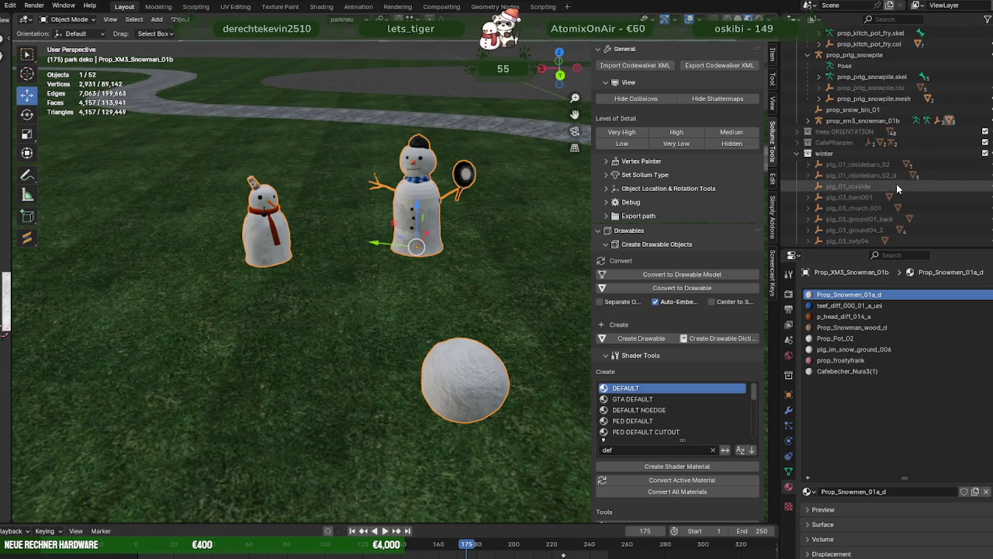
# Rename the prop_xm3_snowman_01b rig to nilrl_snowmen in the Outliner
pyautogui.scroll(-5, 896, 182)
pyautogui.doubleClick(863, 149)
pyautogui.scroll(-1, 863, 147)
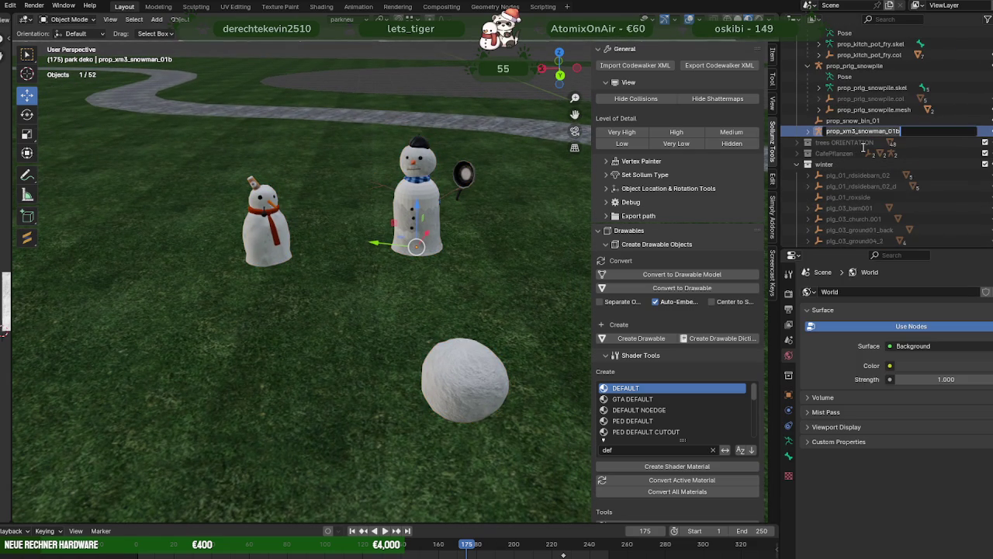
pyautogui.write('rl_')
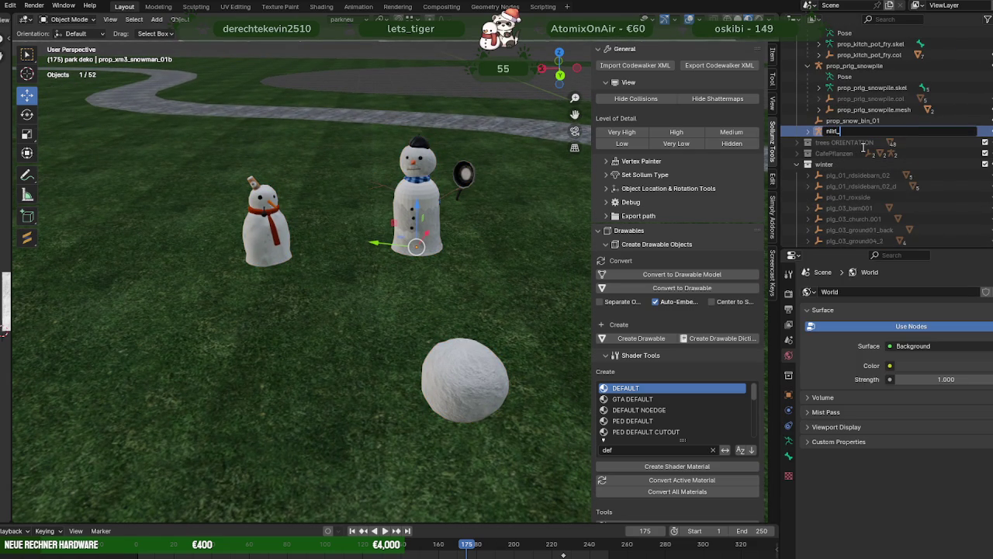
pyautogui.write('wma')
pyautogui.press('Return')
# Expand nilrl_snowmen, hide its snowman mesh, and select the small orange piece on the lawn
pyautogui.scroll(2, 861, 117)
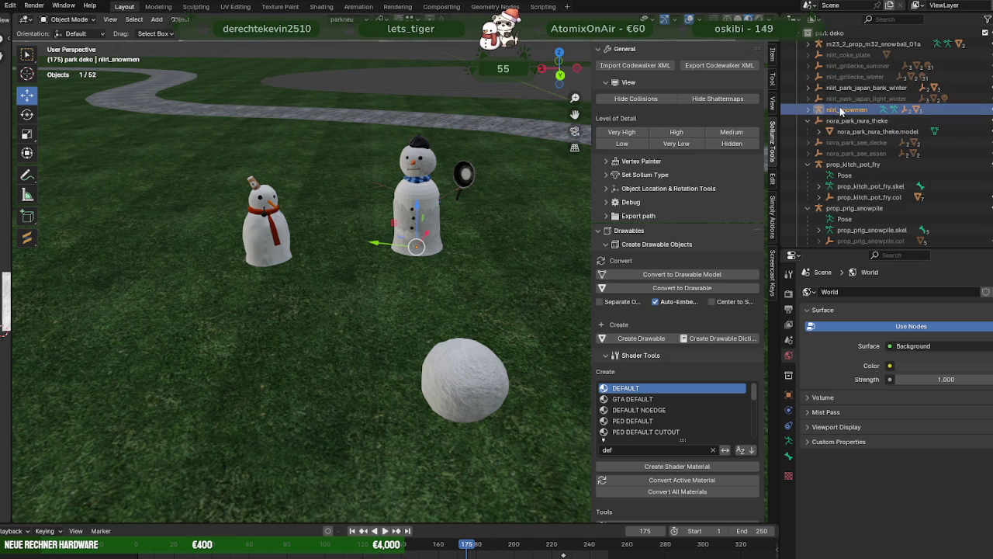
pyautogui.click(808, 109)
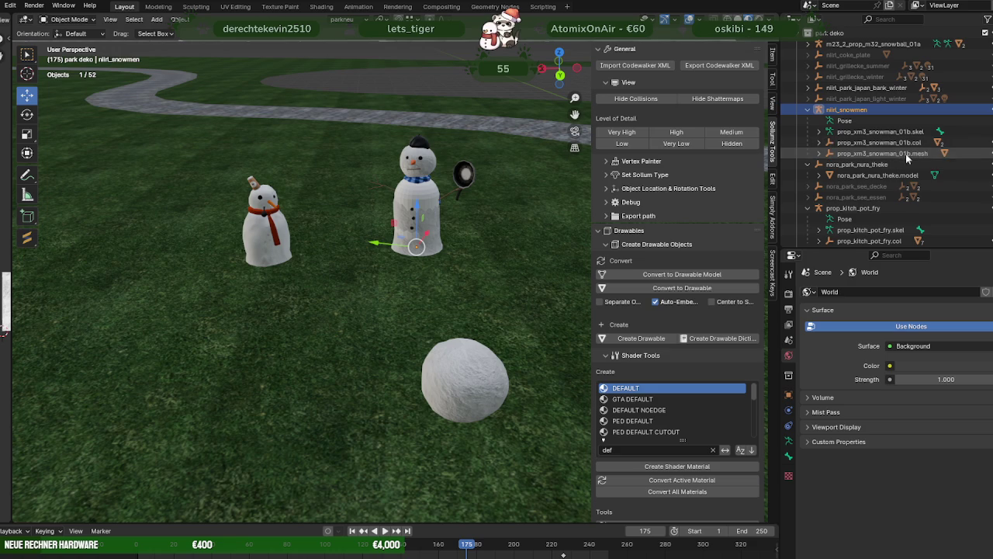
pyautogui.click(991, 153)
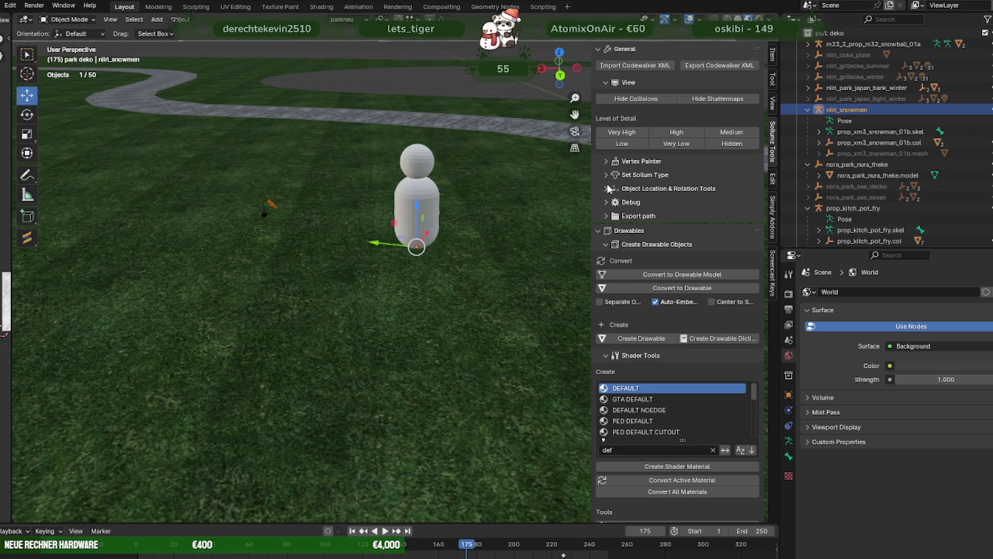
pyautogui.moveTo(345, 183)
pyautogui.mouseDown(button='middle')
pyautogui.moveTo(291, 216)
pyautogui.moveTo(418, 251)
pyautogui.moveTo(397, 273)
pyautogui.mouseUp(button='middle')
pyautogui.click(435, 253)
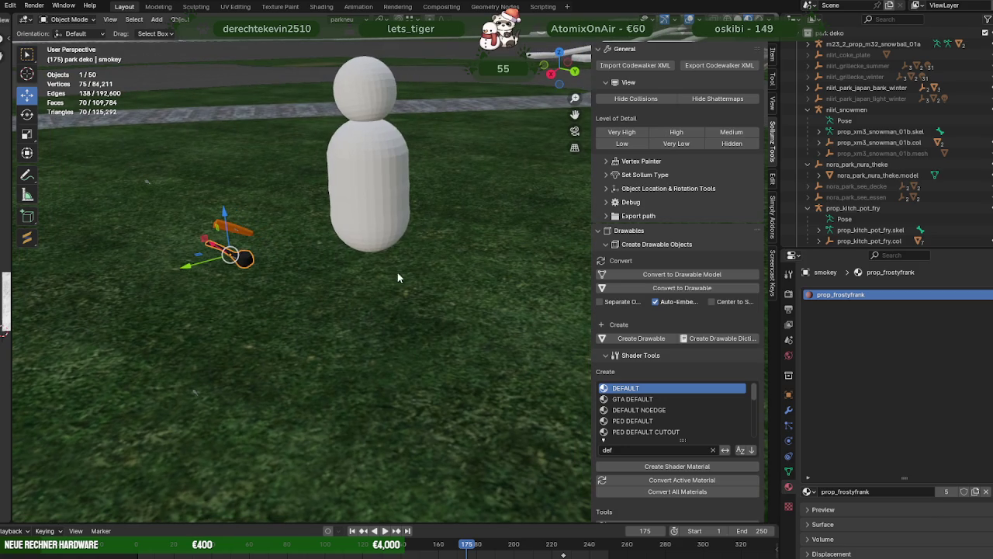
pyautogui.scroll(1, 882, 152)
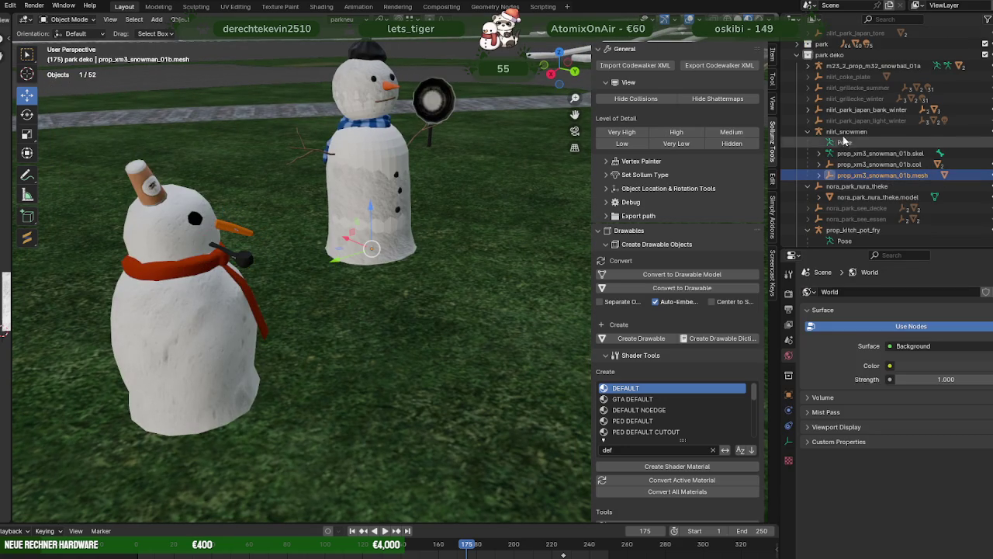
# Rename the rig to nilrl_snowmen_blubb
pyautogui.doubleClick(870, 131)
pyautogui.click(869, 130)
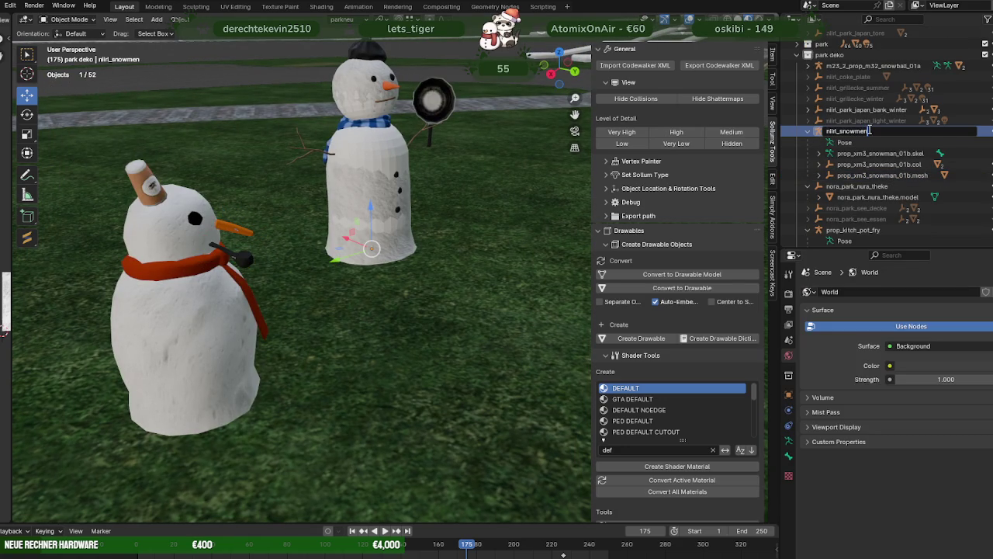
pyautogui.press('Return')
# Rename the snowman mesh to nilrl_snowmen and try converting it to a drawable
pyautogui.click(893, 175)
pyautogui.scroll(-3, 462, 176)
pyautogui.scroll(-3, 419, 202)
pyautogui.moveTo(405, 215)
pyautogui.mouseDown(button='middle')
pyautogui.moveTo(359, 168)
pyautogui.moveTo(431, 195)
pyautogui.mouseUp(button='middle')
pyautogui.doubleClick(869, 176)
pyautogui.scroll(-2, 866, 176)
pyautogui.write('nilrl_snowmen')
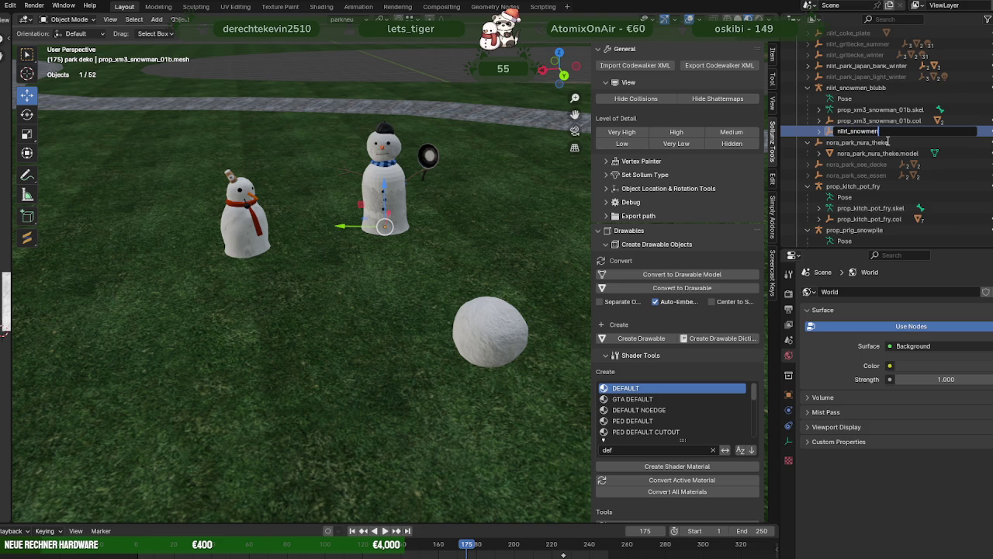
pyautogui.press('Return')
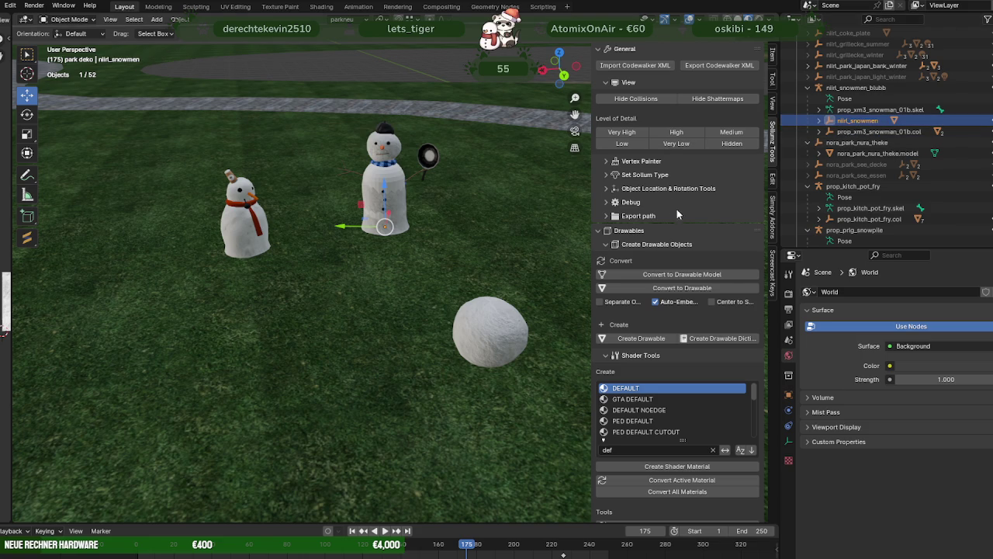
pyautogui.click(696, 292)
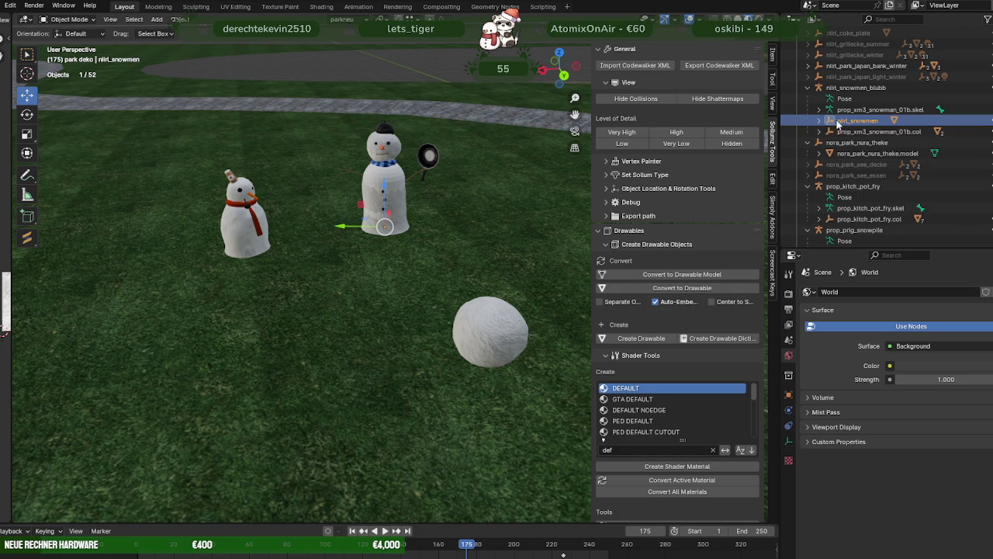
# Delete the Child Of constraint from the Prop_XM3_Snowman_01b child object
pyautogui.click(819, 122)
pyautogui.click(861, 131)
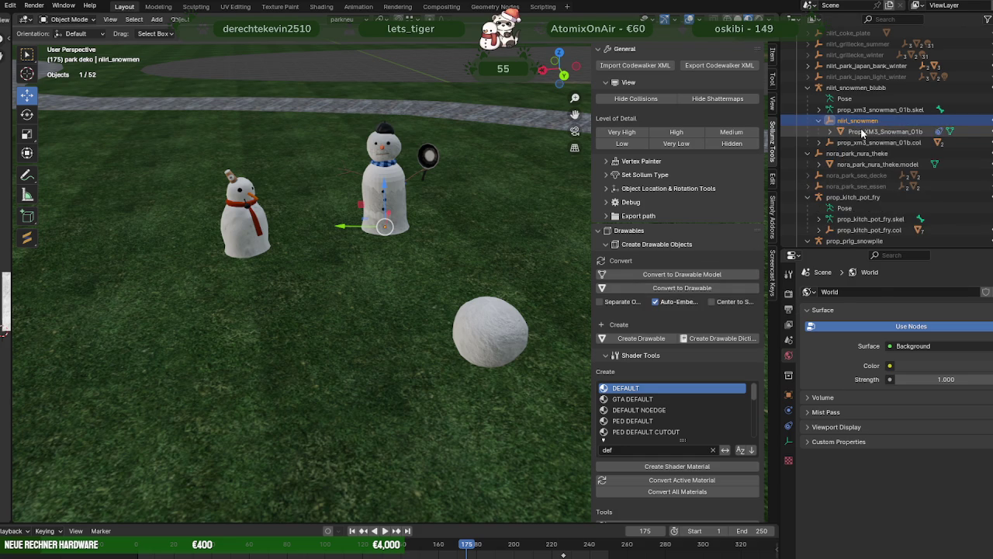
pyautogui.click(786, 458)
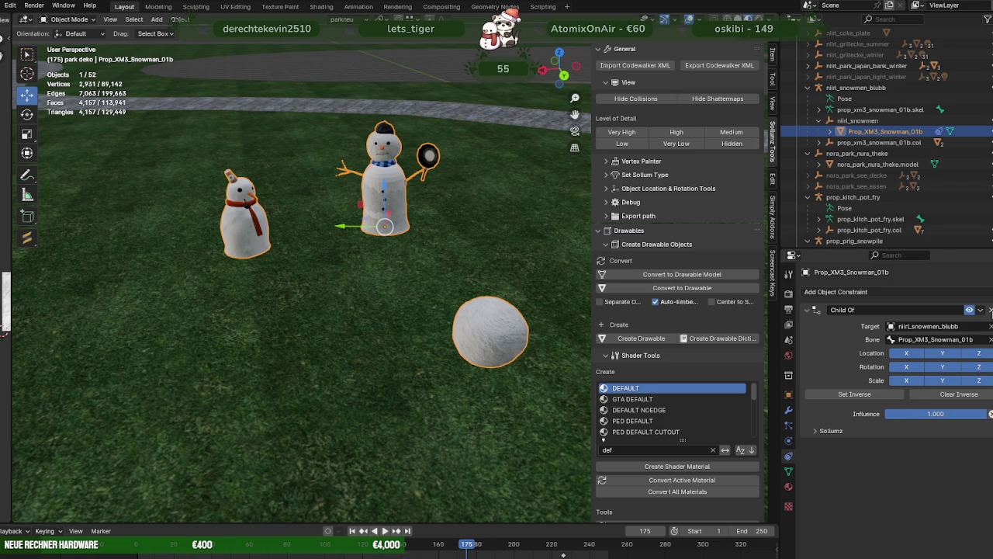
pyautogui.click(991, 309)
# Rename the parent nilrl_snowmen entry to _bikaaa
pyautogui.click(861, 121)
pyautogui.doubleClick(867, 123)
pyautogui.scroll(1, 867, 123)
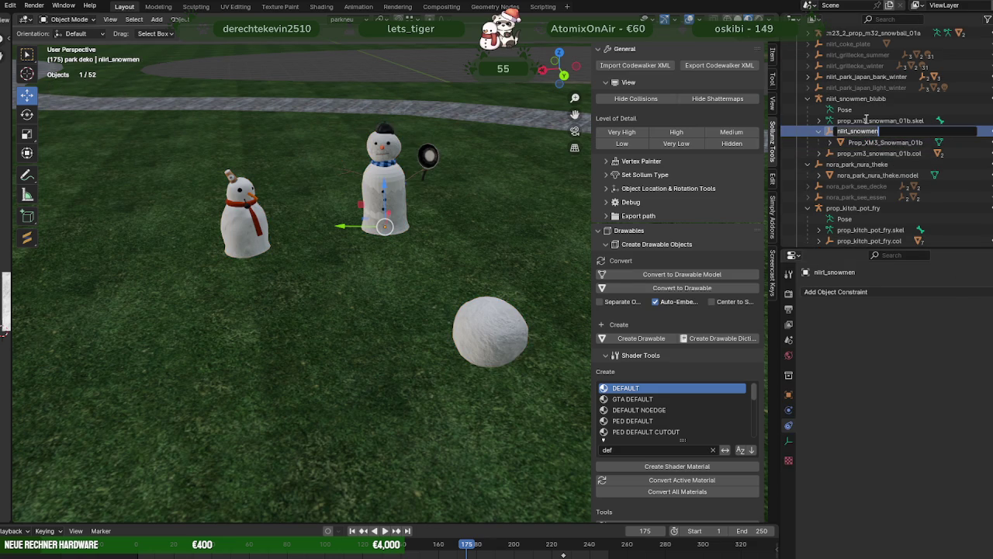
pyautogui.press('BackSpace')
pyautogui.write('_blkaaa')
pyautogui.press('Return')
# Rename Prop_XM3_Snowman_01b to nilrl_snowmen and convert it into a drawable
pyautogui.click(867, 144)
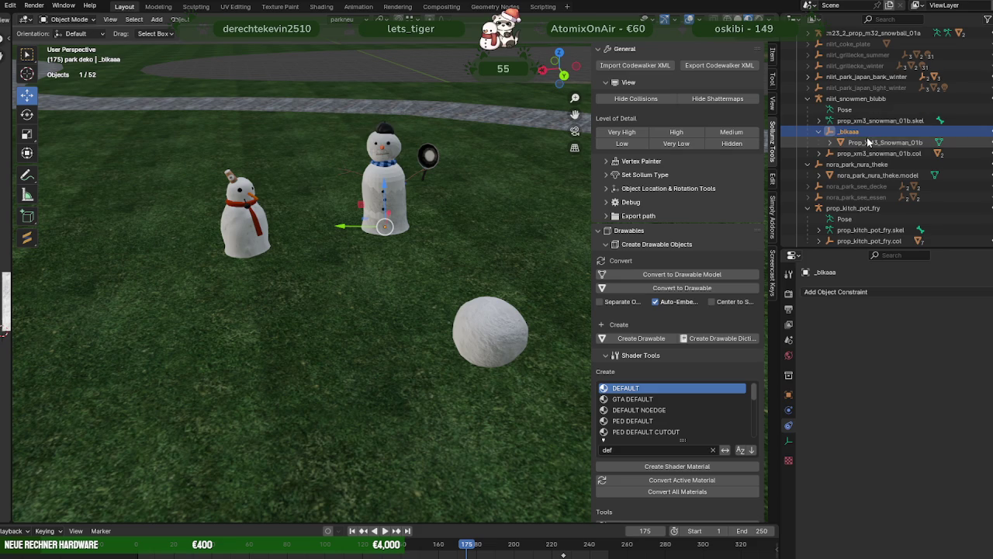
pyautogui.doubleClick(866, 143)
pyautogui.scroll(-1, 866, 146)
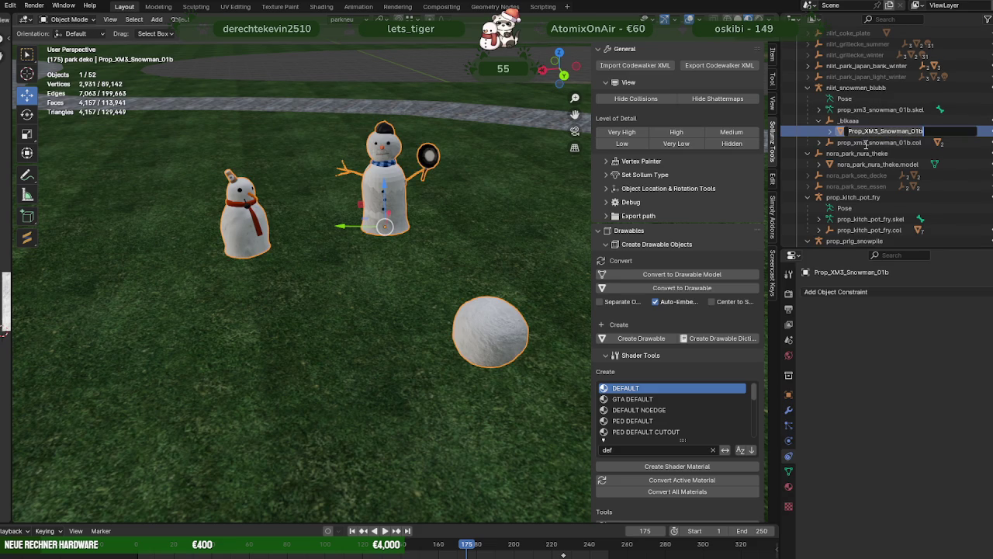
pyautogui.write('nilrl_')
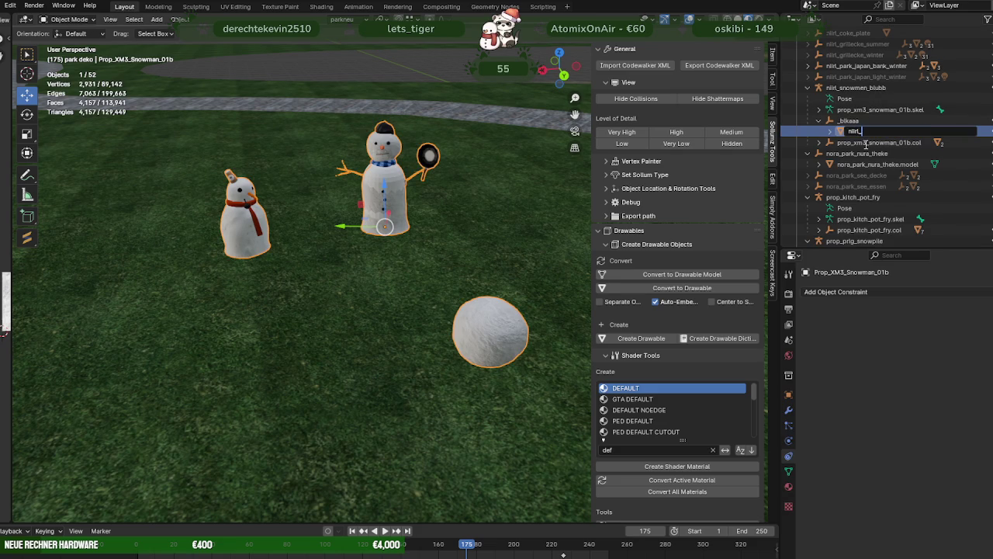
pyautogui.write('snowmen')
pyautogui.press('Return')
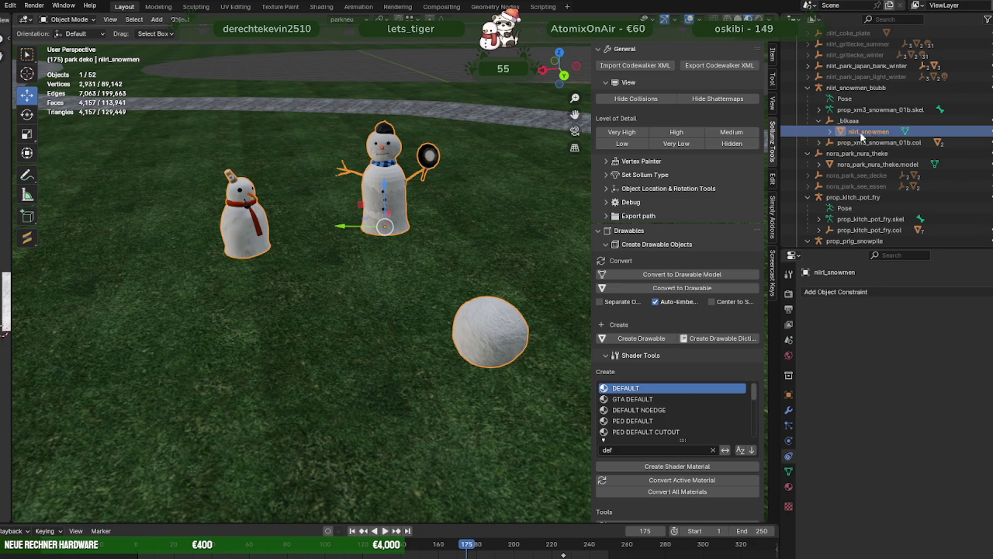
pyautogui.click(694, 293)
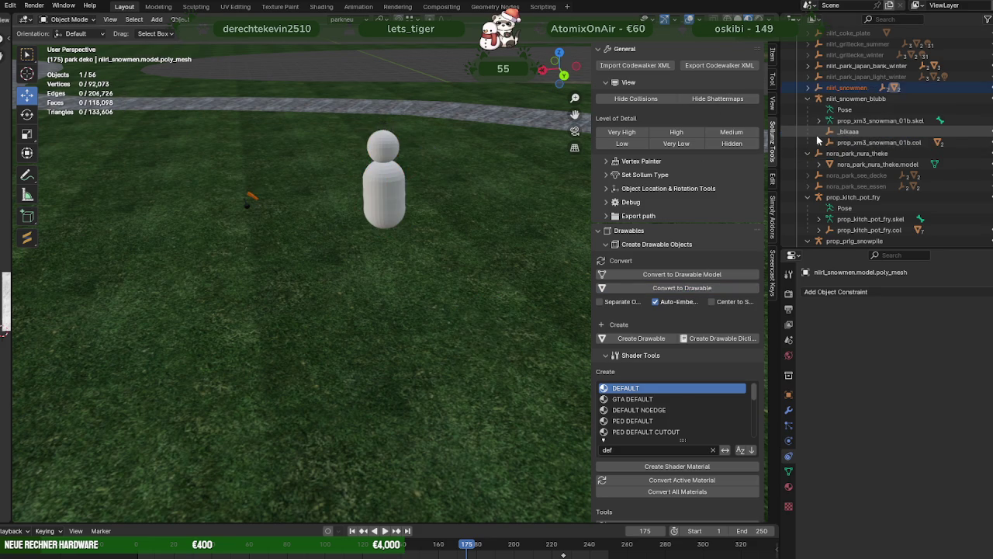
# Move nilrl_snowmen to the top level and isolate nilrl_snowmen.model in local view
pyautogui.moveTo(862, 132); pyautogui.dragTo(838, 90)
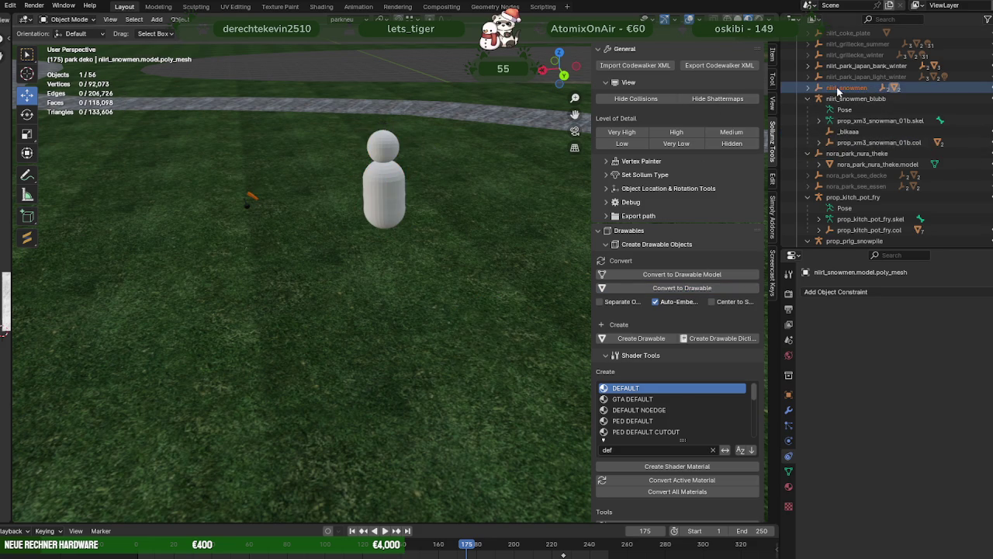
pyautogui.click(808, 88)
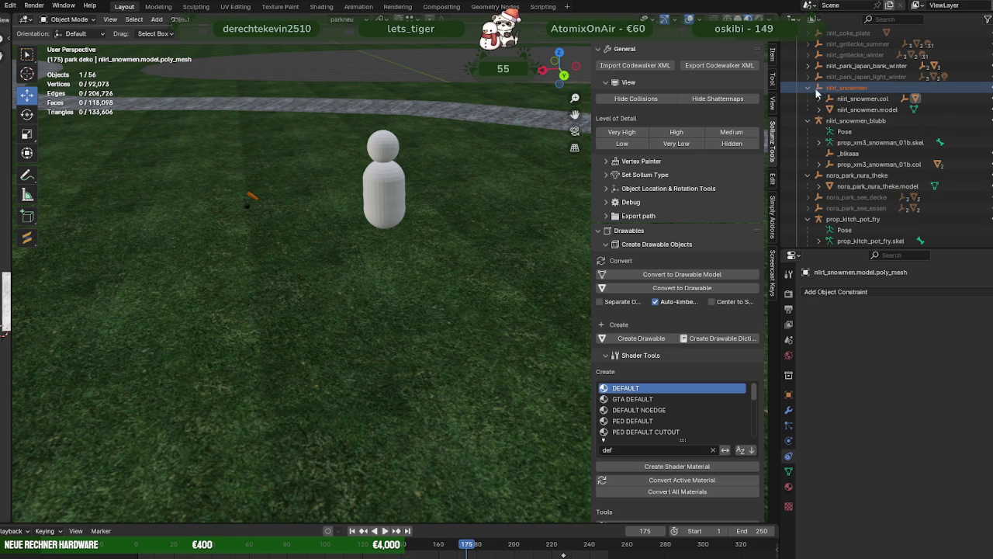
pyautogui.click(867, 110)
pyautogui.press('KP_Divide')
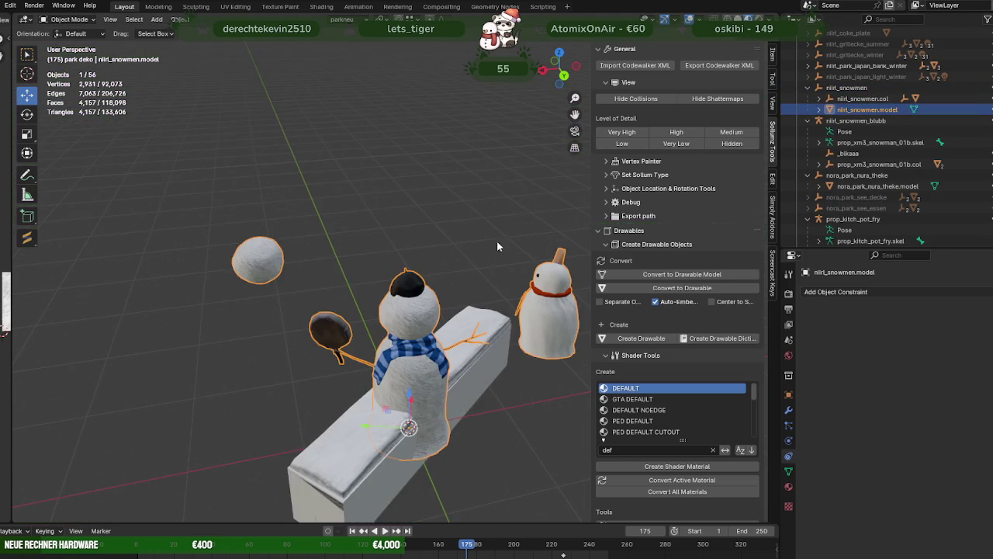
pyautogui.moveTo(475, 268); pyautogui.dragTo(512, 256, button='middle')
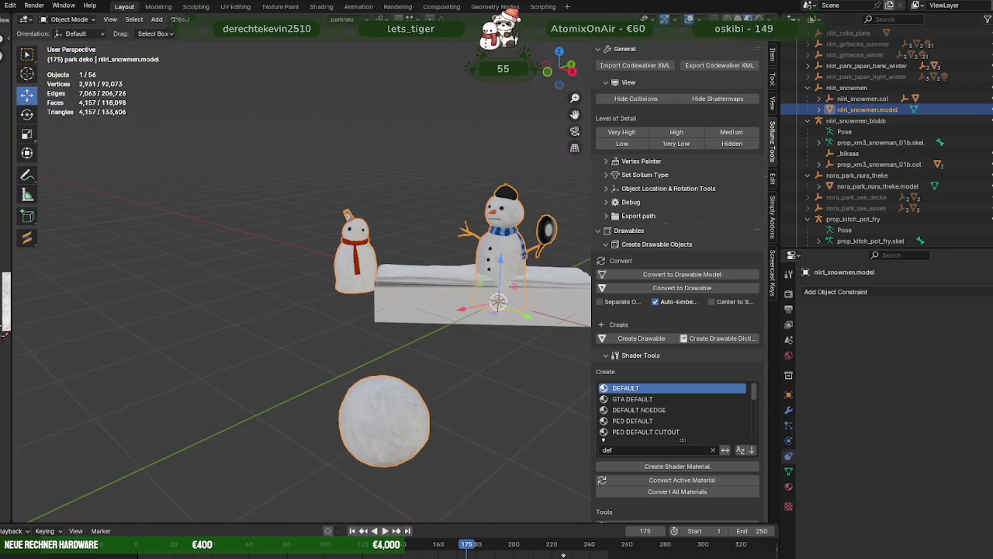
# Select the right snowman model and enter Edit Mode on its mesh
pyautogui.hotkey('alt', 'a')
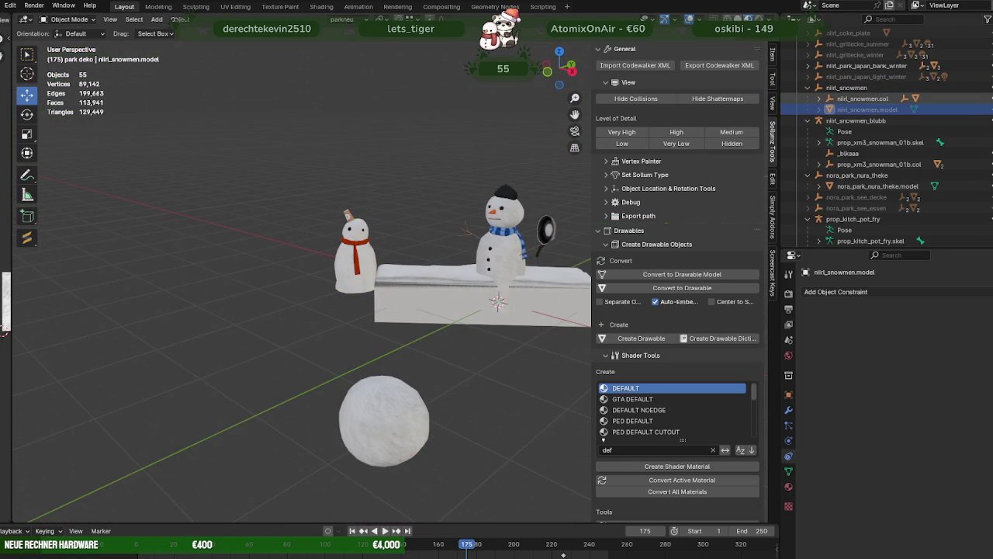
pyautogui.click(882, 99)
pyautogui.scroll(2, 470, 264)
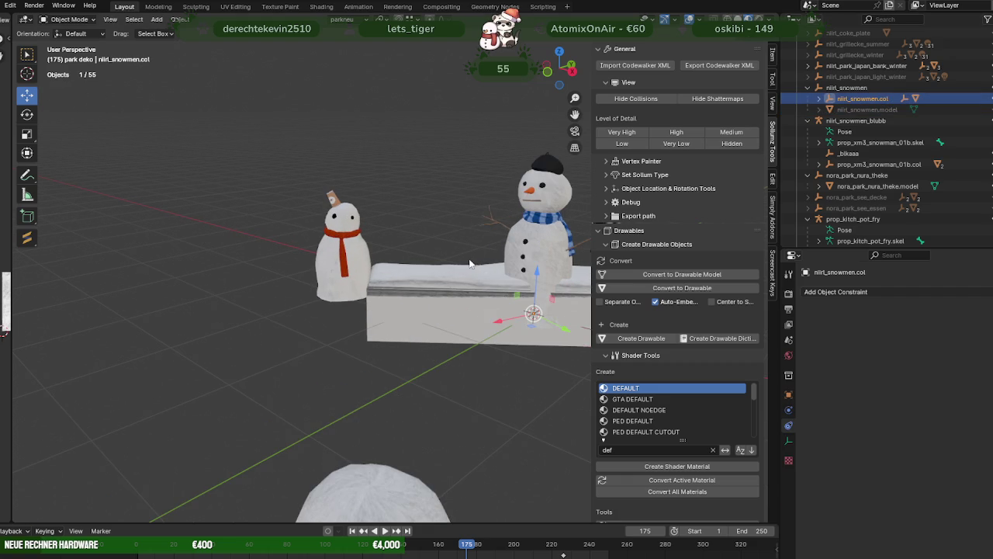
pyautogui.scroll(2, 542, 240)
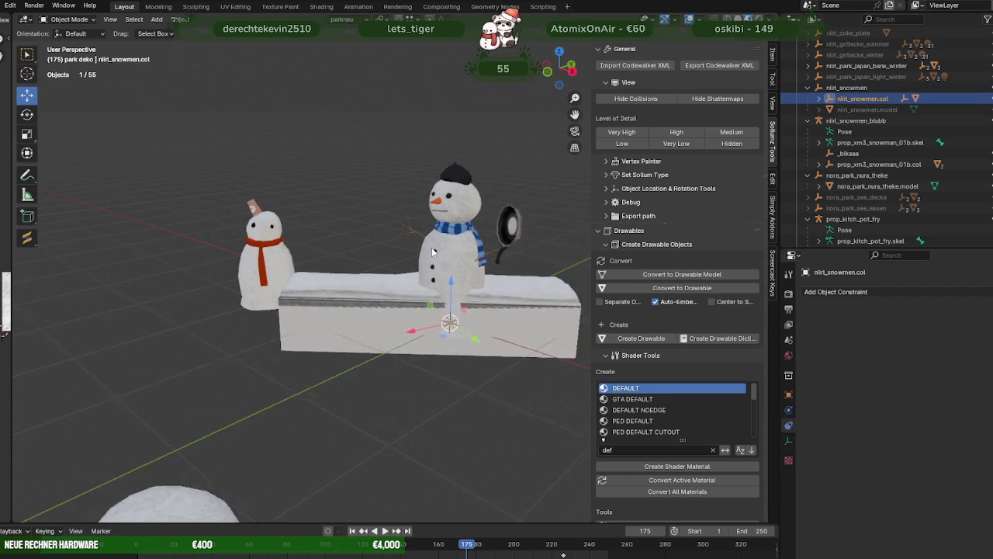
pyautogui.scroll(2, 520, 239)
pyautogui.click(498, 238)
pyautogui.press('Tab')
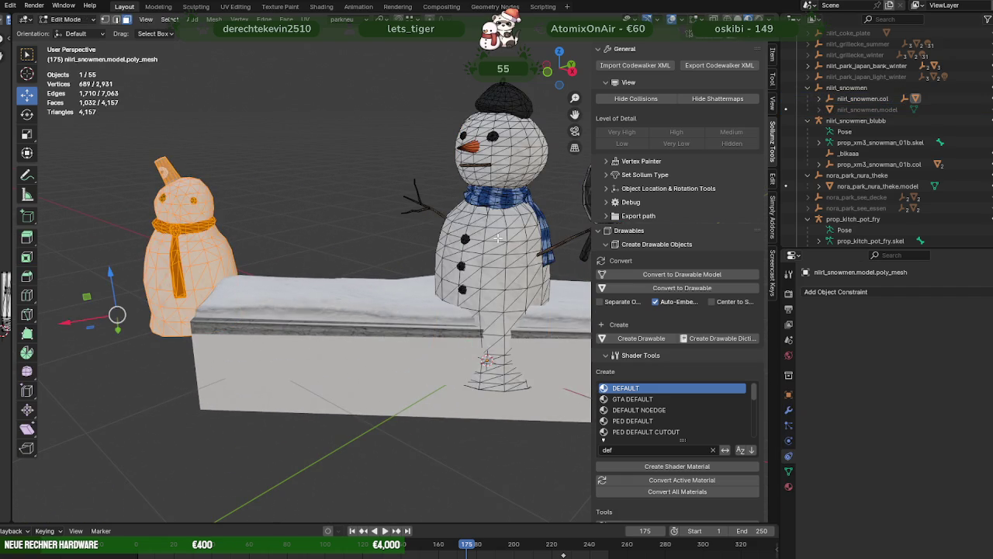
# Select the snowman body faces and create a Snow Compact collision material via the 'snow' filter
pyautogui.click(789, 487)
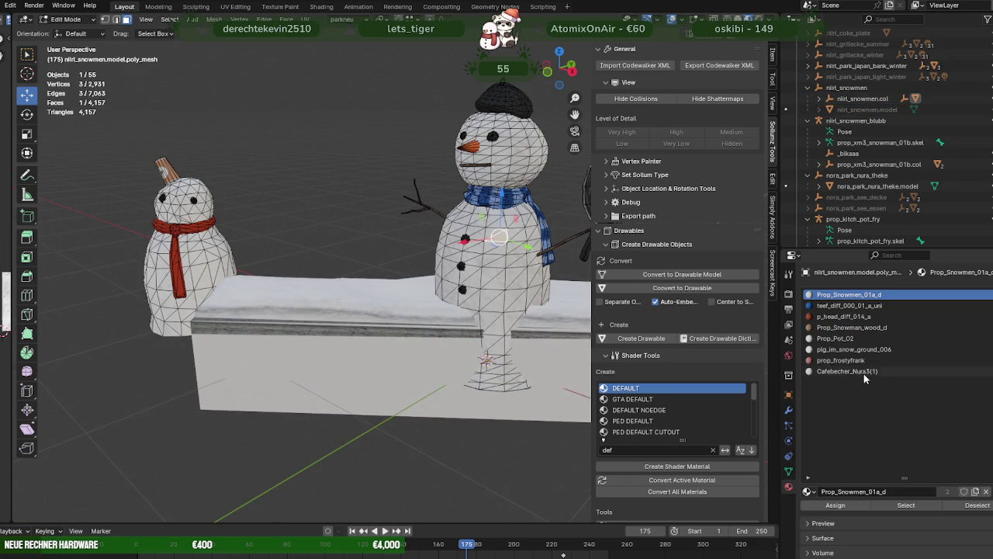
pyautogui.click(906, 504)
pyautogui.scroll(-4, 629, 419)
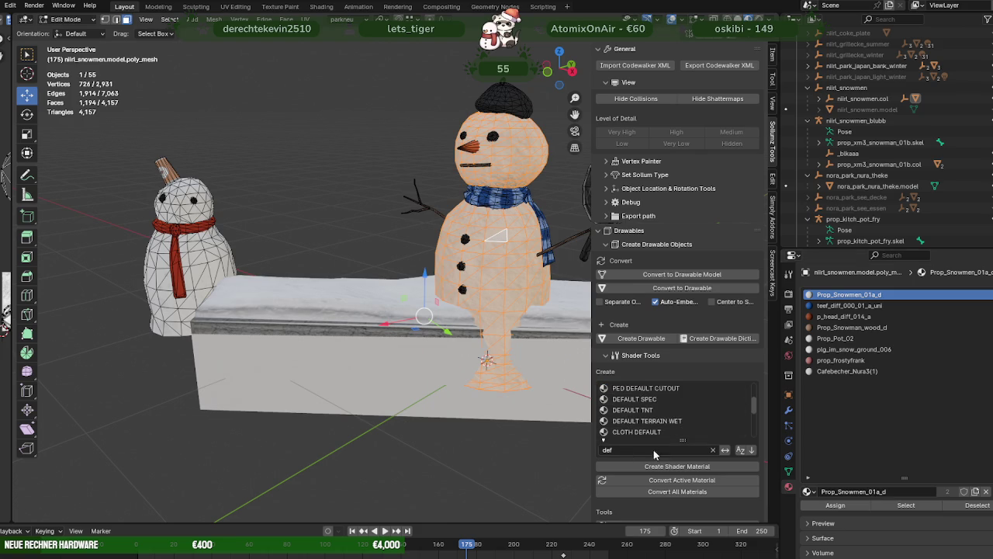
pyautogui.scroll(-2, 642, 442)
pyautogui.scroll(-3, 648, 434)
pyautogui.scroll(-3, 650, 431)
pyautogui.click(632, 494)
pyautogui.press('BackSpace')
pyautogui.press('BackSpace')
pyautogui.press('BackSpace')
pyautogui.write('snow')
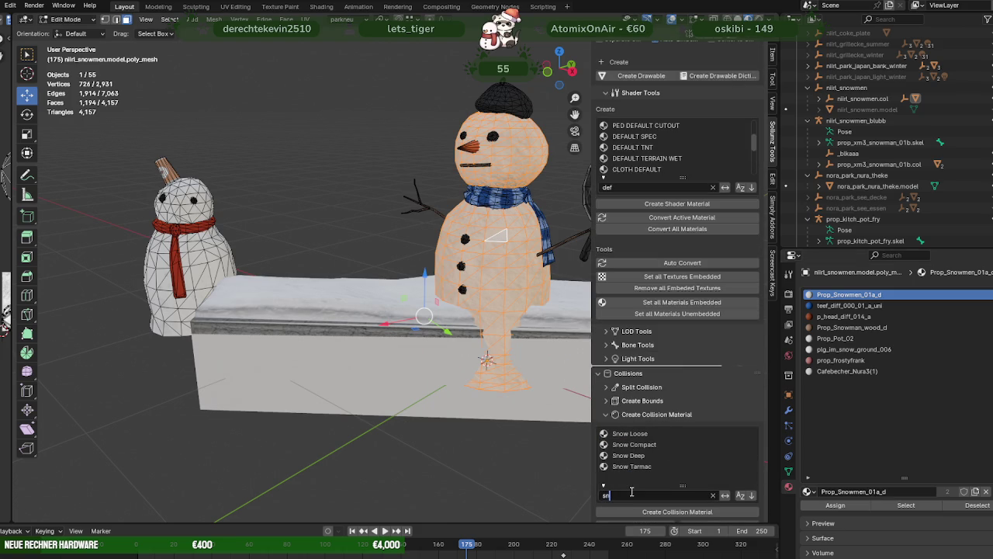
pyautogui.click(636, 444)
pyautogui.click(666, 514)
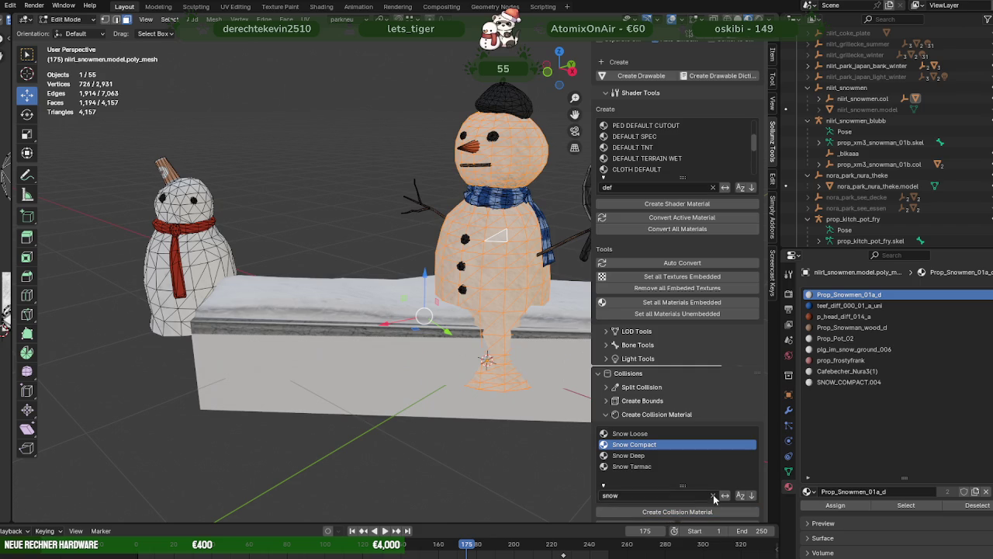
# Assign SNOW_COMPACT.004 to the snowman body faces
pyautogui.click(180, 260)
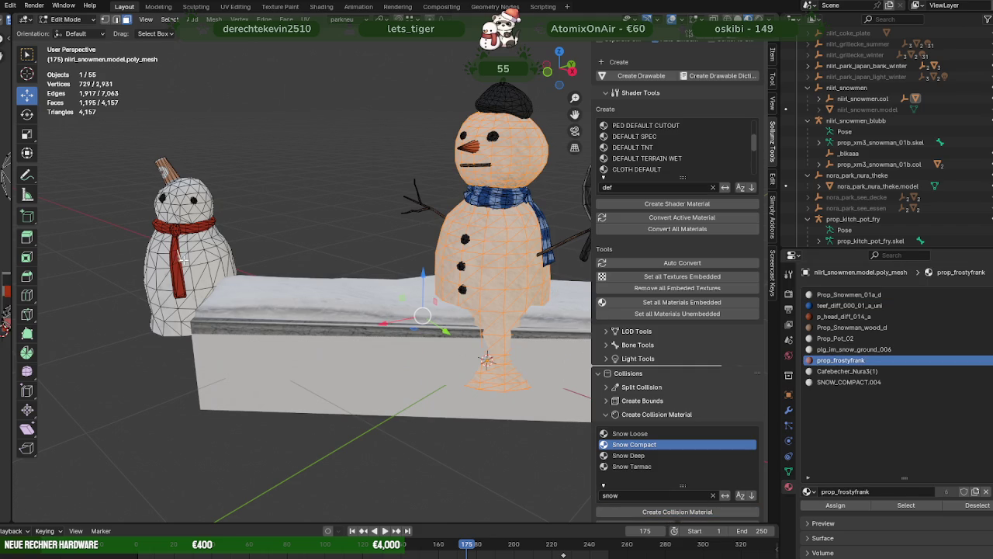
pyautogui.click(500, 269)
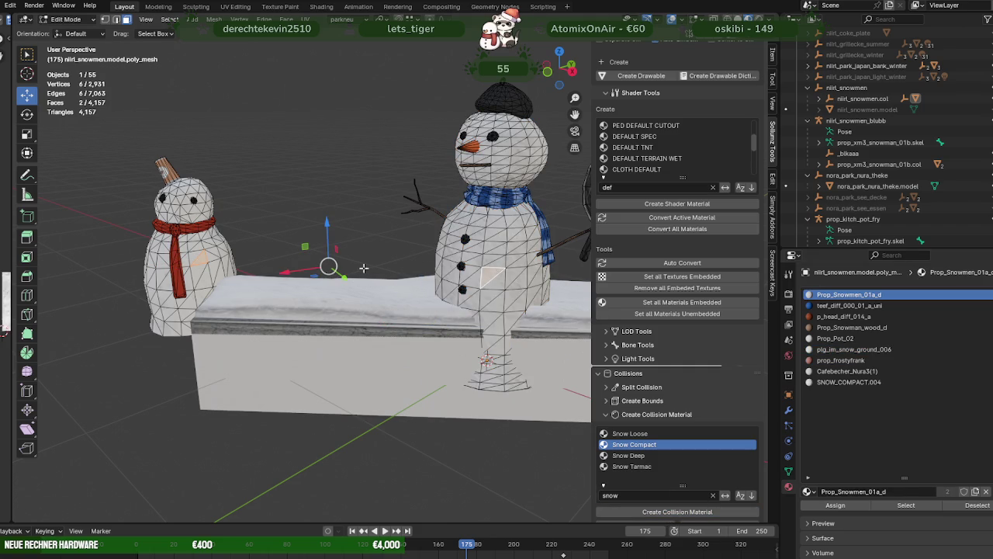
pyautogui.click(228, 263)
pyautogui.click(915, 508)
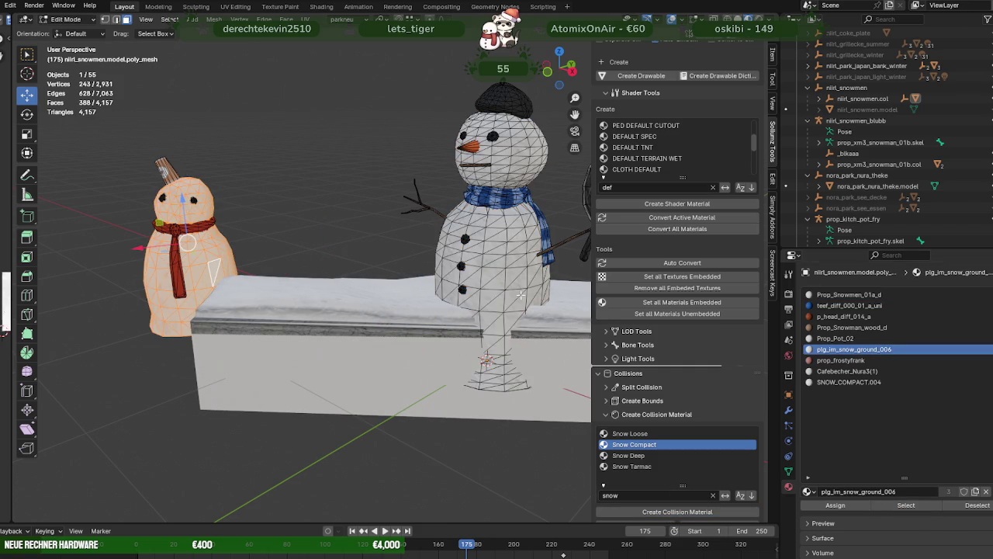
pyautogui.click(849, 295)
pyautogui.click(900, 505)
pyautogui.scroll(-2, 372, 343)
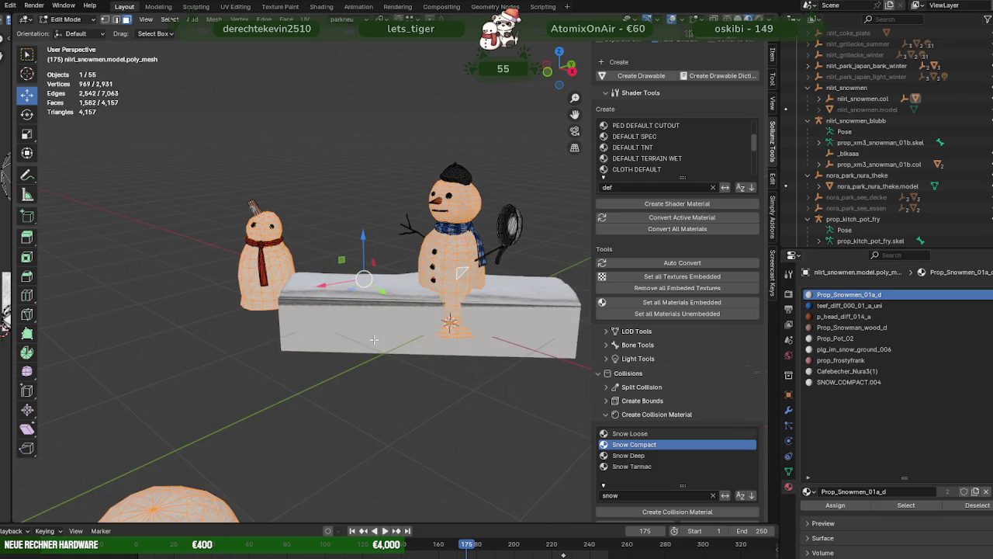
pyautogui.scroll(-2, 372, 343)
pyautogui.scroll(-1, 353, 256)
pyautogui.click(850, 385)
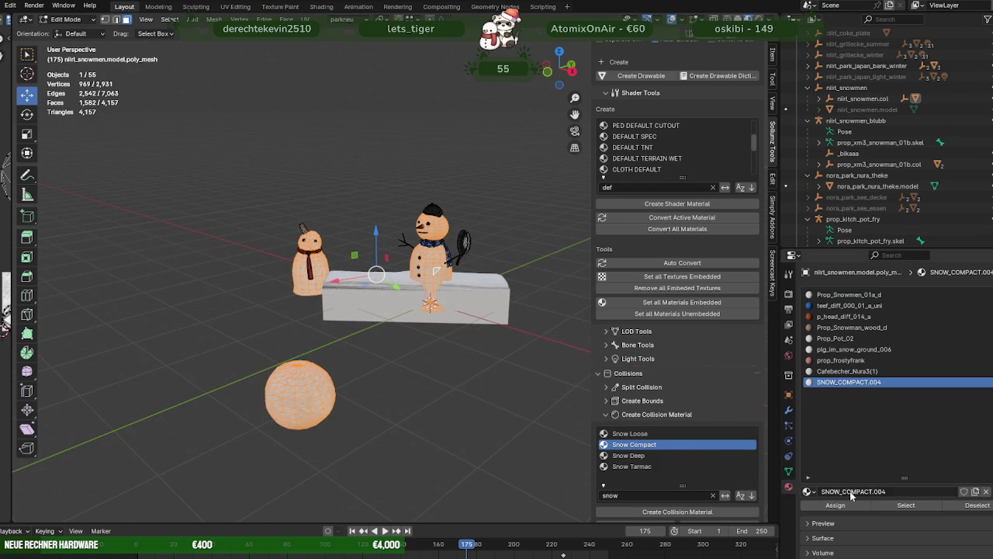
pyautogui.click(850, 506)
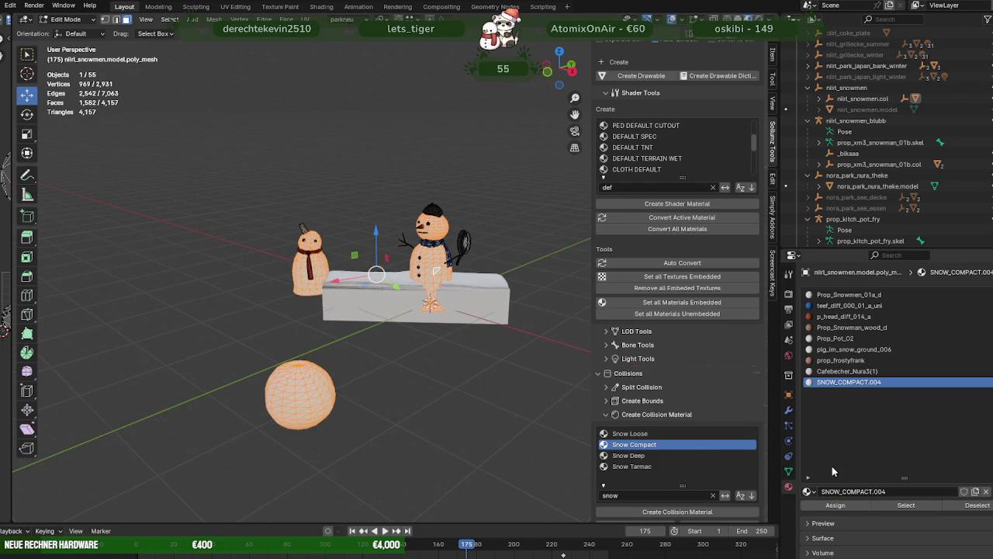
pyautogui.press('KP_Decimal')
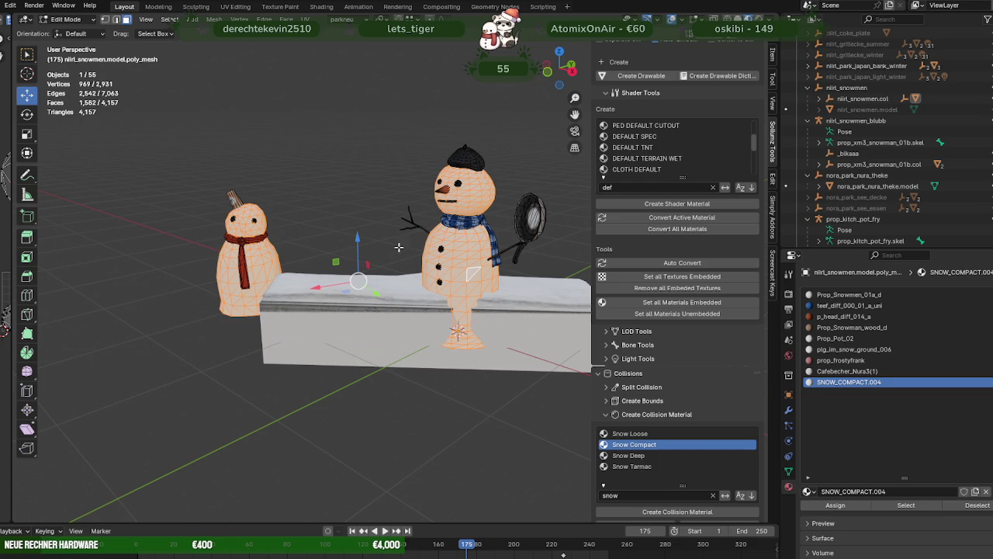
# Create a Metal Solid Medium collision material and assign METAL_SOLID_MEDIUM.010 to the frying pan faces
pyautogui.click(523, 217)
pyautogui.click(904, 506)
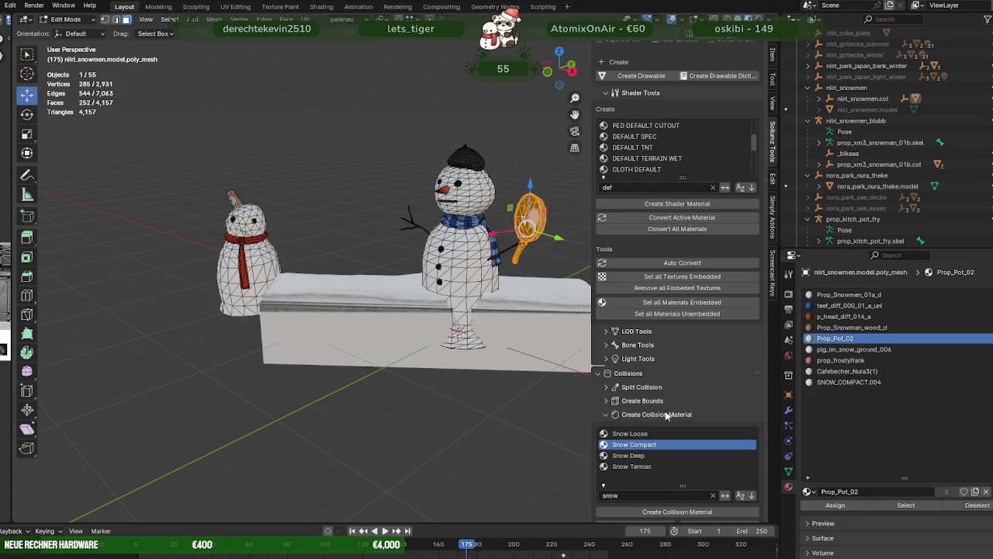
pyautogui.click(626, 494)
pyautogui.hotkey('ctrl', 'a')
pyautogui.write('me')
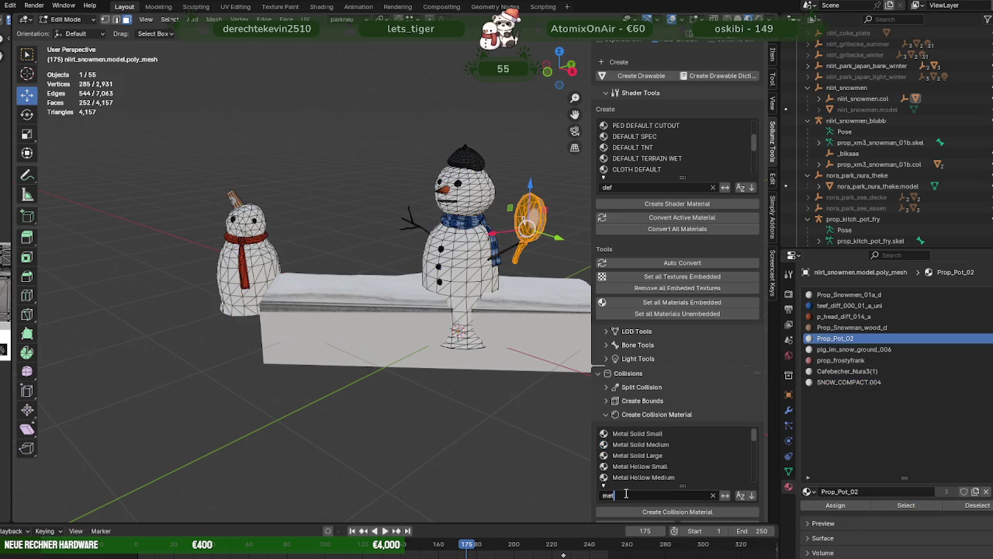
pyautogui.press('Return')
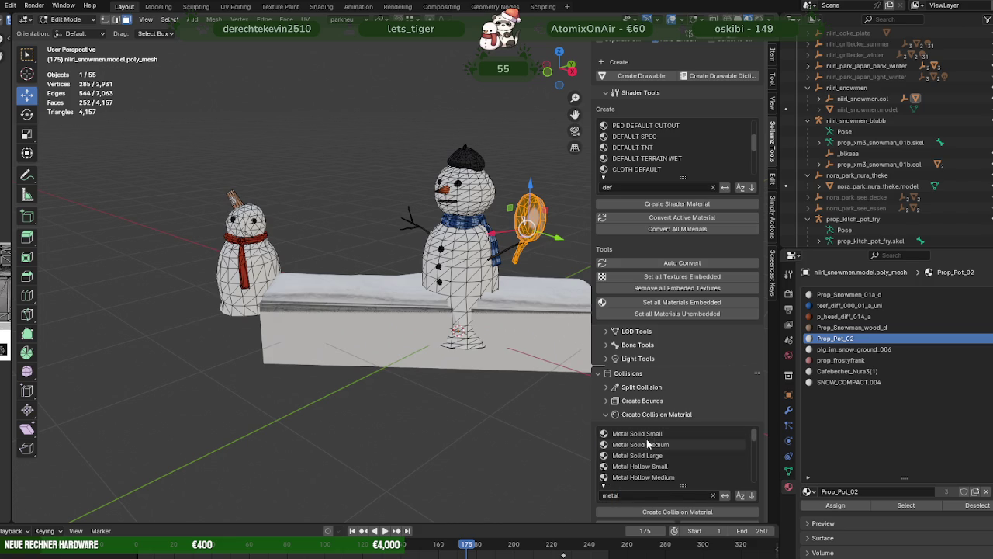
pyautogui.click(648, 443)
pyautogui.click(659, 511)
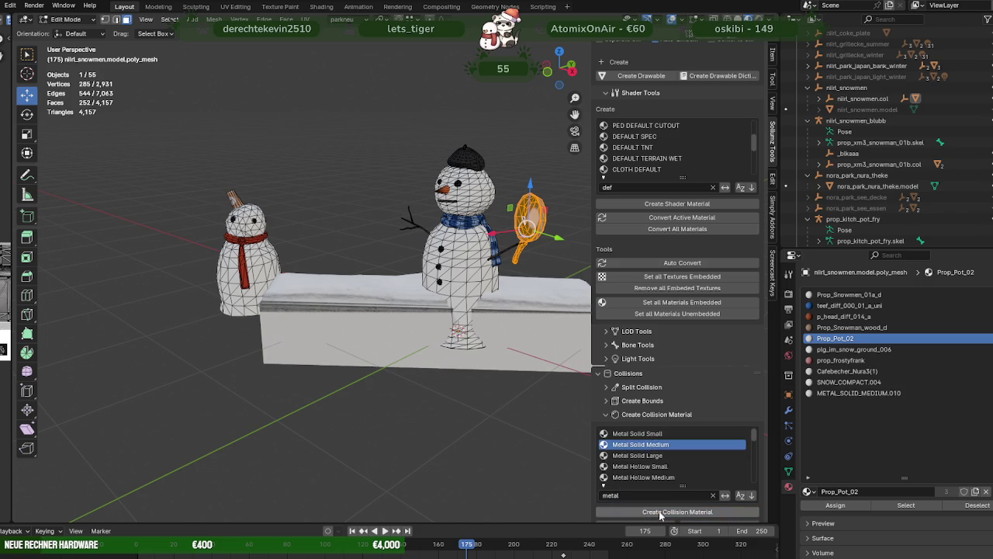
pyautogui.click(840, 392)
pyautogui.click(836, 505)
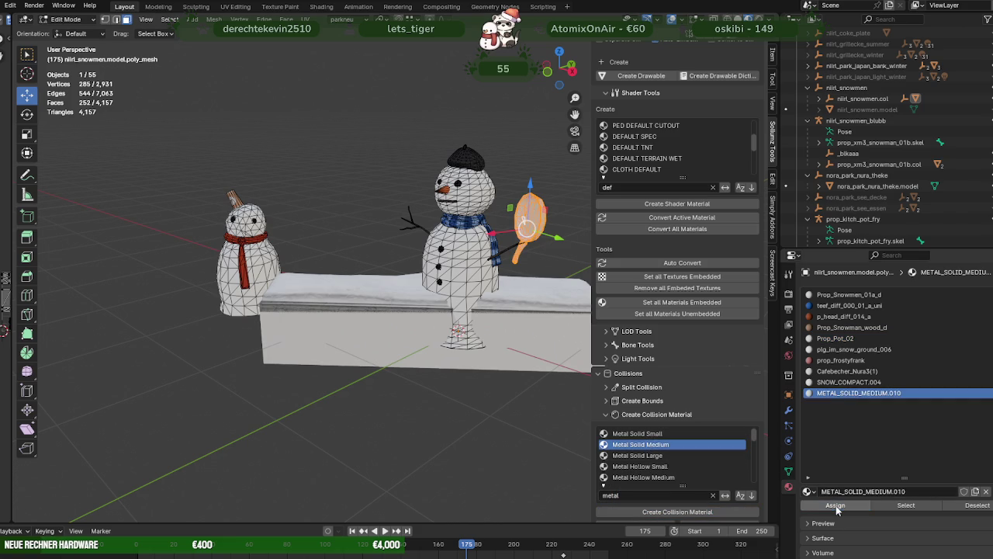
# Flag METAL_SOLID_MEDIUM.010 as NOT CLIMB and leave Edit Mode
pyautogui.click(839, 380)
pyautogui.scroll(-4, 825, 538)
pyautogui.scroll(-2, 826, 539)
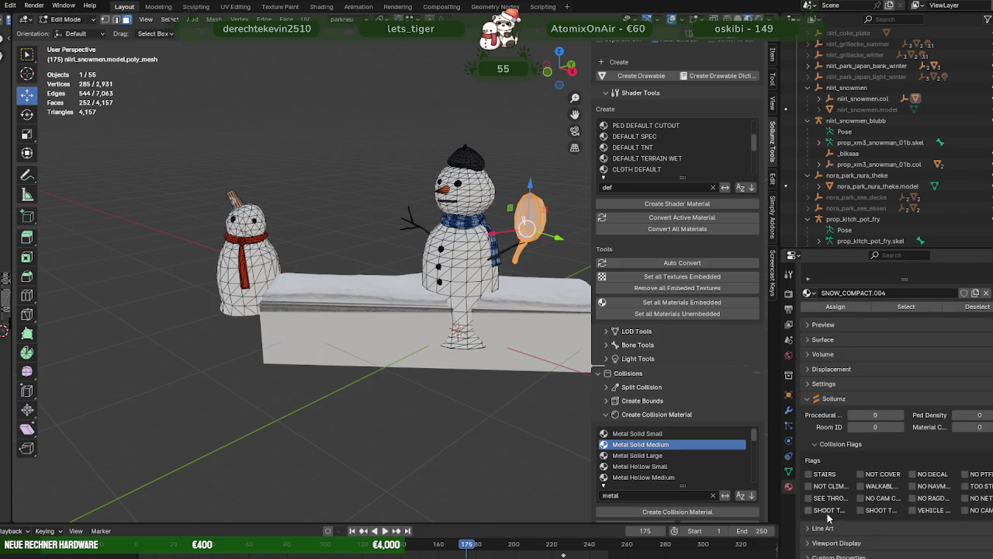
pyautogui.scroll(4, 828, 492)
pyautogui.scroll(2, 844, 400)
pyautogui.click(846, 386)
pyautogui.scroll(-4, 848, 464)
pyautogui.click(809, 487)
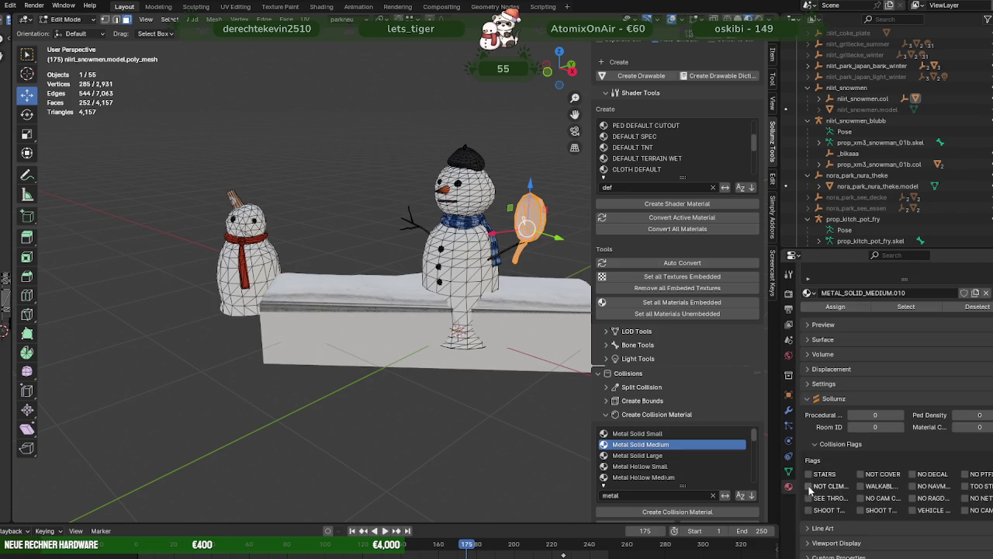
pyautogui.scroll(1, 826, 412)
pyautogui.scroll(3, 825, 412)
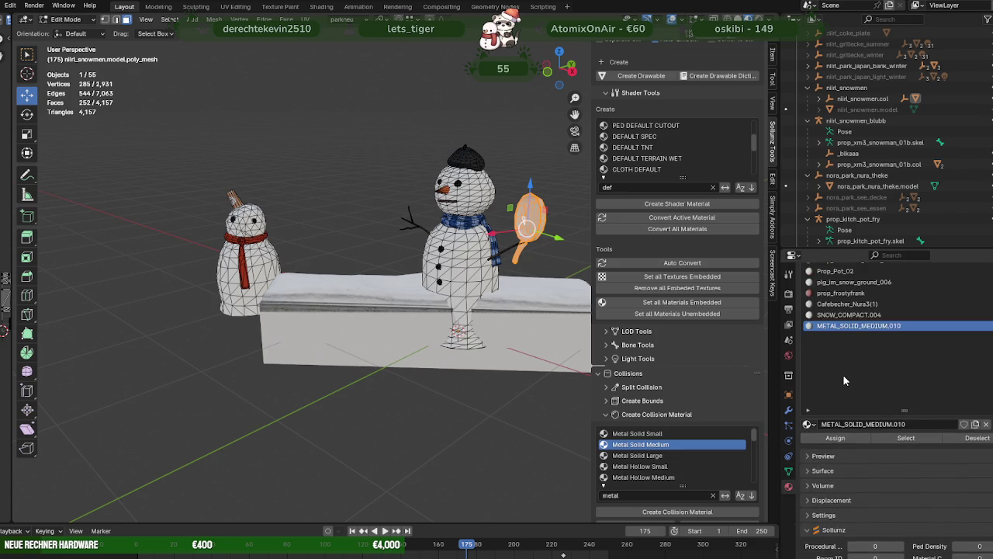
pyautogui.scroll(2, 825, 412)
pyautogui.scroll(1, 469, 280)
pyautogui.press('Tab')
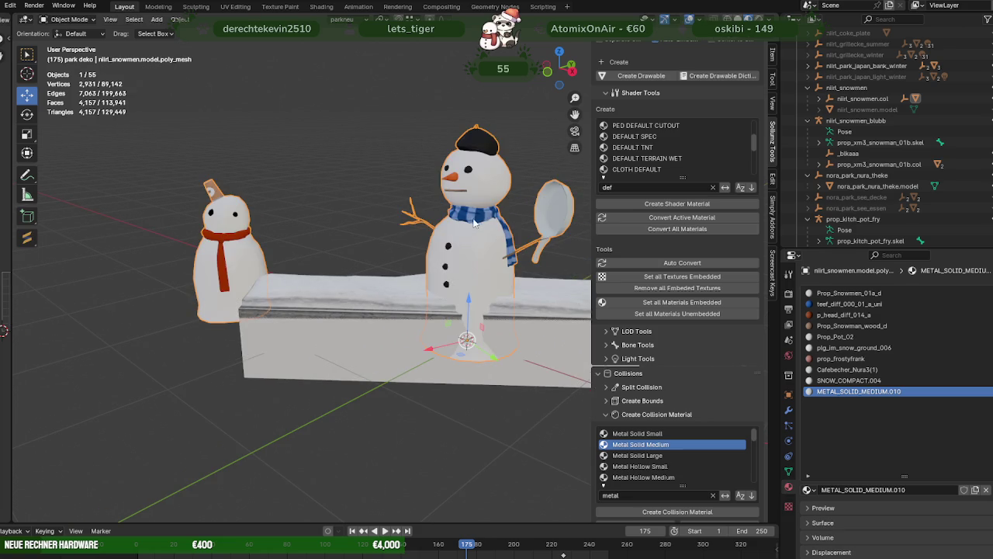
# Remove the right snowman's scarf and delete the hat faces (p_head_diff_014_a)
pyautogui.press('Tab')
pyautogui.click(849, 304)
pyautogui.click(905, 503)
pyautogui.scroll(-2, 458, 309)
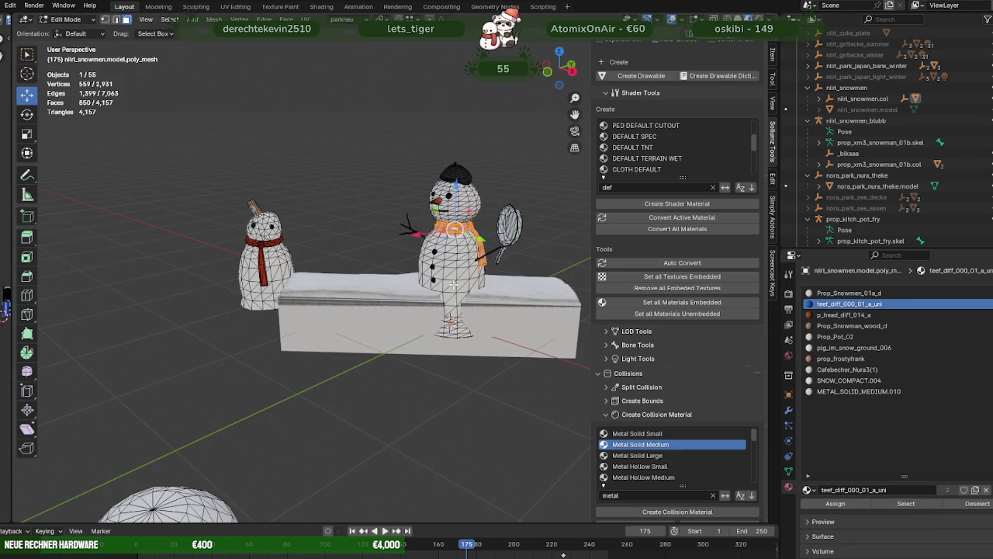
pyautogui.hotkey('alt', 'a')
pyautogui.click(451, 171)
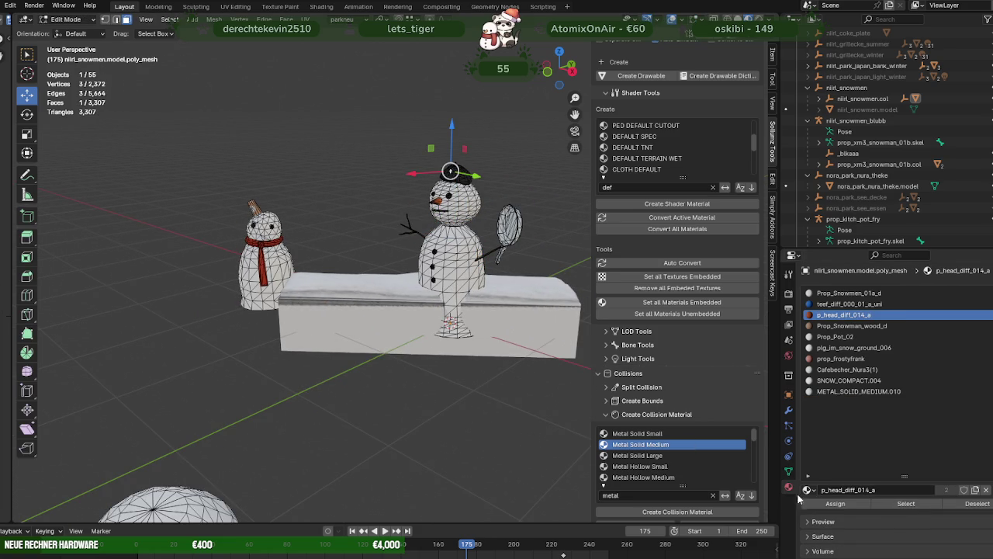
pyautogui.click(906, 503)
pyautogui.press('x')
pyautogui.click(406, 394)
pyautogui.scroll(2, 440, 199)
pyautogui.scroll(2, 440, 199)
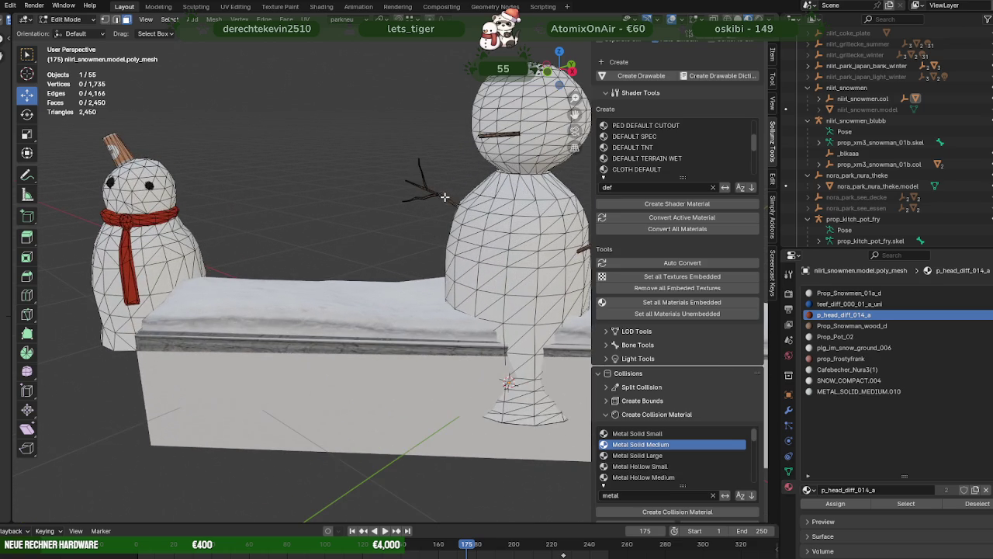
# Delete the twig arms (Prop_Snowman_wood_d) and the cup (Cafebecher_Nura3(1)) faces
pyautogui.click(444, 197)
pyautogui.click(906, 503)
pyautogui.scroll(-3, 494, 364)
pyautogui.press('x')
pyautogui.click(494, 365)
pyautogui.click(847, 370)
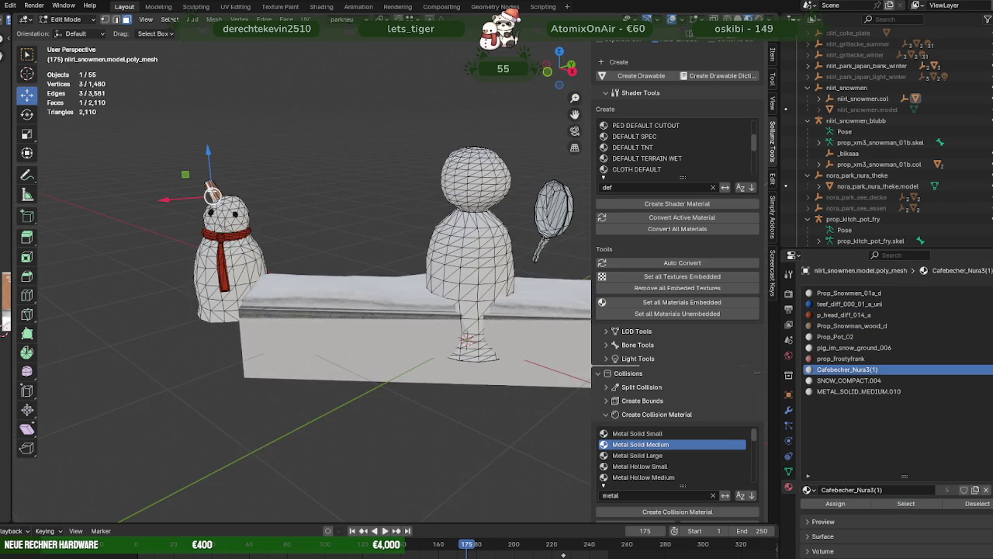
pyautogui.click(906, 503)
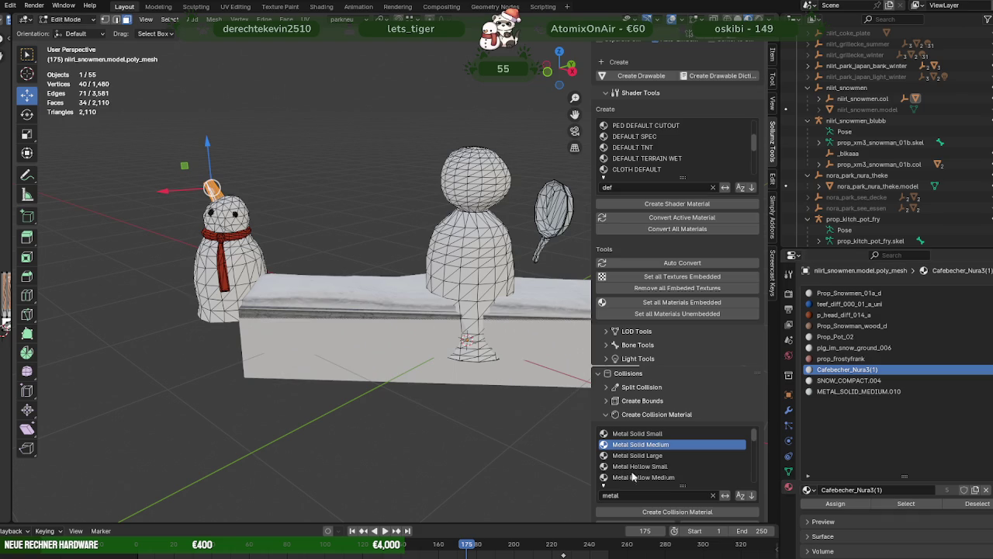
pyautogui.press('x')
pyautogui.click(336, 372)
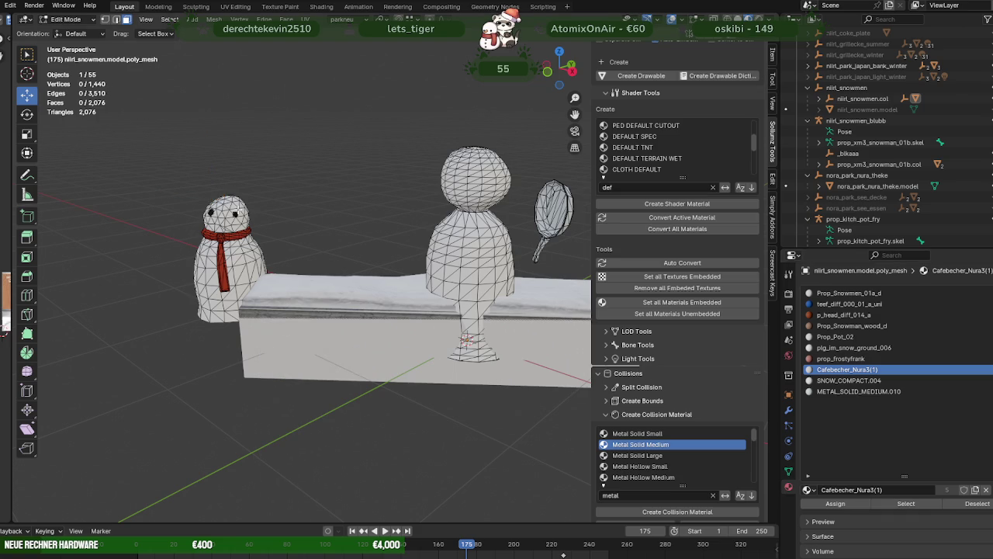
# Delete the left snowman's prop_frostyfrank scarf faces and return to Object Mode
pyautogui.click(842, 358)
pyautogui.click(906, 503)
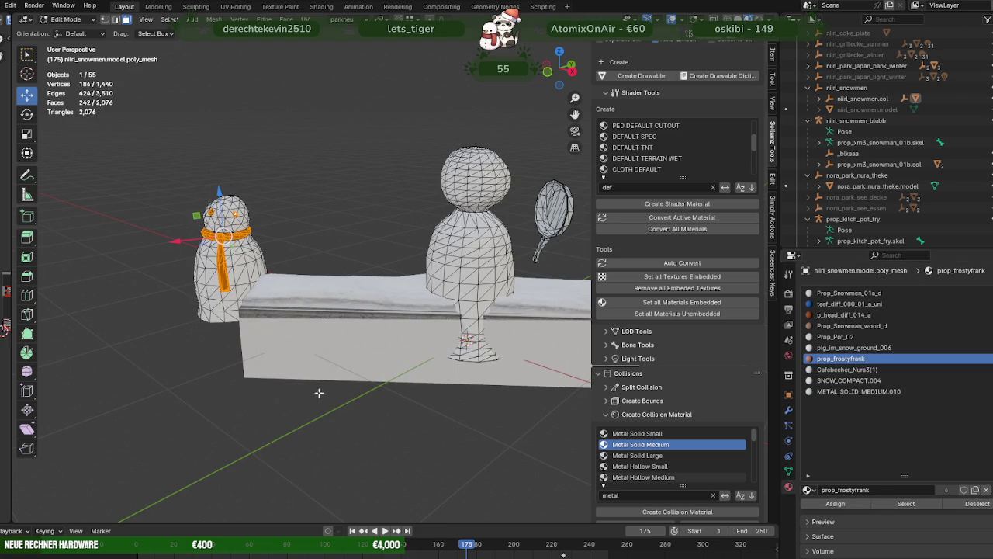
pyautogui.press('x')
pyautogui.click(297, 378)
pyautogui.scroll(-3, 296, 378)
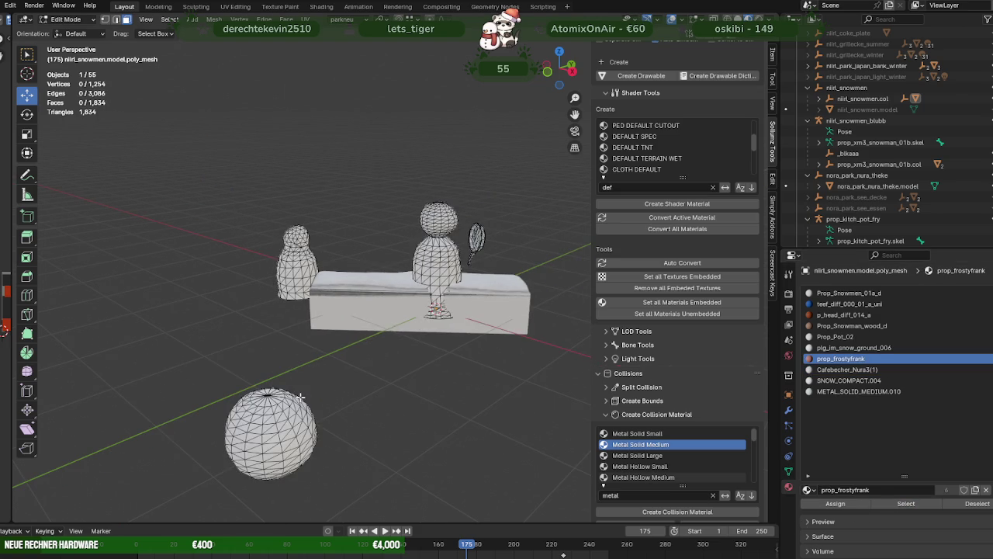
pyautogui.press('Tab')
pyautogui.moveTo(287, 413)
pyautogui.mouseDown(button='middle')
pyautogui.moveTo(378, 348)
pyautogui.moveTo(411, 255)
pyautogui.mouseUp(button='middle')
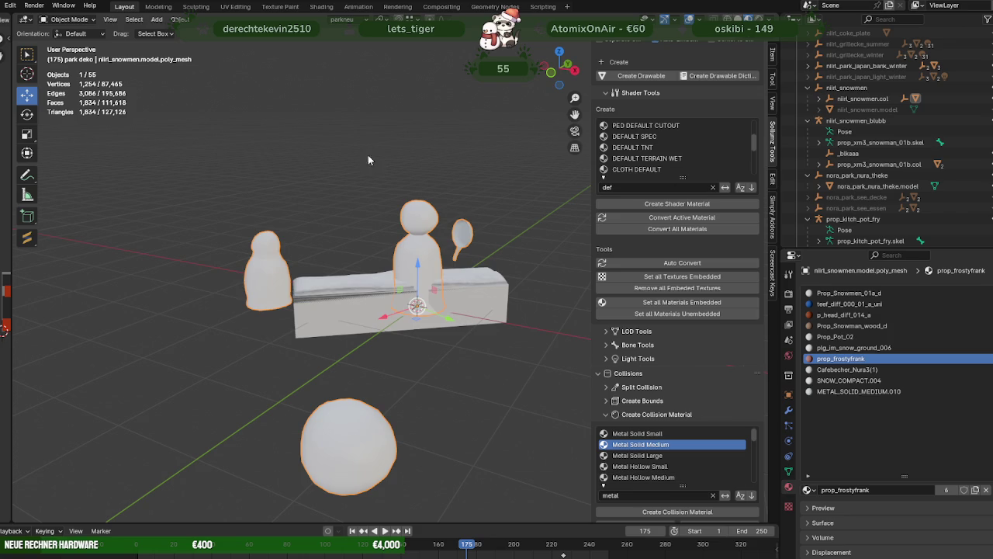
# Remove unused material slots from the selected snowman parts, undoing an accidental delete
pyautogui.click(180, 18)
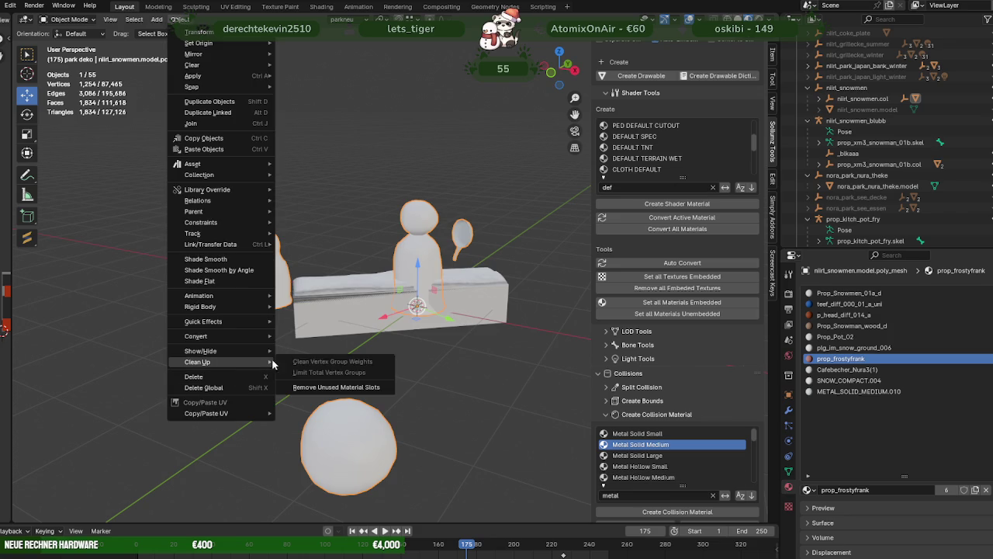
pyautogui.click(339, 391)
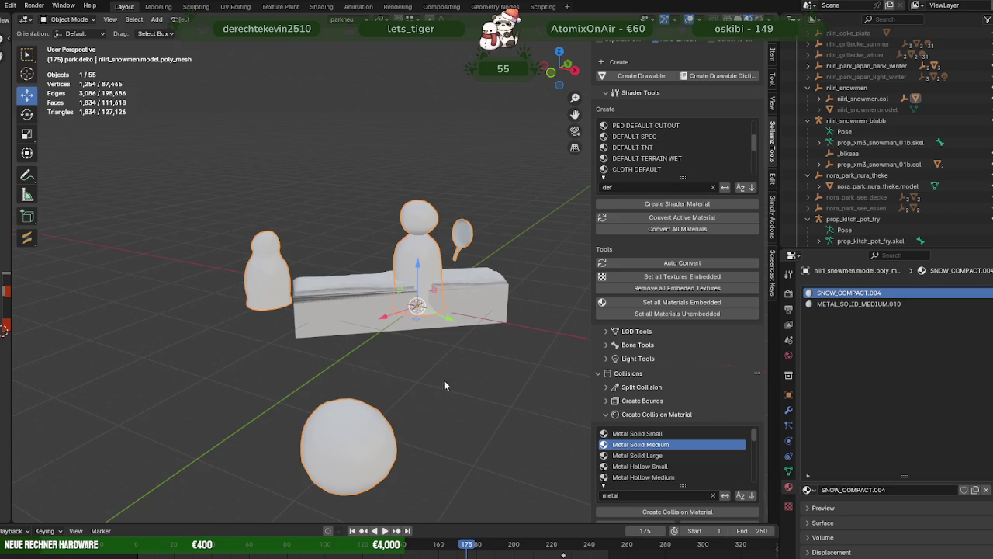
pyautogui.press('Delete')
pyautogui.hotkey('ctrl', 'z')
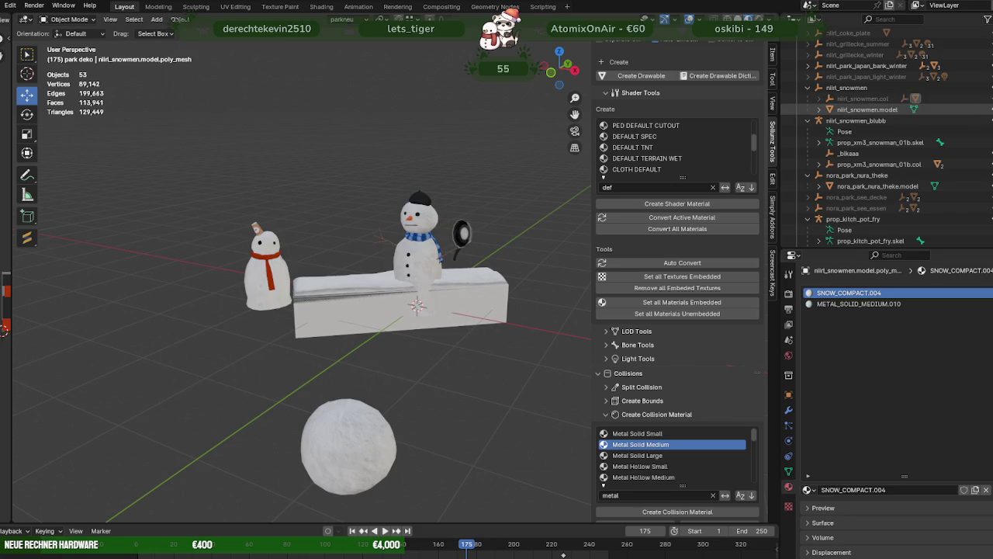
# Clear unused material slots from nilrl_snowmen.model so it keeps just two materials
pyautogui.click(885, 109)
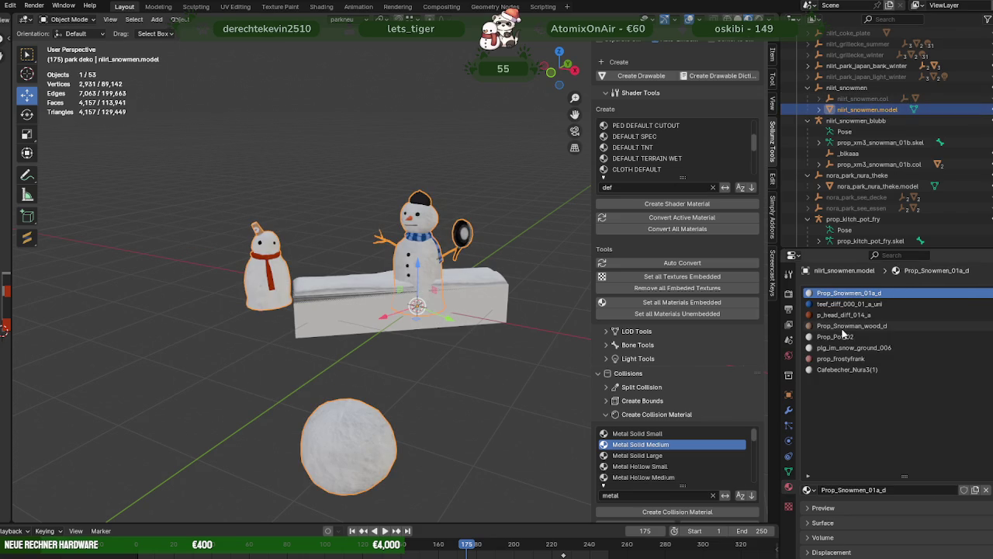
pyautogui.click(848, 370)
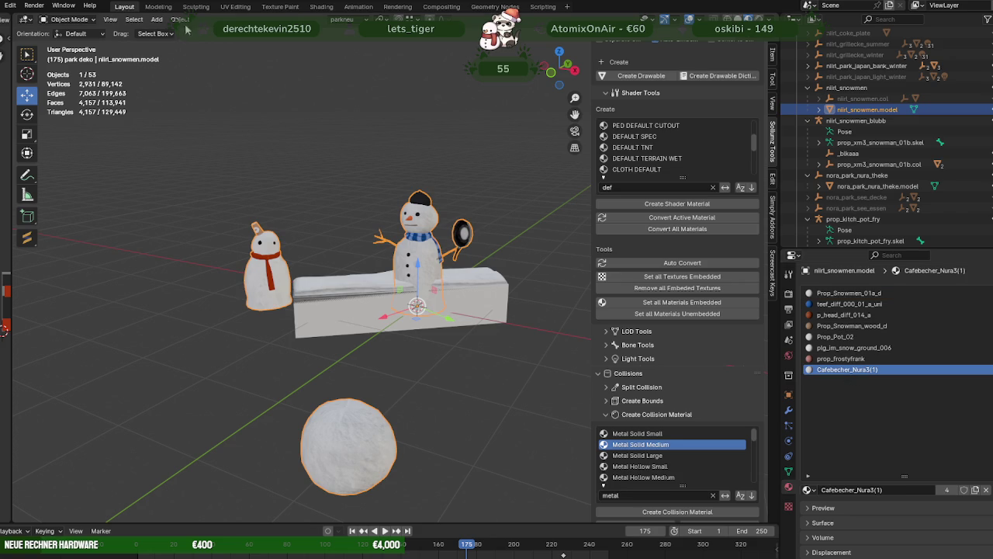
pyautogui.click(179, 18)
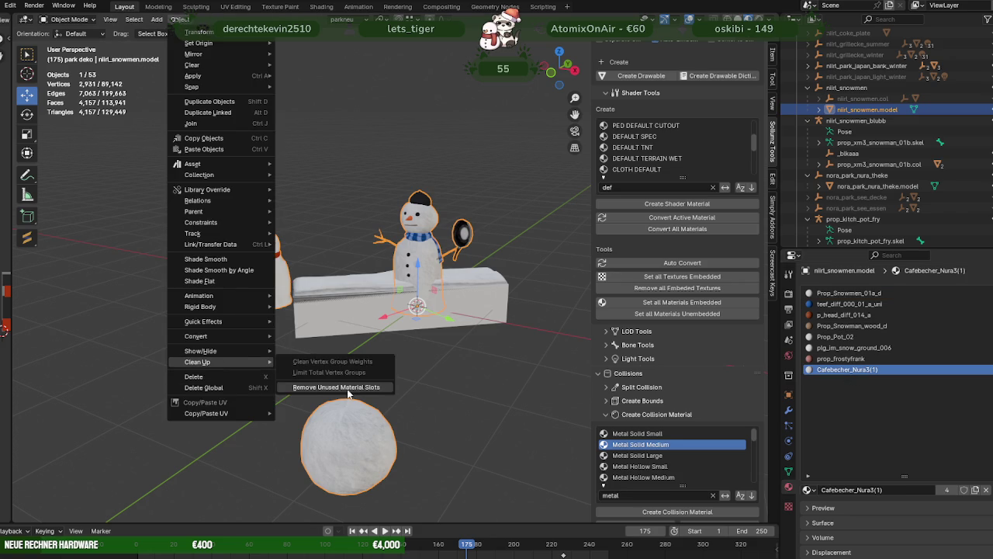
pyautogui.click(348, 387)
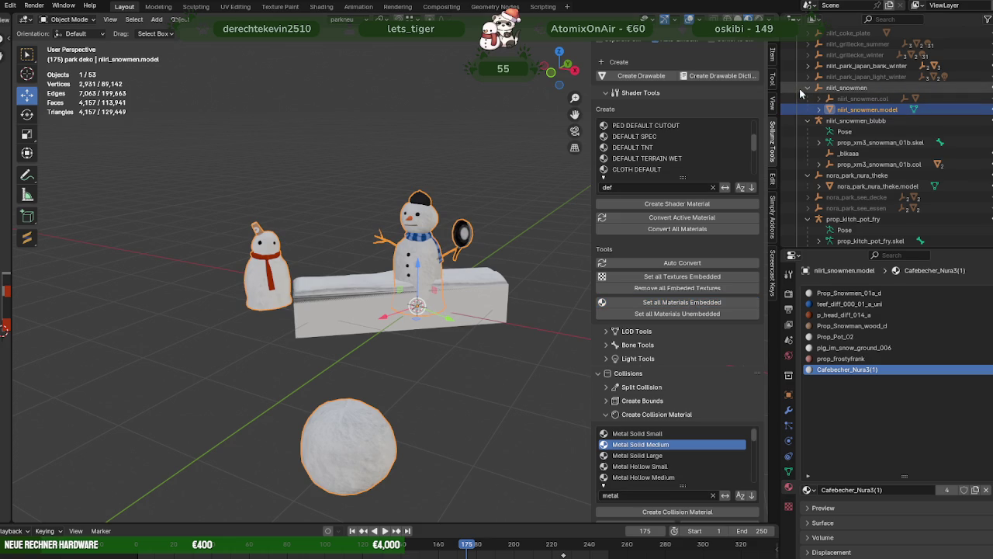
pyautogui.click(846, 88)
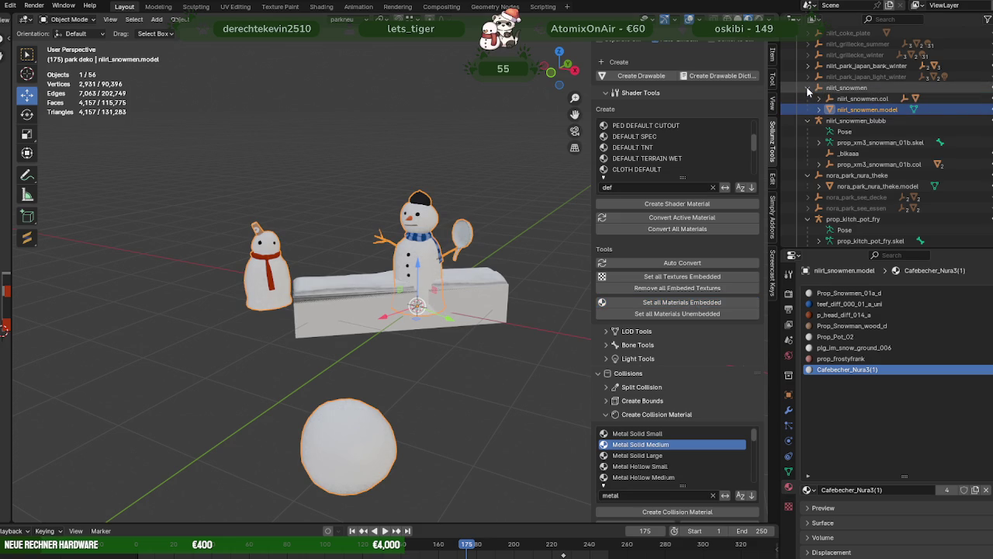
pyautogui.click(809, 87)
pyautogui.scroll(4, 679, 233)
pyautogui.scroll(4, 679, 233)
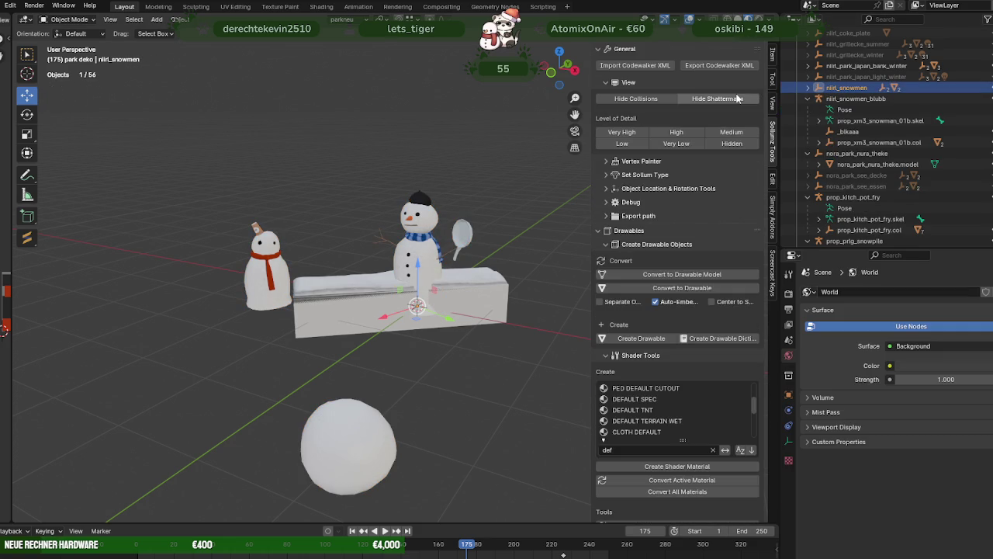
# Export the snowmen as CodeWalker XML into EXPORT\HELLSGATE\New Folder
pyautogui.click(719, 65)
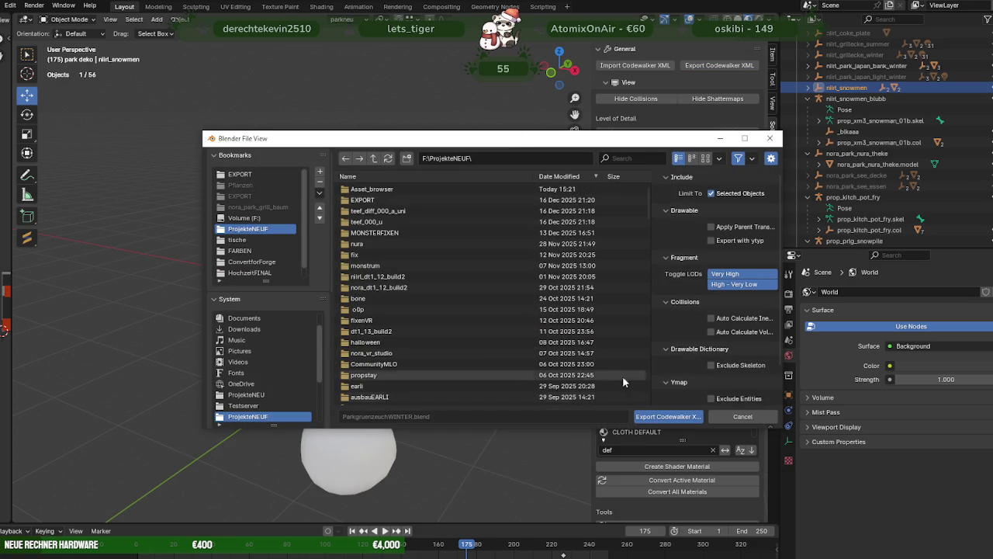
pyautogui.doubleClick(364, 199)
pyautogui.doubleClick(368, 189)
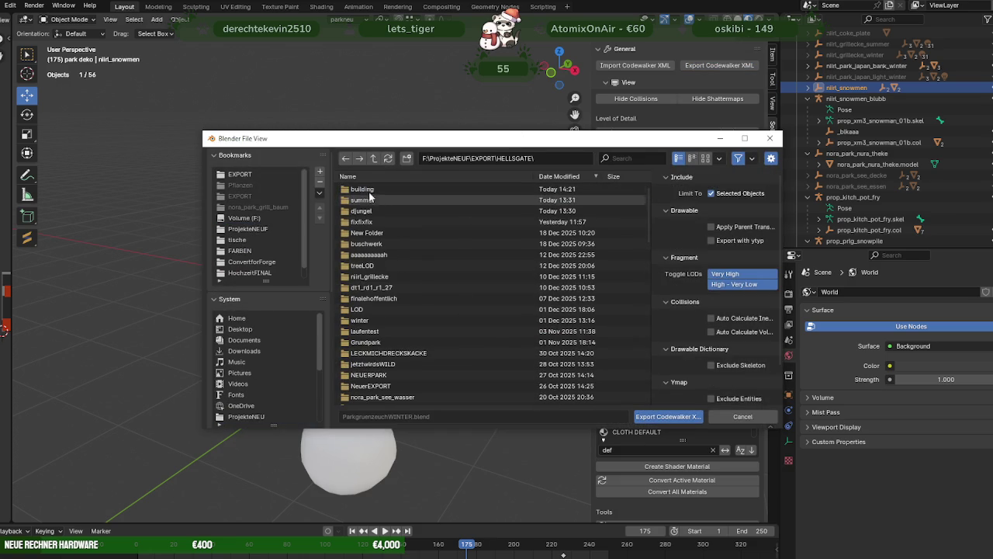
pyautogui.doubleClick(366, 233)
pyautogui.click(668, 416)
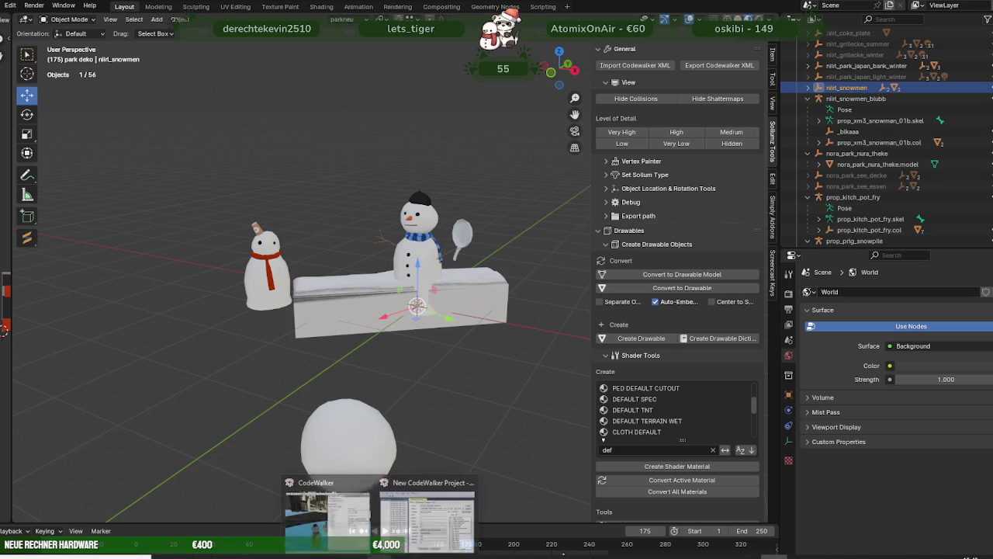
pyautogui.click(371, 512)
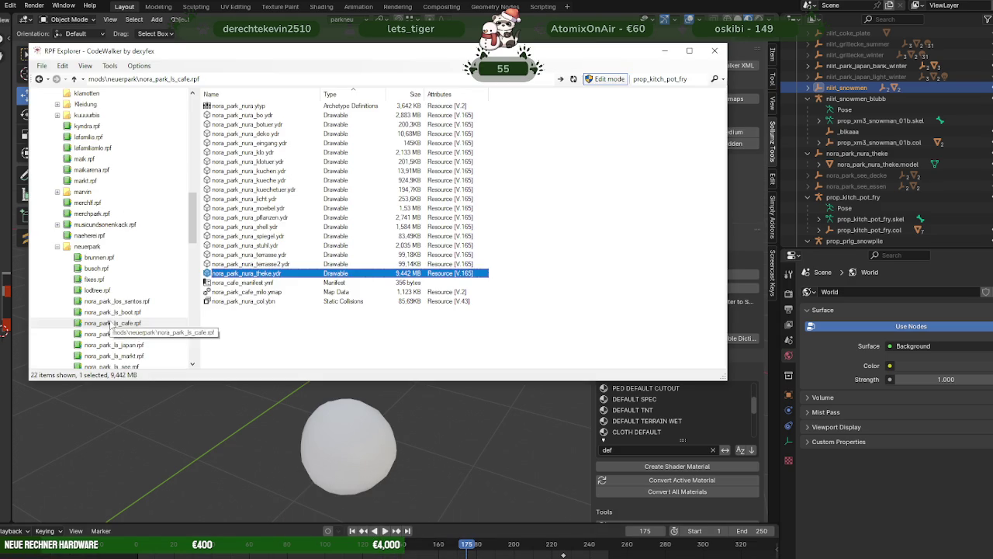
# Drag niirl_snowmen.ydr from HELLSGATE\New Folder into winter.rpf and open it in the viewer
pyautogui.scroll(-1, 128, 295)
pyautogui.scroll(-2, 134, 298)
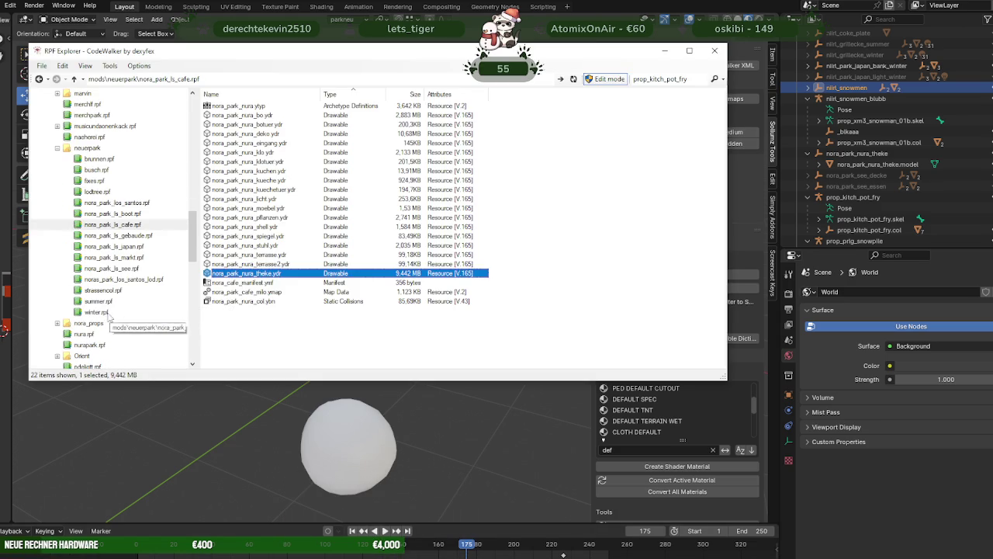
pyautogui.click(101, 311)
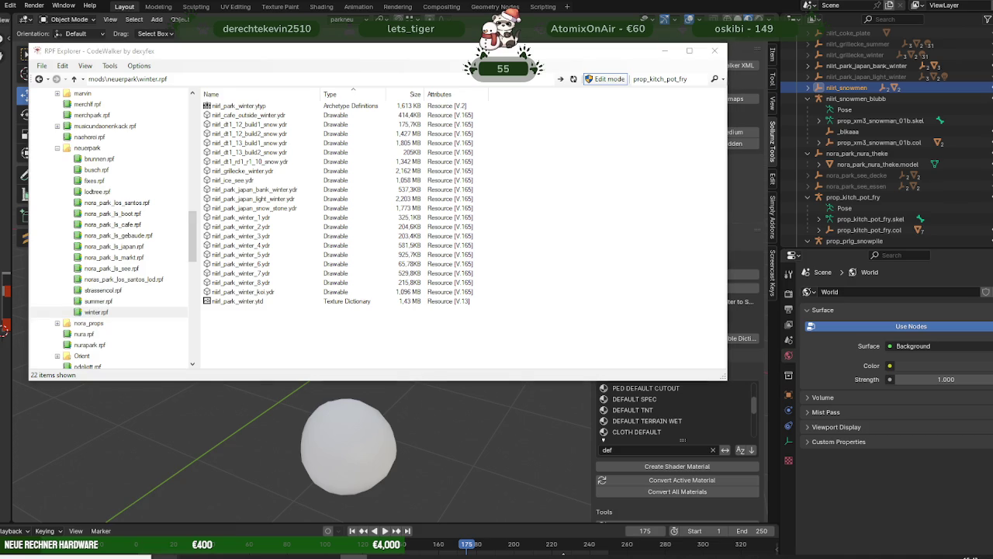
pyautogui.click(201, 530)
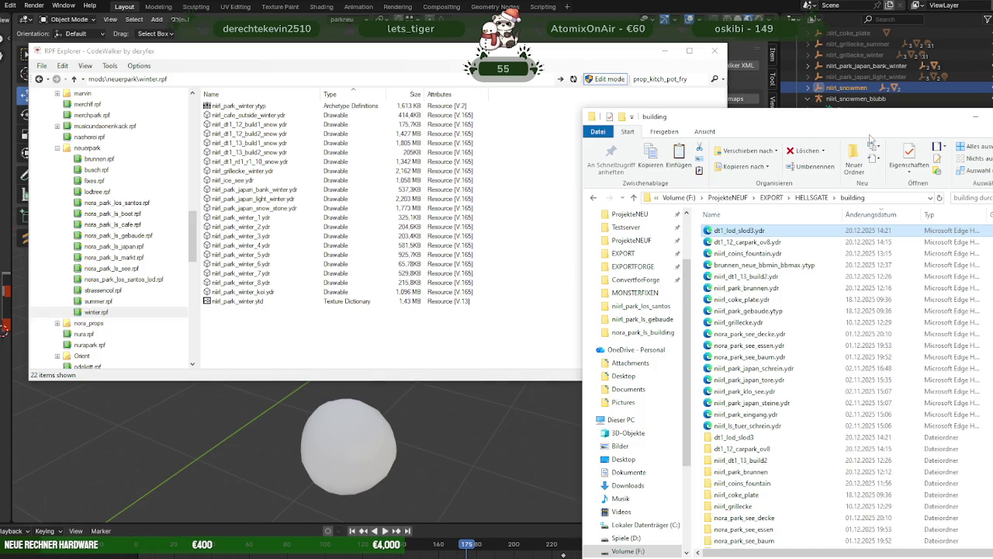
pyautogui.click(806, 200)
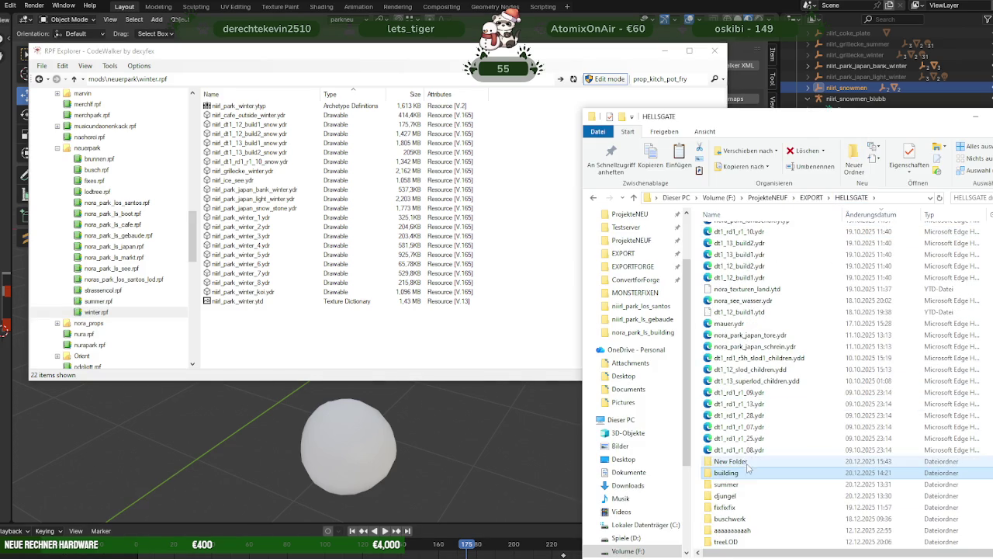
pyautogui.doubleClick(741, 462)
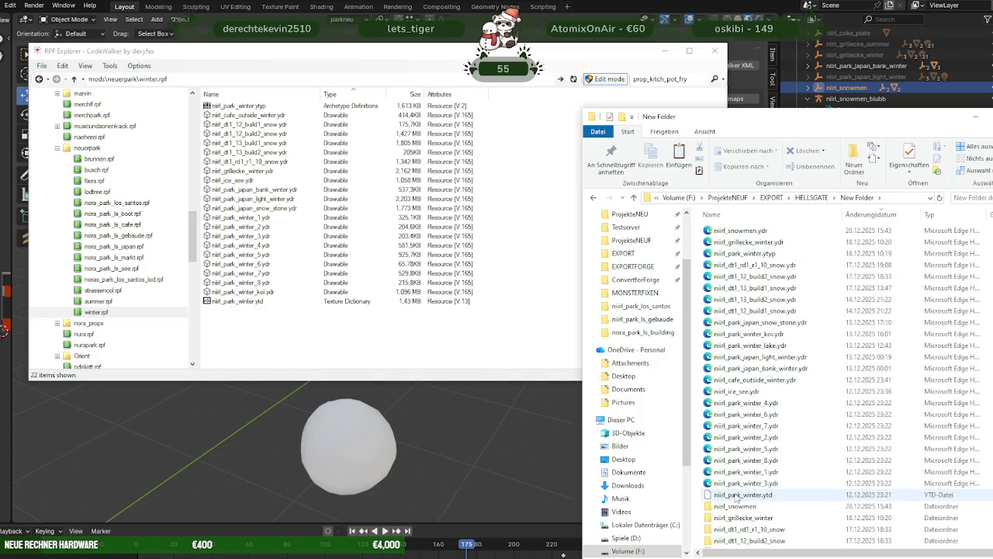
pyautogui.click(741, 232)
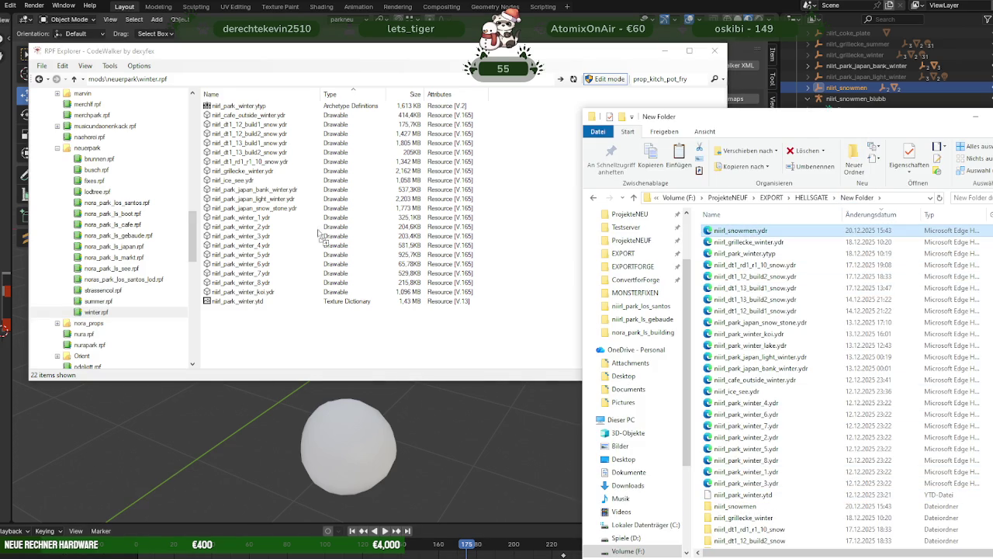
pyautogui.moveTo(249, 351); pyautogui.dragTo(262, 345)
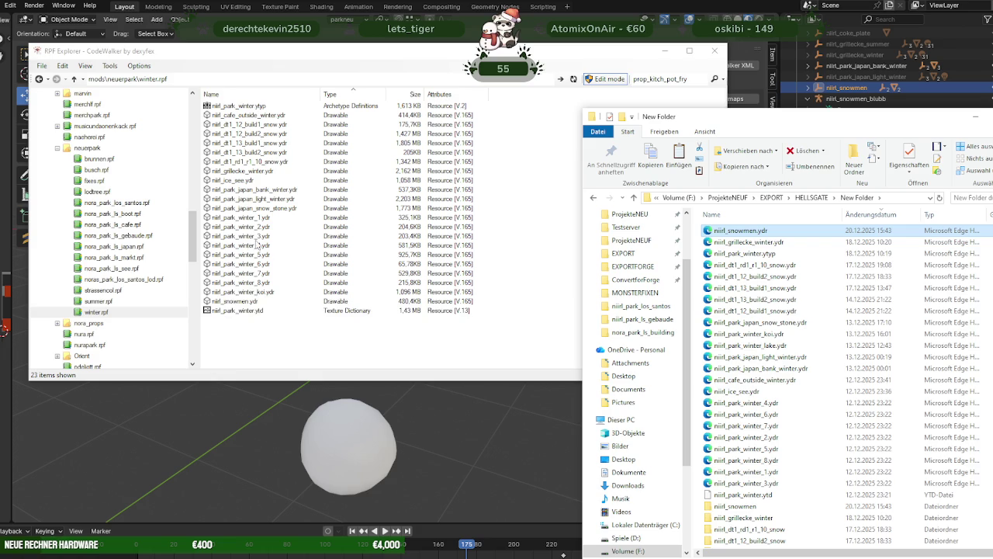
pyautogui.doubleClick(245, 301)
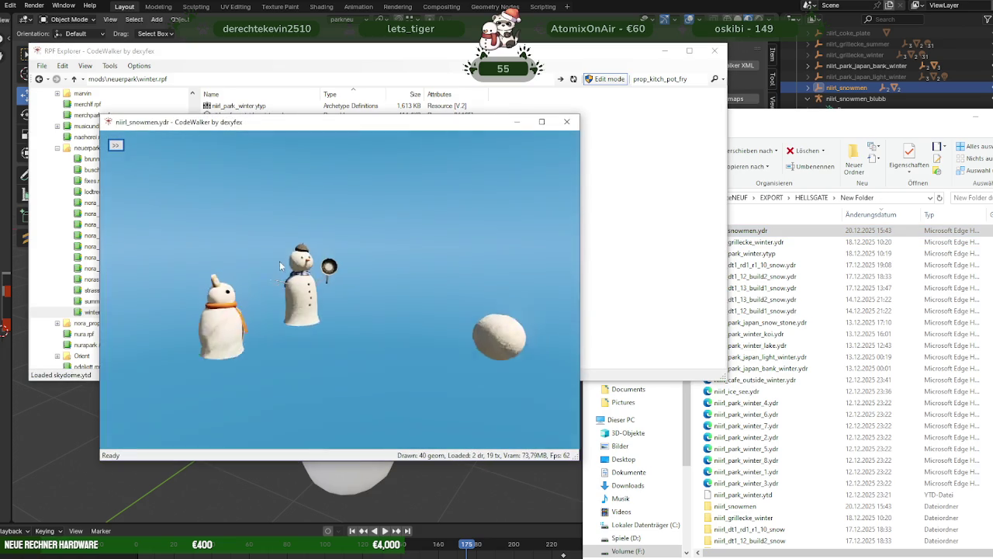
# Zoom and orbit around the snowmen model in CodeWalker's preview
pyautogui.scroll(5, 360, 282)
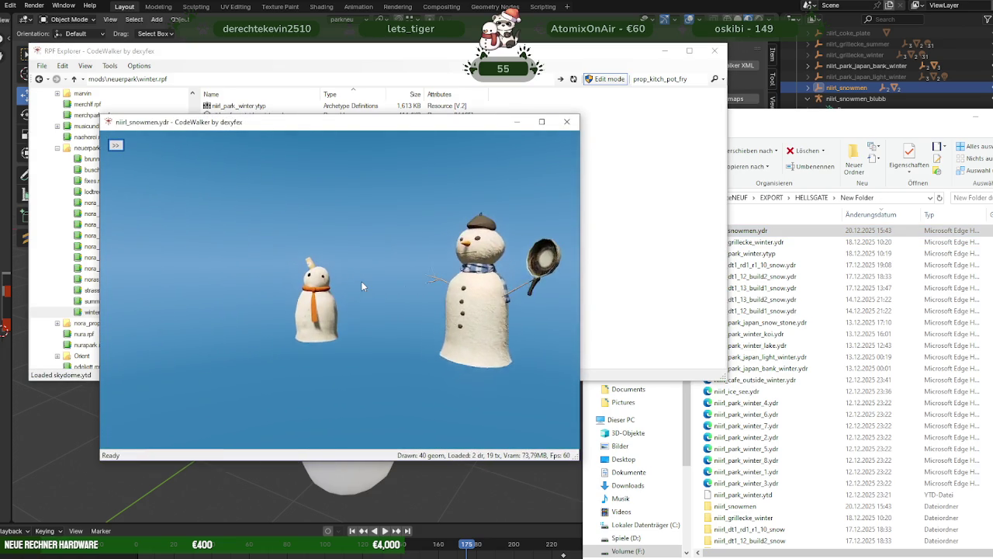
pyautogui.moveTo(318, 264)
pyautogui.mouseDown()
pyautogui.moveTo(371, 274)
pyautogui.moveTo(320, 270)
pyautogui.moveTo(285, 281)
pyautogui.mouseUp()
pyautogui.scroll(-5, 370, 273)
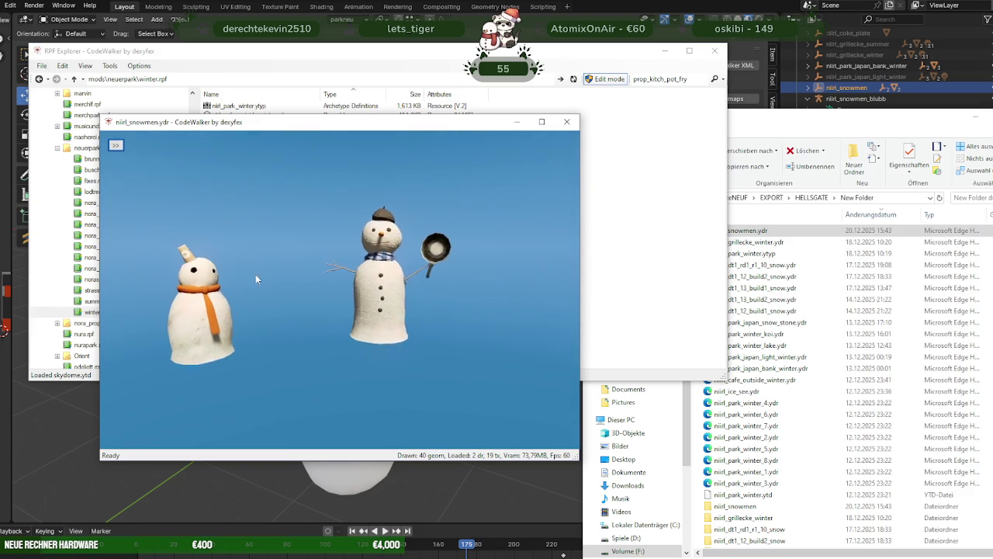
pyautogui.scroll(5, 295, 273)
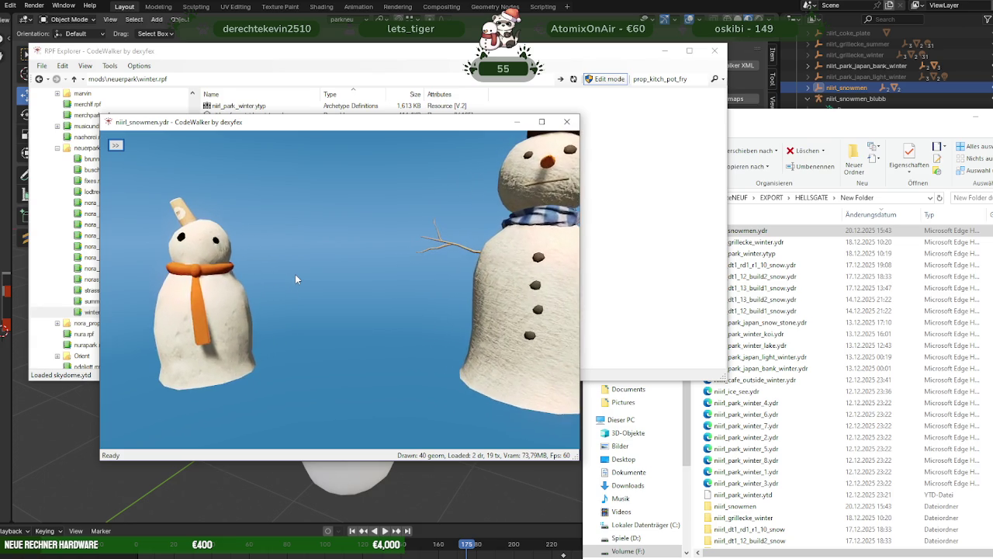
pyautogui.scroll(-2, 295, 274)
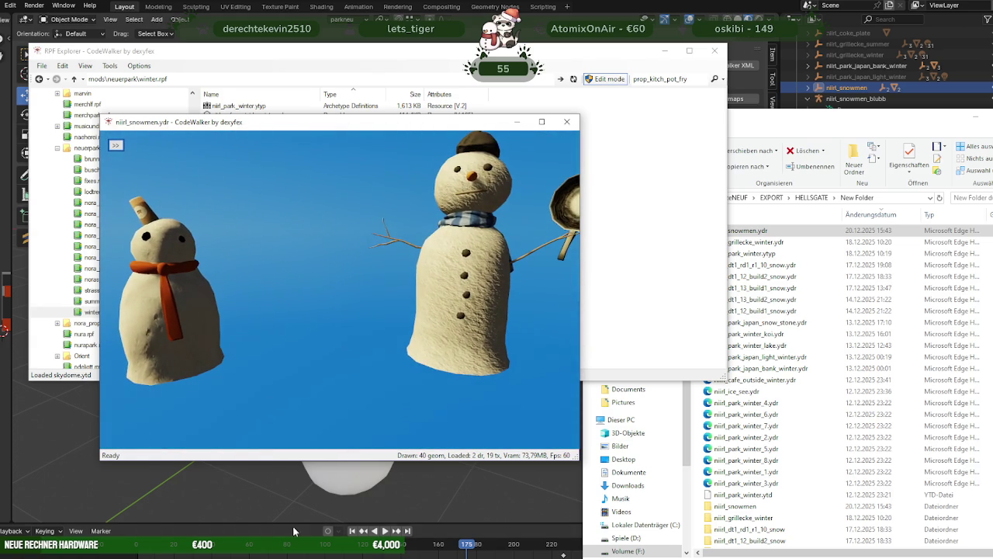
# Return to Blender and orbit around the bench with the dressed snowmen
pyautogui.click(286, 476)
pyautogui.scroll(2, 303, 364)
pyautogui.scroll(-2, 294, 344)
pyautogui.moveTo(294, 345)
pyautogui.mouseDown(button='middle')
pyautogui.moveTo(332, 358)
pyautogui.moveTo(299, 328)
pyautogui.mouseUp(button='middle')
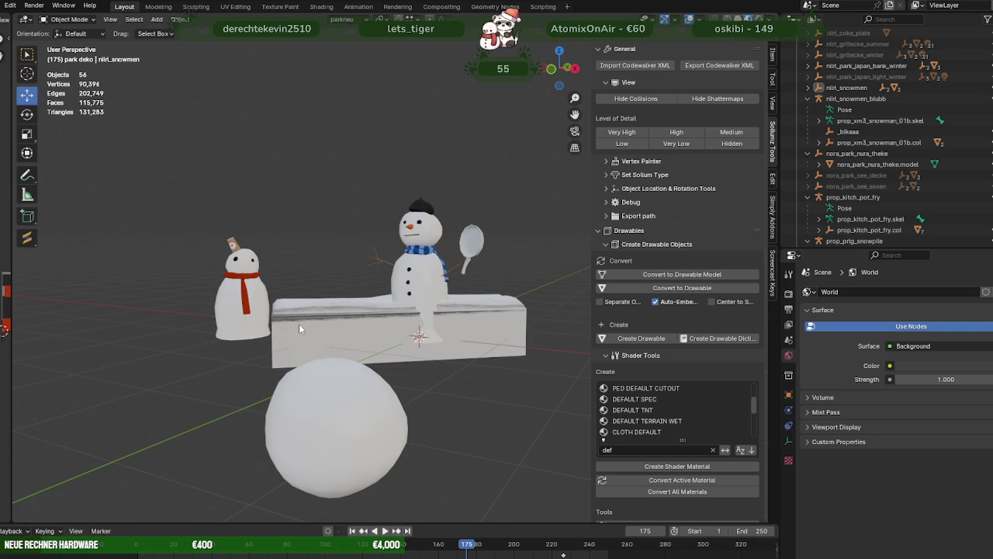
# Select prop_prlg_snowpile.mesh and frame it from a low view over the grass
pyautogui.scroll(-1, 876, 164)
pyautogui.scroll(-2, 876, 164)
pyautogui.scroll(-2, 875, 164)
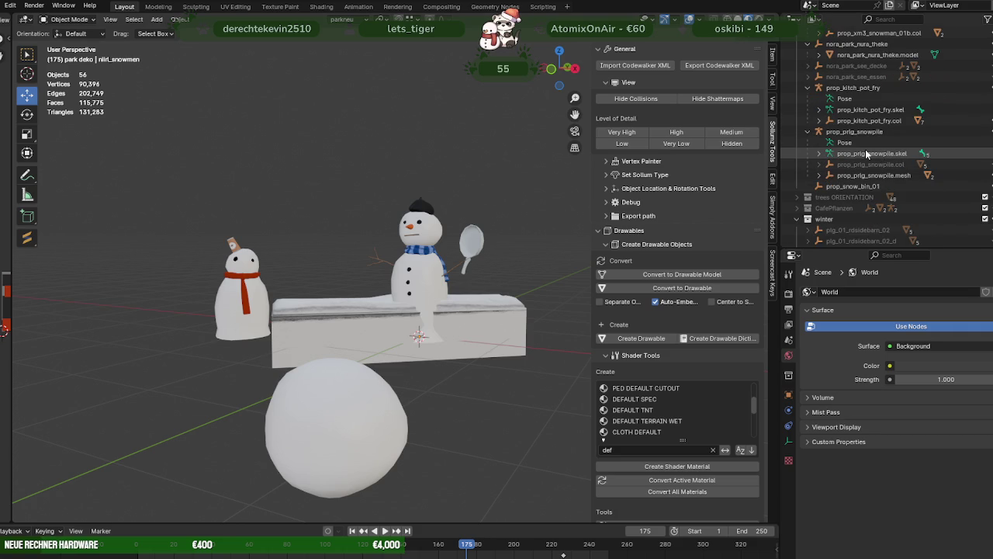
pyautogui.click(866, 175)
pyautogui.press('KP_Decimal')
pyautogui.moveTo(515, 227)
pyautogui.mouseDown(button='middle')
pyautogui.moveTo(447, 221)
pyautogui.moveTo(463, 264)
pyautogui.moveTo(494, 253)
pyautogui.moveTo(358, 171)
pyautogui.moveTo(464, 209)
pyautogui.moveTo(343, 180)
pyautogui.moveTo(362, 181)
pyautogui.moveTo(313, 146)
pyautogui.mouseUp(button='middle')
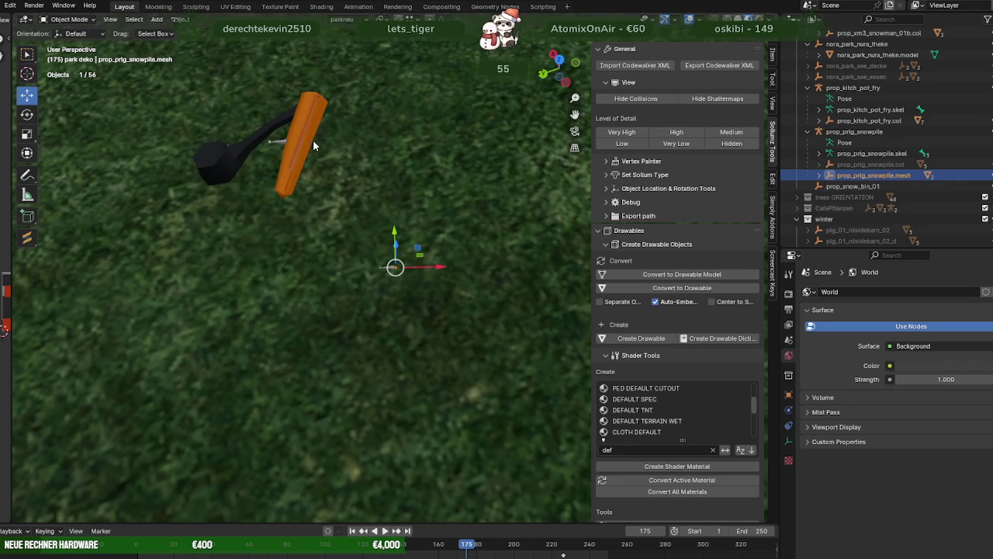
pyautogui.click(306, 135)
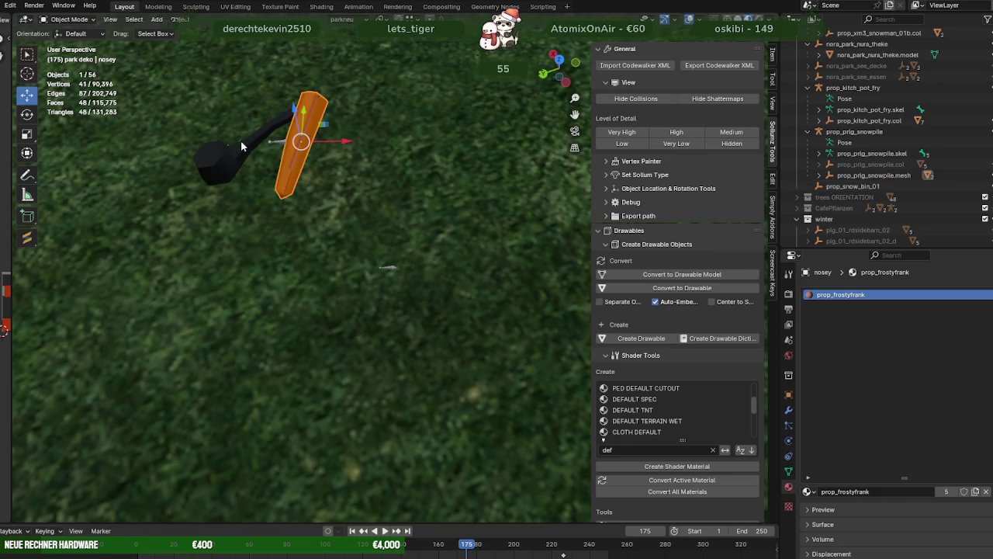
pyautogui.click(863, 175)
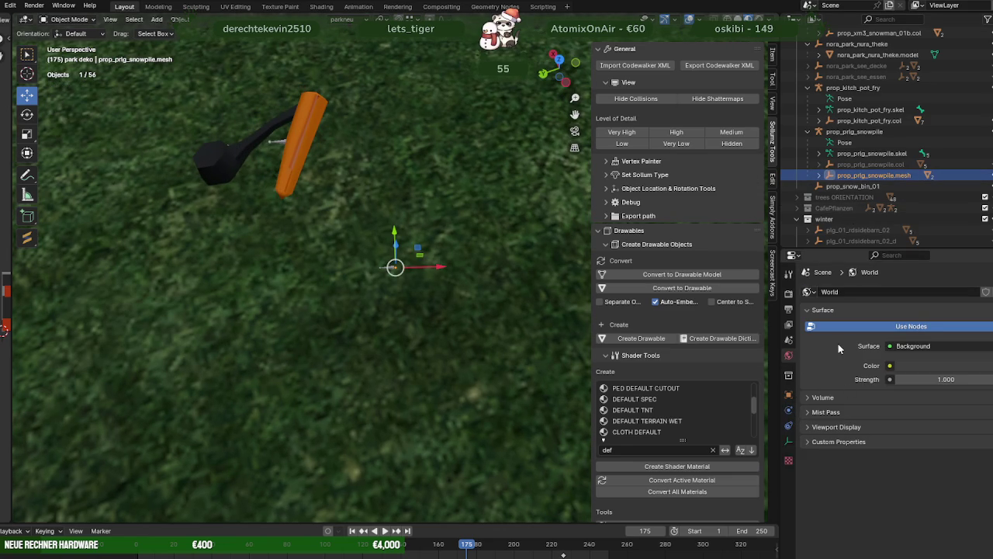
# Set the prop_prlg_snowpile object's location X, Y and Z to 0 m
pyautogui.click(790, 395)
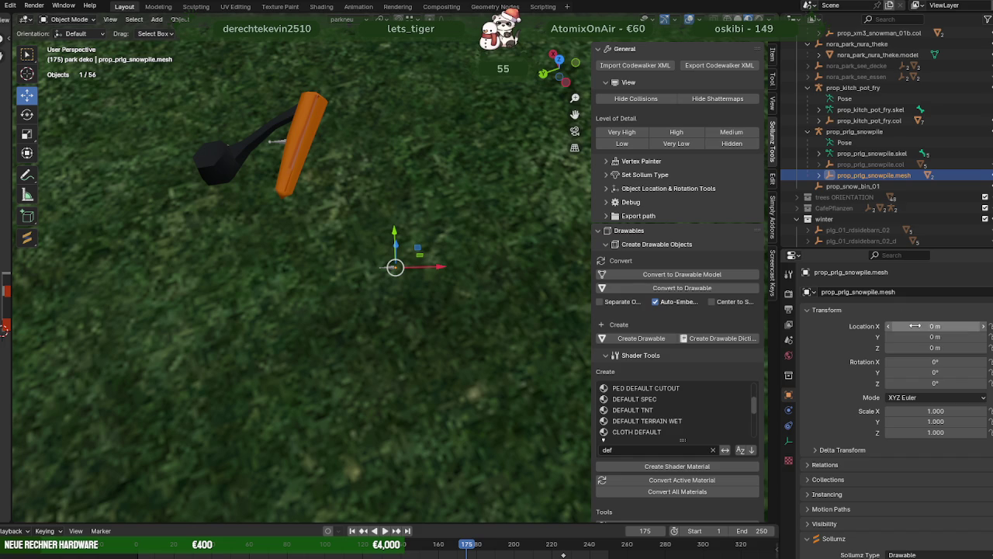
pyautogui.click(854, 131)
pyautogui.write('0')
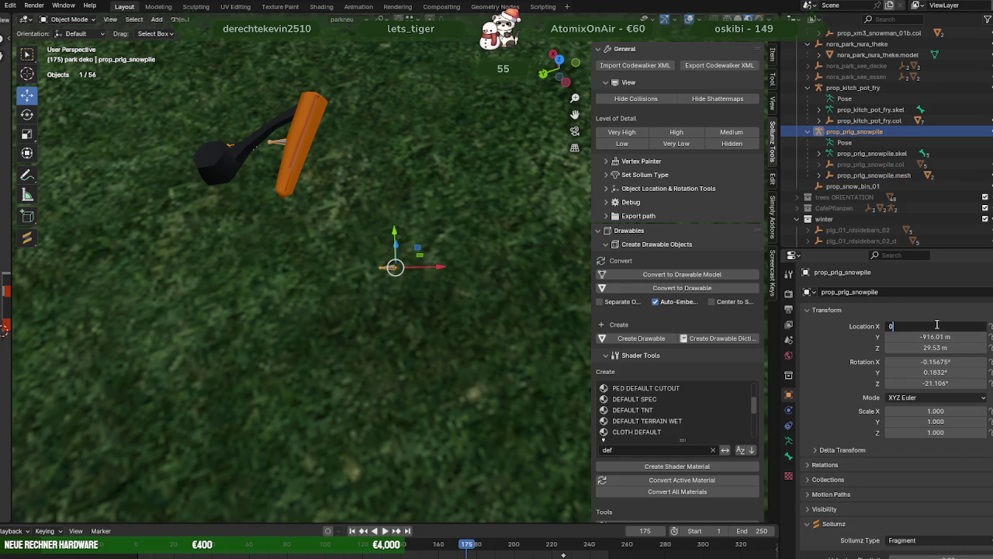
pyautogui.press('Return')
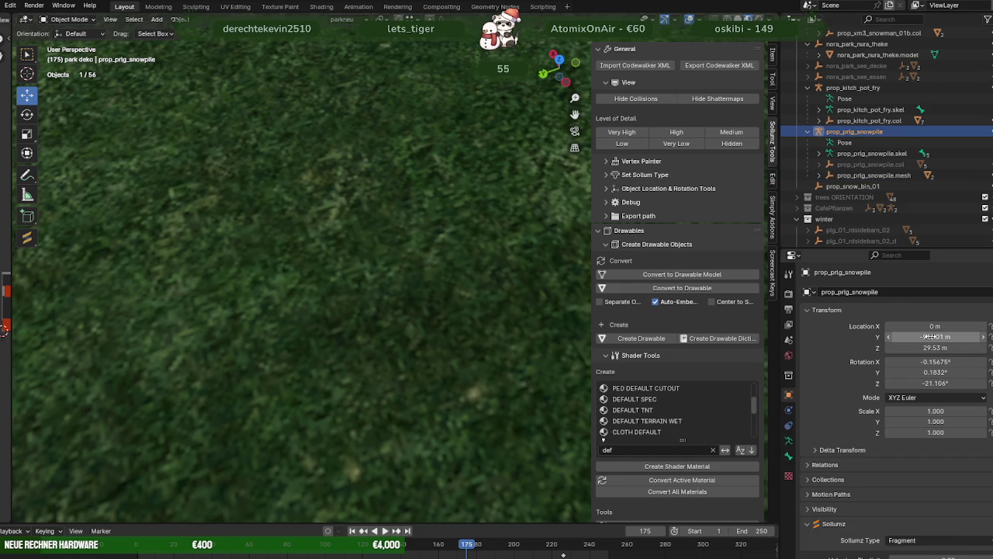
pyautogui.click(931, 336)
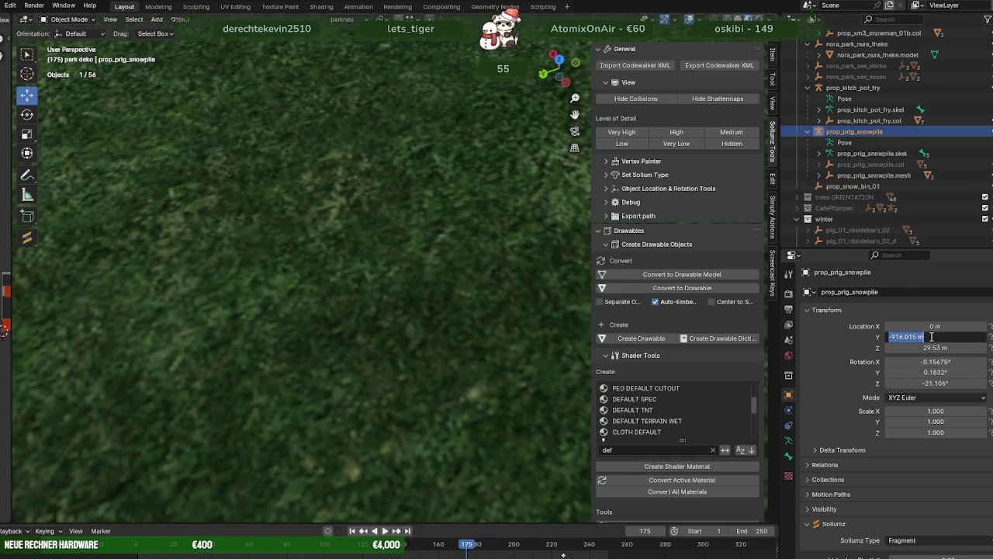
pyautogui.click(933, 347)
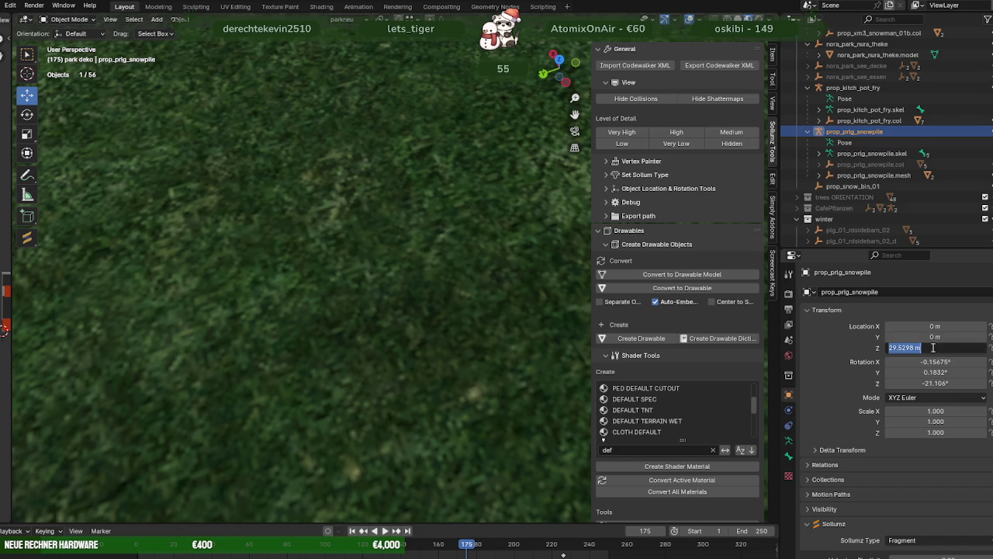
pyautogui.write('0')
pyautogui.press('Return')
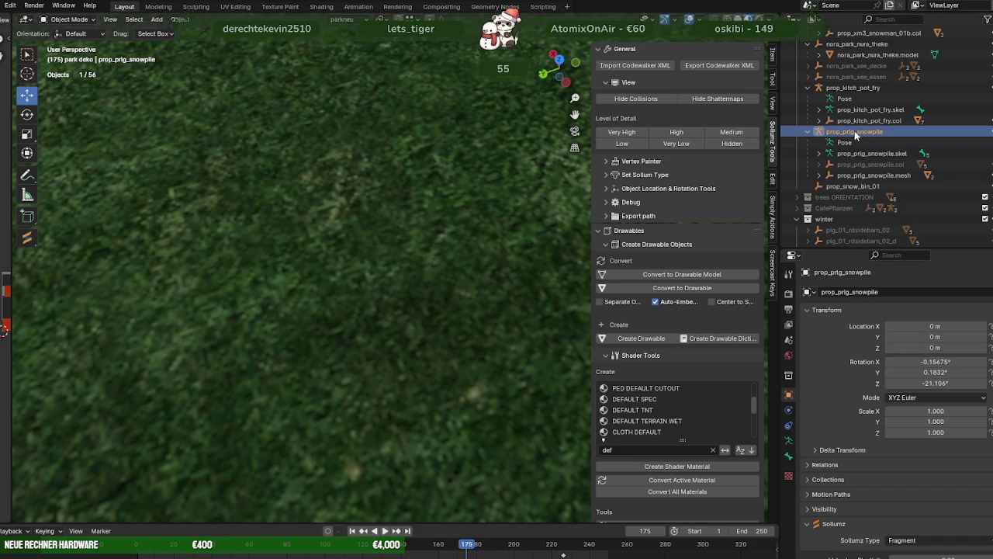
# Frame and inspect the snowpile among the snowmen, toggling wireframe shading on and off
pyautogui.press('KP_Decimal')
pyautogui.moveTo(460, 224)
pyautogui.mouseDown(button='middle')
pyautogui.moveTo(446, 235)
pyautogui.moveTo(514, 181)
pyautogui.moveTo(510, 247)
pyautogui.moveTo(552, 256)
pyautogui.moveTo(440, 254)
pyautogui.moveTo(430, 239)
pyautogui.moveTo(377, 295)
pyautogui.moveTo(410, 277)
pyautogui.moveTo(348, 237)
pyautogui.moveTo(441, 241)
pyautogui.mouseUp(button='middle')
pyautogui.scroll(-2, 439, 250)
pyautogui.scroll(-2, 429, 243)
pyautogui.scroll(2, 416, 250)
pyautogui.hotkey('shift', 'z')
pyautogui.hotkey('shift', 'z')
pyautogui.moveTo(490, 207); pyautogui.dragTo(485, 180, button='middle')
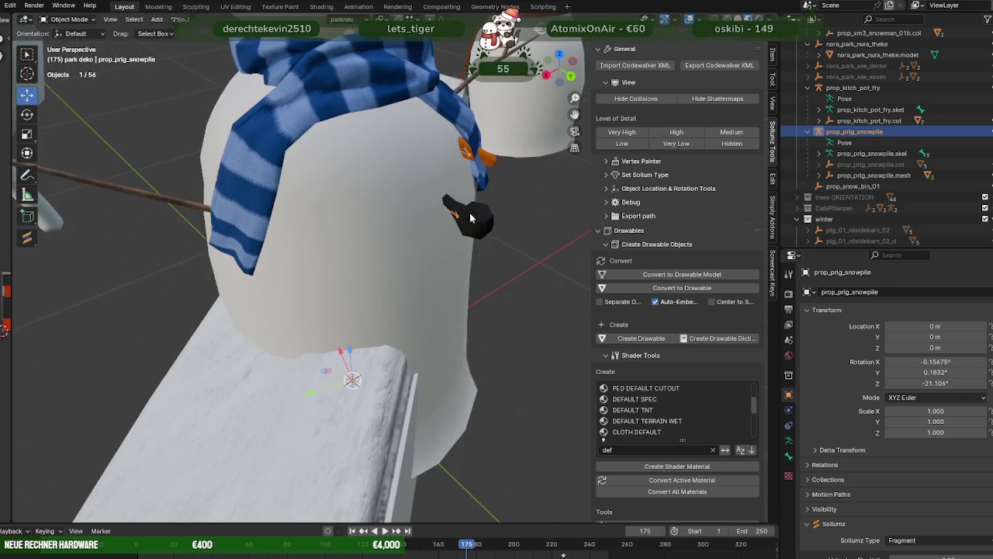
# In Edit Mode on nosey, move the carrot nose and rotate it about the vertical axis
pyautogui.click(485, 180)
pyautogui.click(490, 161)
pyautogui.press('Tab')
pyautogui.moveTo(489, 162); pyautogui.dragTo(459, 198, button='middle')
pyautogui.moveTo(381, 194); pyautogui.dragTo(498, 242, button='middle')
pyautogui.press('g')
pyautogui.hotkey('shift', 'z')
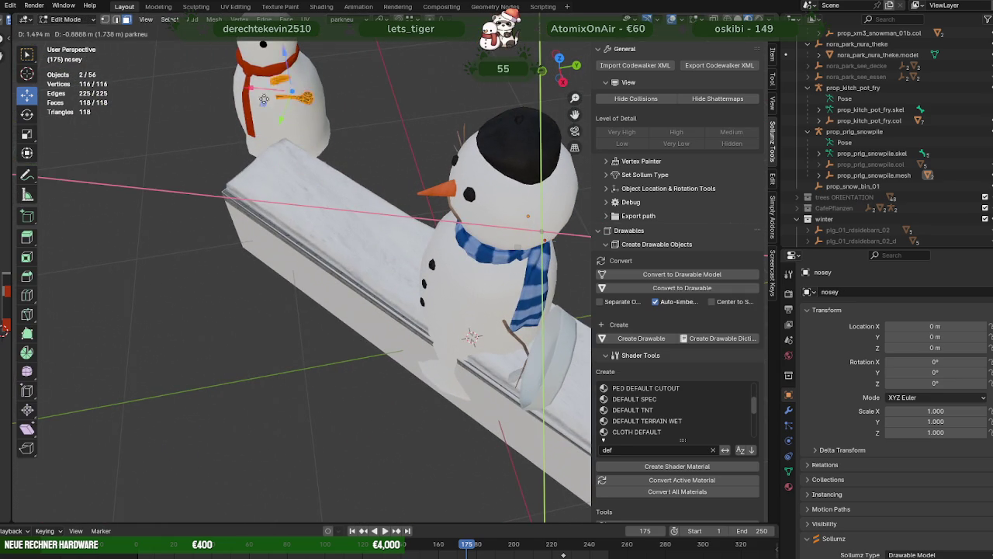
pyautogui.click(227, 66)
pyautogui.press('KP_Decimal')
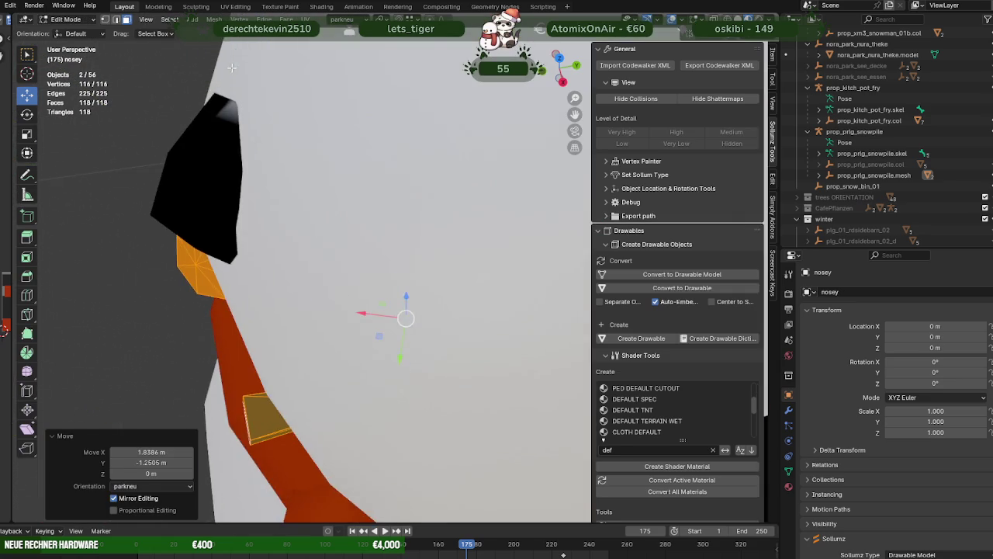
pyautogui.scroll(-3, 355, 310)
pyautogui.moveTo(354, 300)
pyautogui.mouseDown(button='middle')
pyautogui.moveTo(351, 226)
pyautogui.moveTo(388, 222)
pyautogui.mouseUp(button='middle')
pyautogui.hotkey('shift', 'space')
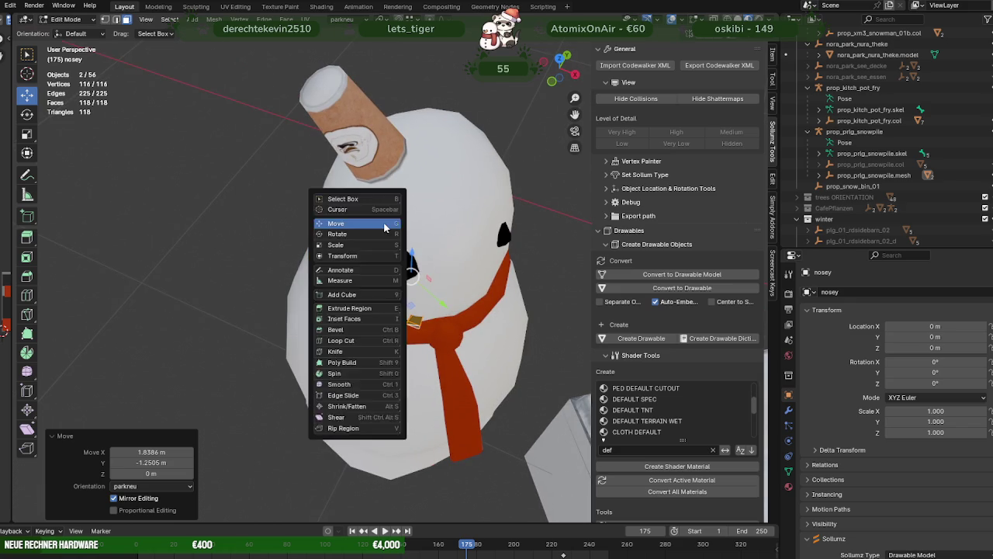
pyautogui.click(388, 235)
pyautogui.moveTo(427, 308); pyautogui.dragTo(365, 231)
# Move the pipe down along the scarf and shift the pipe and nose left
pyautogui.moveTo(365, 233); pyautogui.dragTo(419, 326, button='middle')
pyautogui.click(416, 359)
pyautogui.hotkey('shift', 'space')
pyautogui.moveTo(450, 341); pyautogui.dragTo(464, 400)
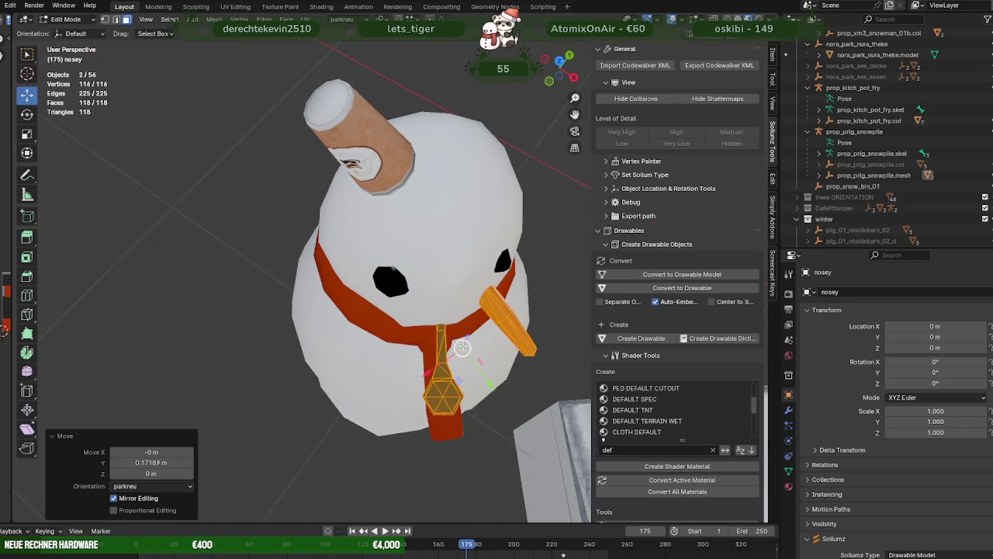
pyautogui.moveTo(463, 399); pyautogui.dragTo(446, 291, button='middle')
pyautogui.moveTo(404, 330); pyautogui.dragTo(383, 277)
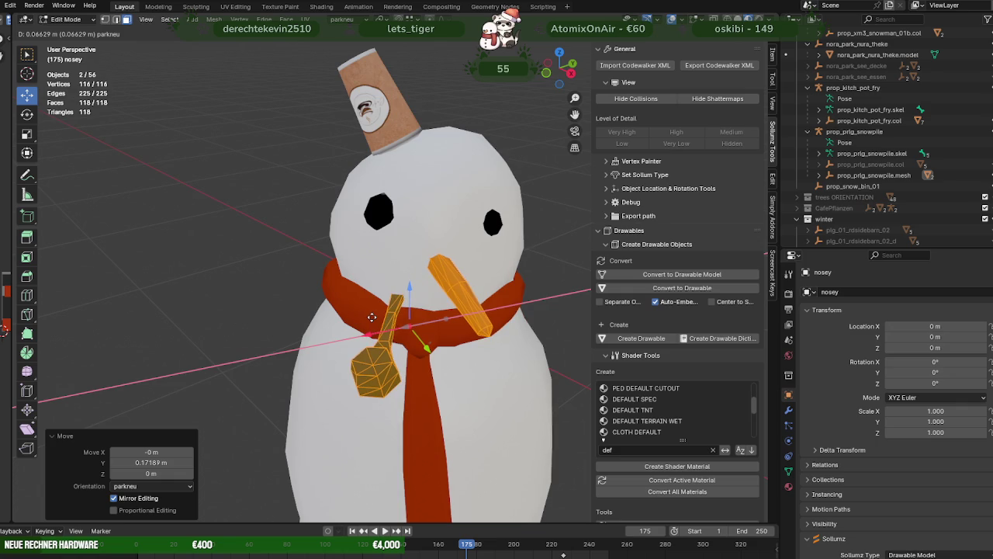
pyautogui.moveTo(382, 278); pyautogui.dragTo(510, 333, button='middle')
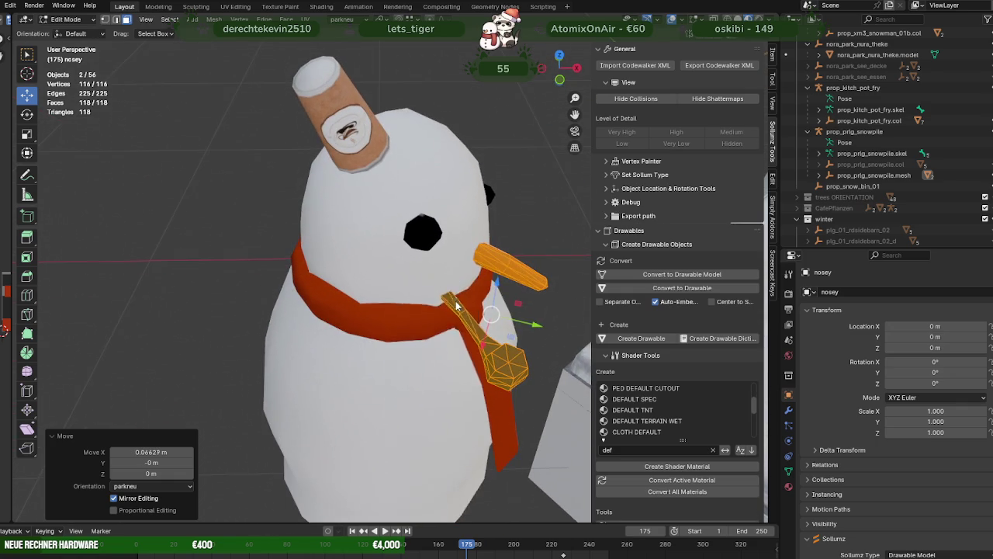
# Tilt the pipe slightly, raise it, and nudge it left along X
pyautogui.hotkey('shift', 'space')
pyautogui.press('r')
pyautogui.moveTo(511, 345)
pyautogui.mouseDown()
pyautogui.moveTo(501, 332)
pyautogui.moveTo(513, 326)
pyautogui.mouseUp()
pyautogui.hotkey('shift', 'space')
pyautogui.press('g')
pyautogui.moveTo(513, 326); pyautogui.dragTo(424, 242, button='middle')
pyautogui.moveTo(410, 238); pyautogui.dragTo(411, 229)
pyautogui.moveTo(410, 230)
pyautogui.mouseDown(button='middle')
pyautogui.moveTo(425, 386)
pyautogui.moveTo(417, 339)
pyautogui.moveTo(402, 385)
pyautogui.mouseUp(button='middle')
pyautogui.press('g')
pyautogui.press('x')
pyautogui.click(396, 288)
# Rotate the pipe about the Z axis after undoing a stray small move
pyautogui.scroll(-3, 417, 339)
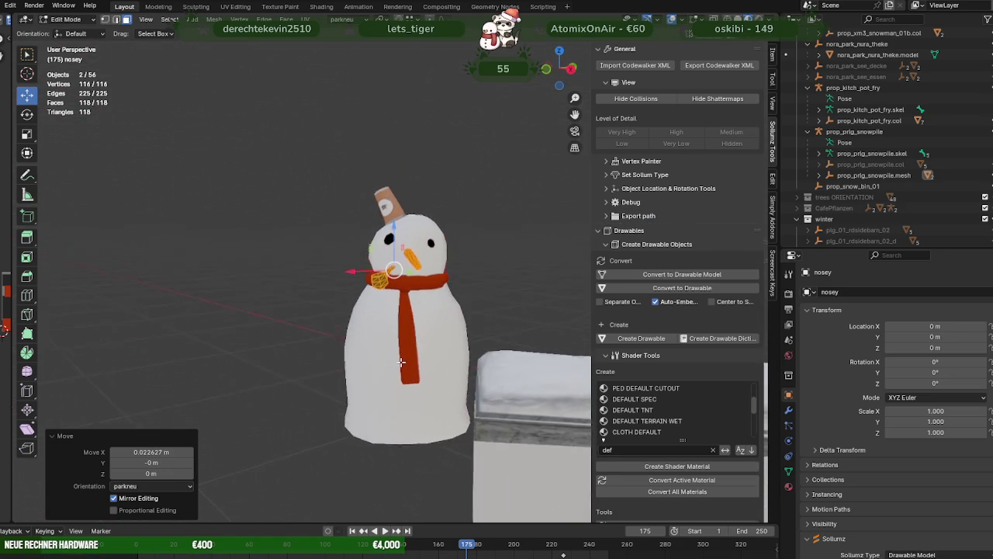
pyautogui.press('r')
pyautogui.rightClick(400, 365)
pyautogui.hotkey('ctrl', 'z')
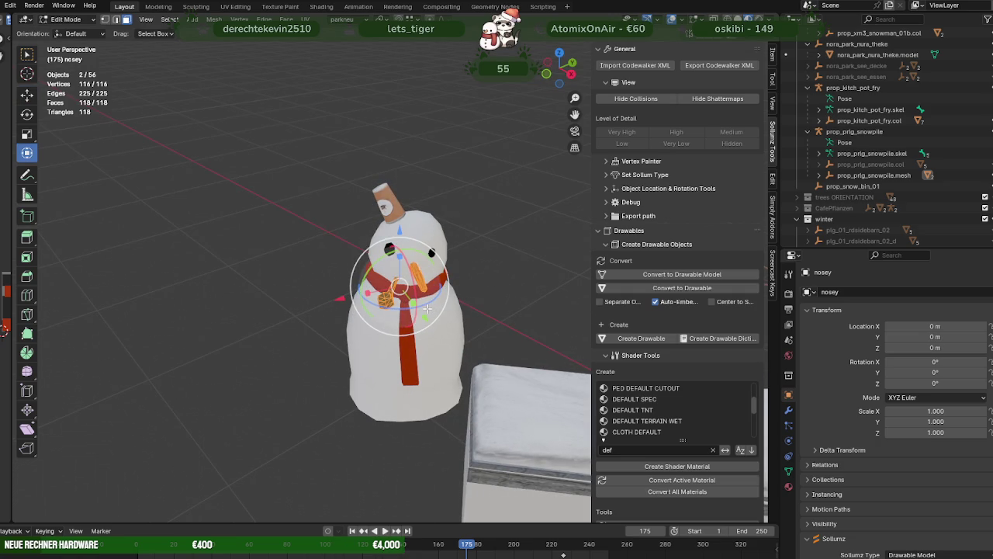
pyautogui.press('r')
pyautogui.press('z')
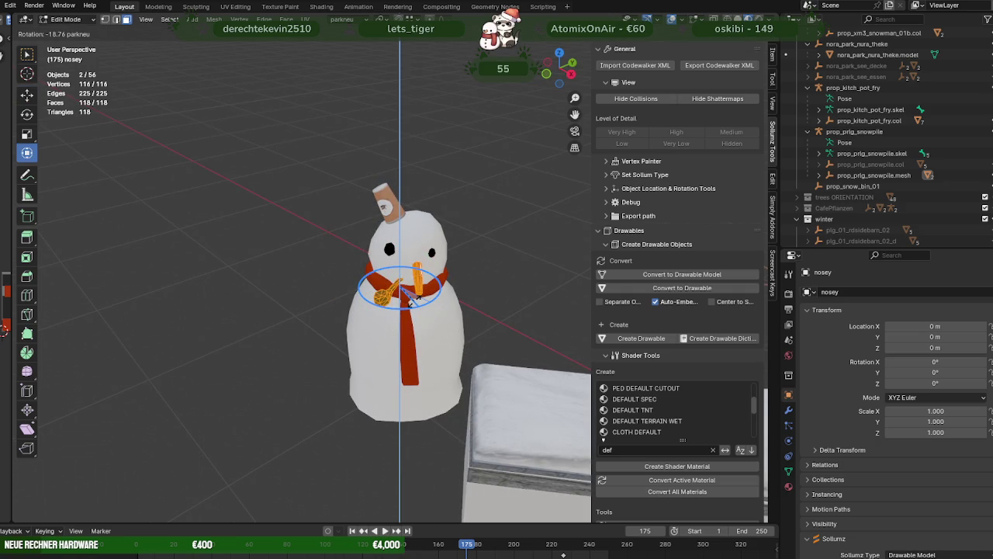
pyautogui.click(414, 298)
pyautogui.rightClick(414, 298)
pyautogui.press('Escape')
# Nudge the pipe along the Y axis and return to Object Mode
pyautogui.moveTo(388, 310)
pyautogui.mouseDown(button='middle')
pyautogui.moveTo(388, 322)
pyautogui.moveTo(390, 310)
pyautogui.moveTo(454, 305)
pyautogui.mouseUp(button='middle')
pyautogui.press('g')
pyautogui.click(390, 309)
pyautogui.press('g')
pyautogui.press('y')
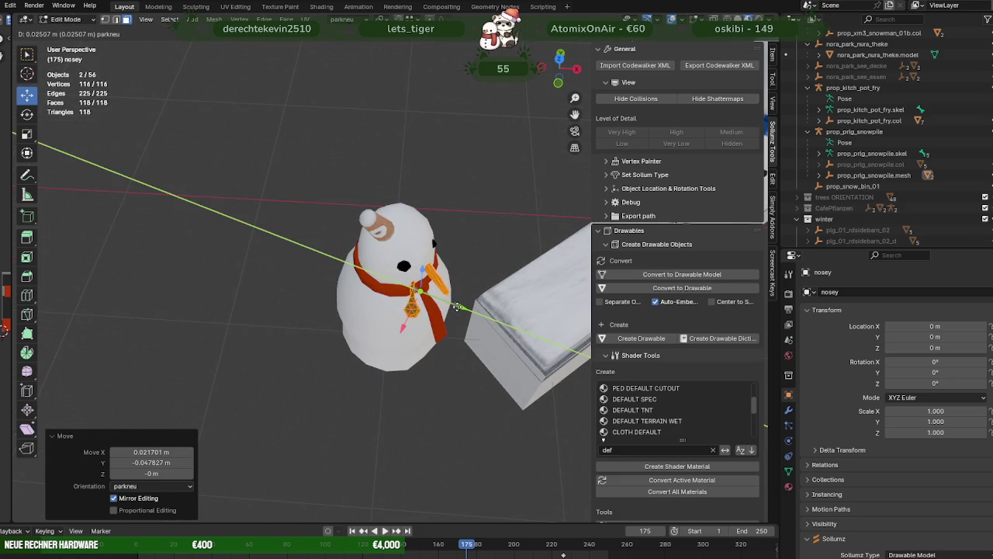
pyautogui.click(457, 306)
pyautogui.moveTo(457, 307); pyautogui.dragTo(496, 285, button='middle')
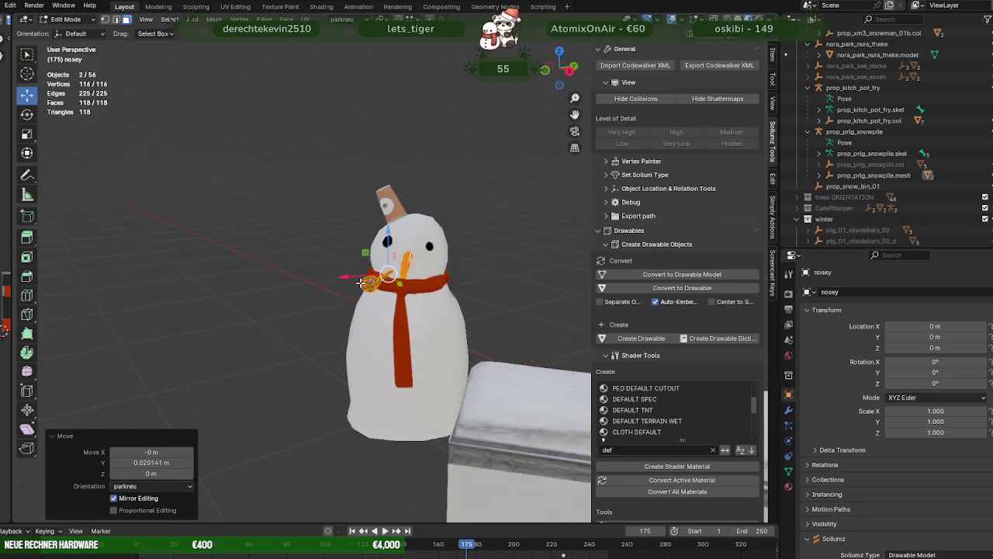
pyautogui.press('Tab')
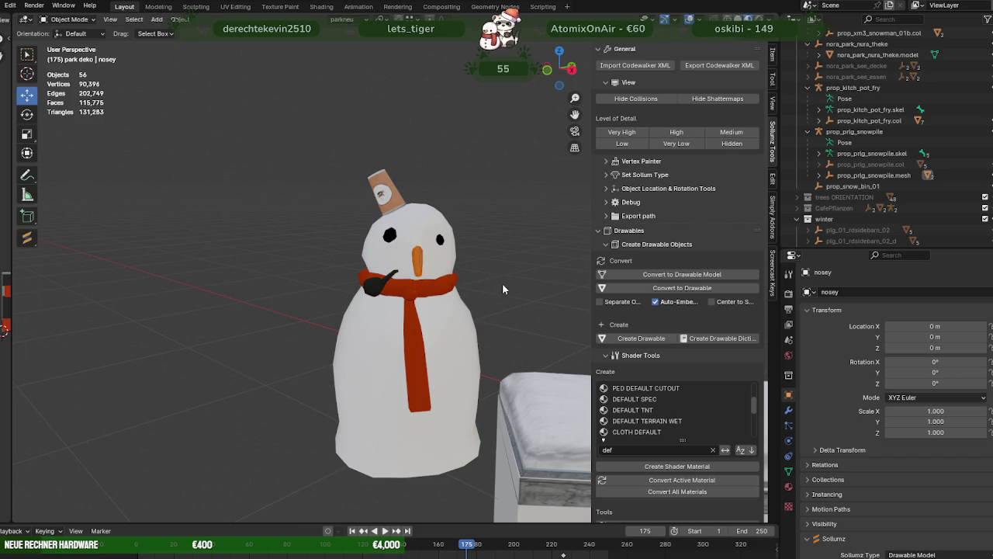
pyautogui.scroll(-4, 502, 283)
pyautogui.moveTo(483, 296); pyautogui.dragTo(479, 296, button='middle')
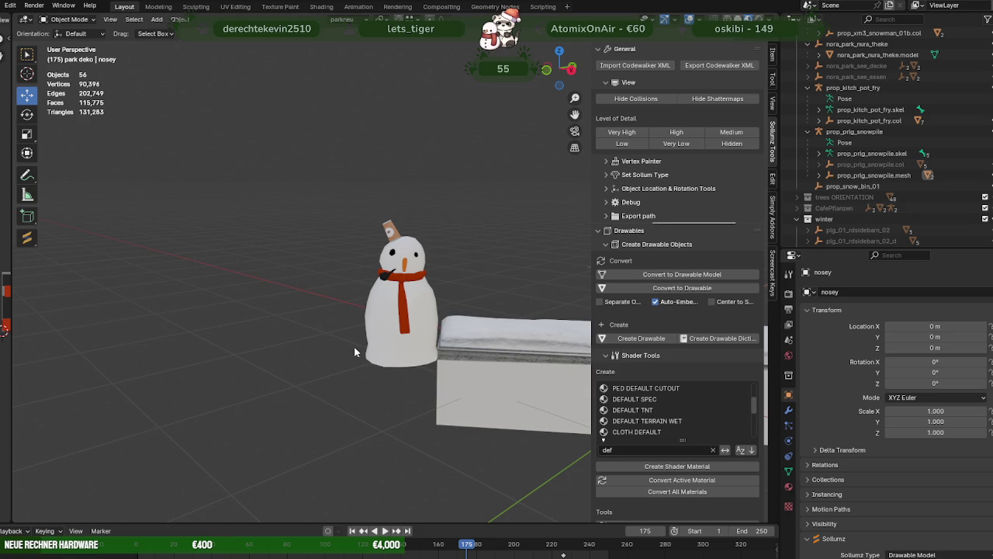
# Select the carrot nose, pipe and snowman body and review nilrl_snowmen's materials
pyautogui.scroll(5, 441, 301)
pyautogui.click(423, 267)
pyautogui.keyDown('shift'); pyautogui.click(371, 293); pyautogui.keyUp('shift')
pyautogui.keyDown('shift'); pyautogui.click(453, 351); pyautogui.keyUp('shift')
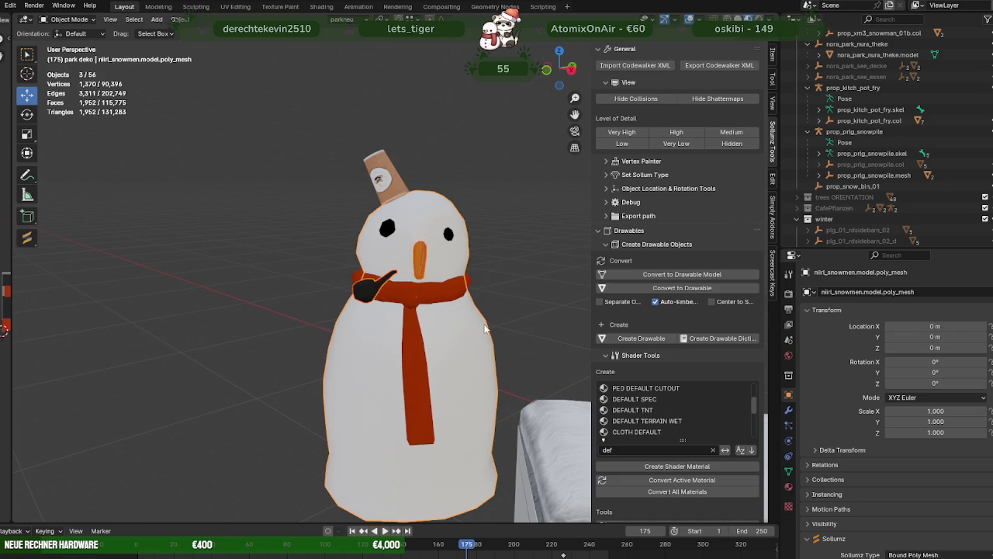
pyautogui.rightClick(476, 298)
pyautogui.scroll(-3, 438, 285)
pyautogui.click(785, 488)
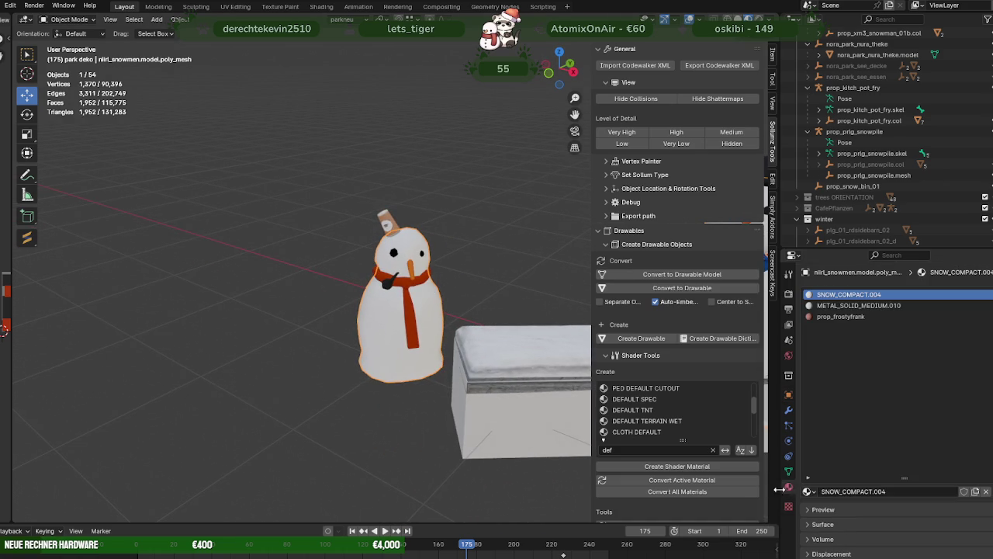
pyautogui.scroll(2, 427, 320)
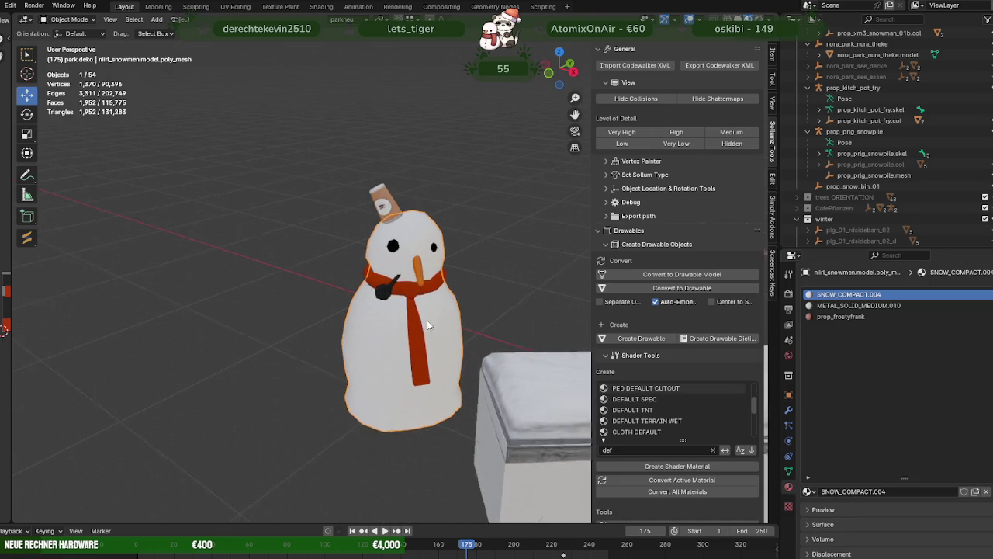
pyautogui.scroll(2, 427, 322)
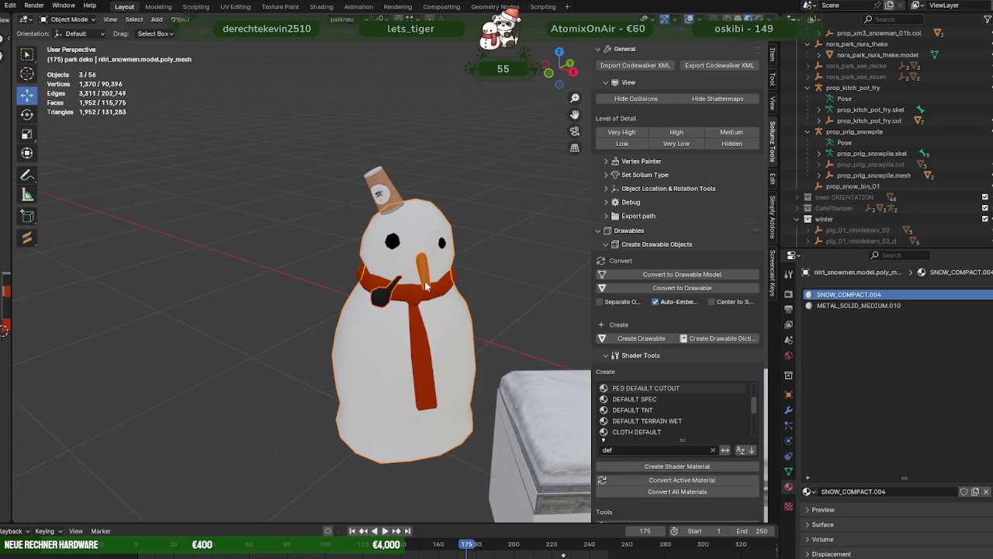
pyautogui.scroll(5, 853, 155)
pyautogui.scroll(3, 853, 156)
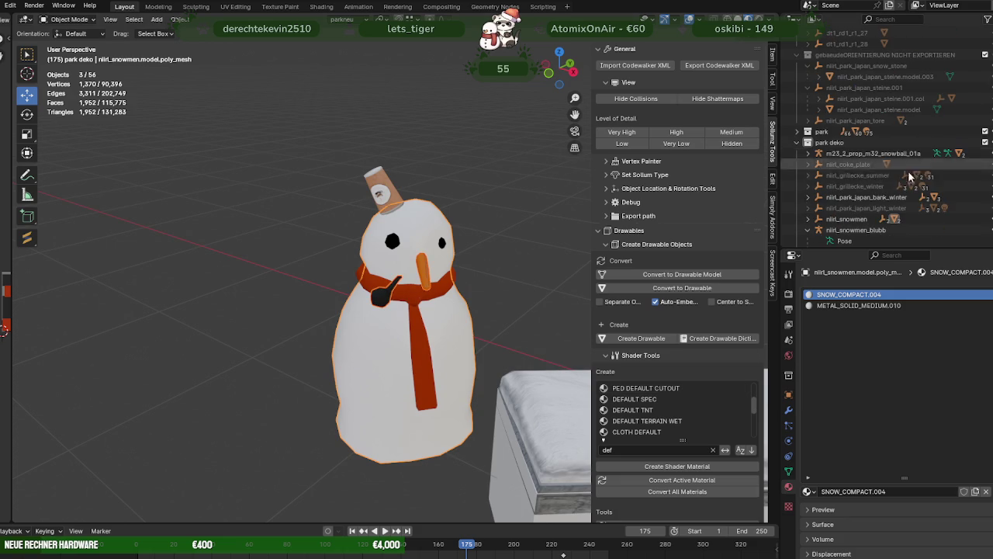
pyautogui.moveTo(828, 231); pyautogui.dragTo(837, 220)
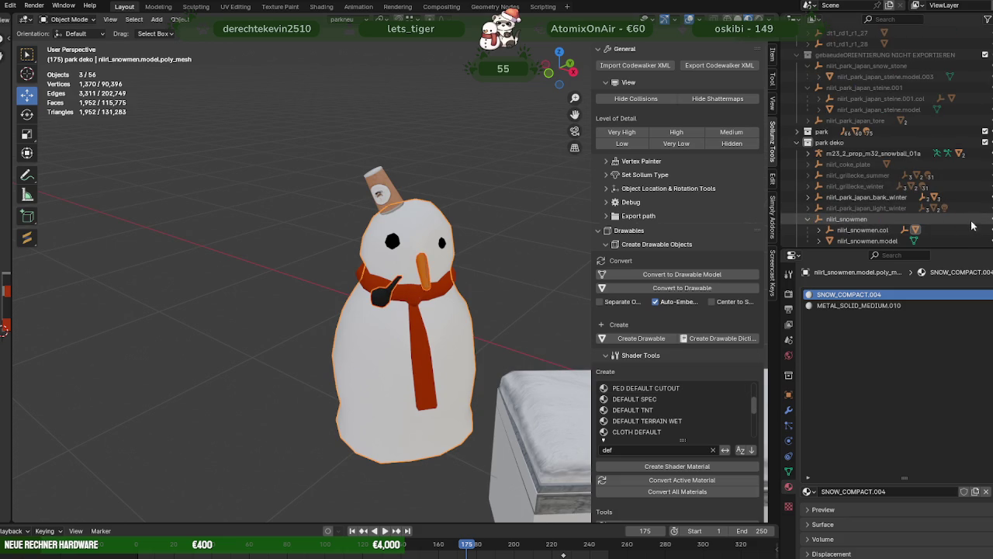
# Join the carrot nose, pipe and body into nlirl_snowmen.model and use Solid shading
pyautogui.click(423, 268)
pyautogui.scroll(3, 396, 278)
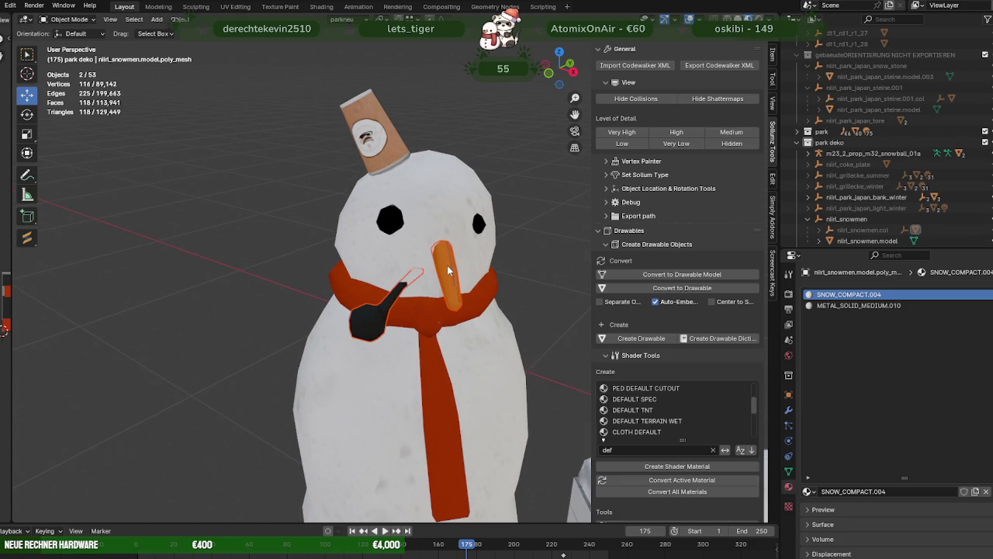
pyautogui.click(448, 270)
pyautogui.keyDown('shift'); pyautogui.click(373, 314); pyautogui.keyUp('shift')
pyautogui.keyDown('shift'); pyautogui.click(445, 204); pyautogui.keyUp('shift')
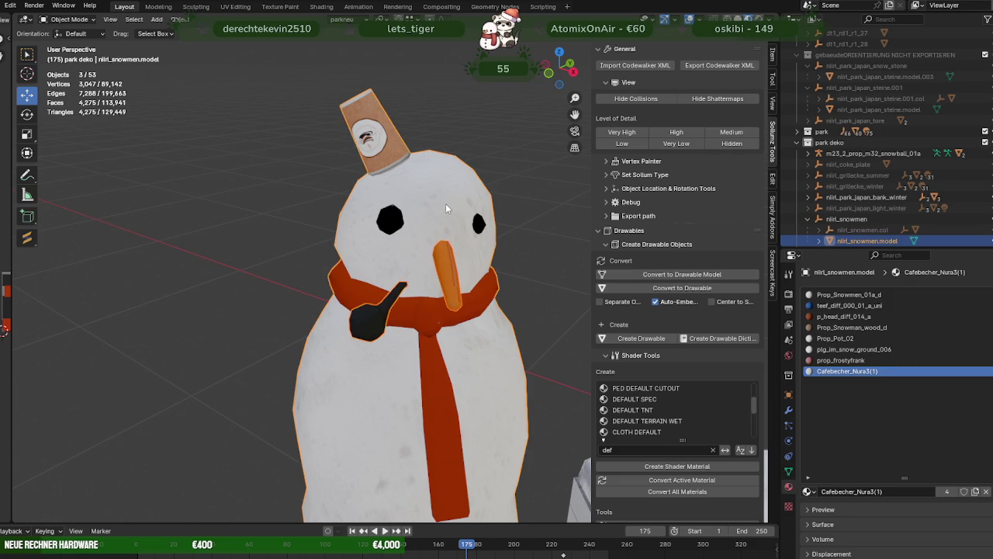
pyautogui.rightClick(445, 204)
pyautogui.click(403, 208)
pyautogui.scroll(-4, 403, 208)
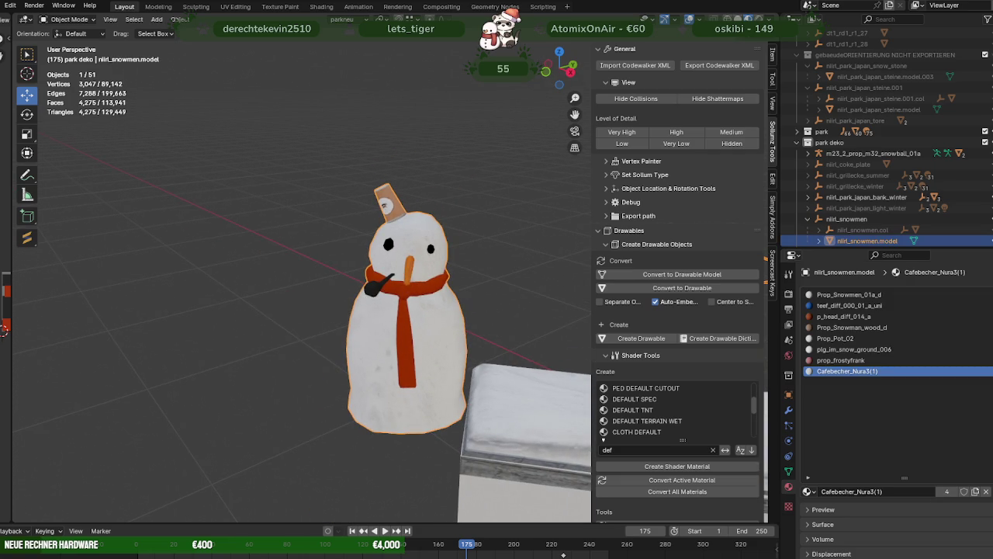
pyautogui.click(738, 18)
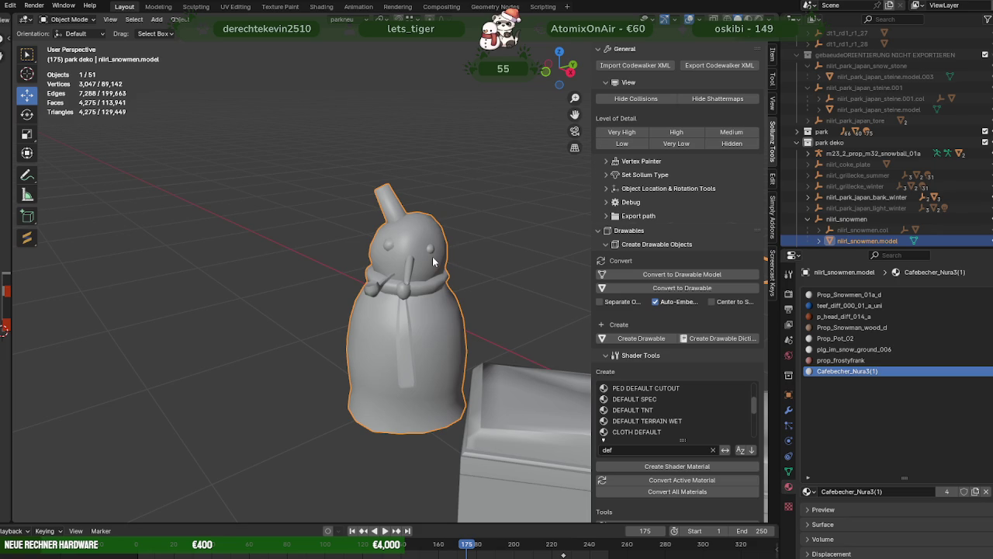
pyautogui.press('Tab')
pyautogui.press('a')
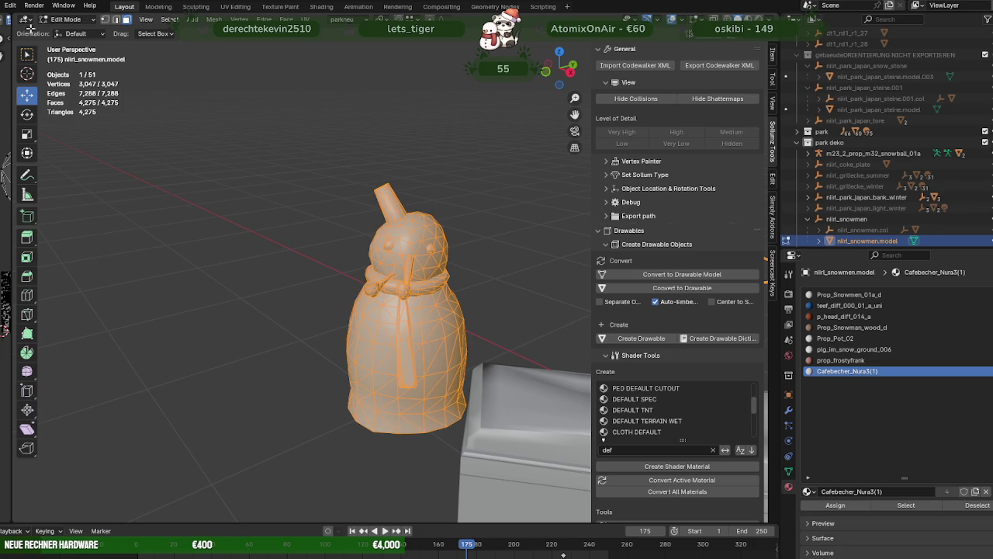
pyautogui.click(67, 19)
pyautogui.click(71, 68)
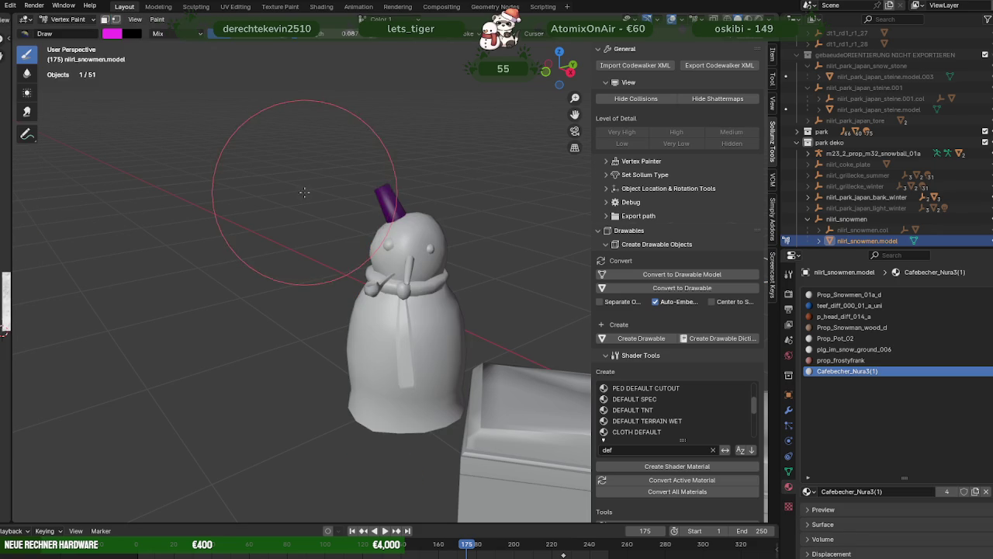
pyautogui.scroll(-5, 310, 143)
pyautogui.moveTo(355, 155)
pyautogui.mouseDown(button='middle')
pyautogui.moveTo(351, 197)
pyautogui.moveTo(295, 212)
pyautogui.mouseUp(button='middle')
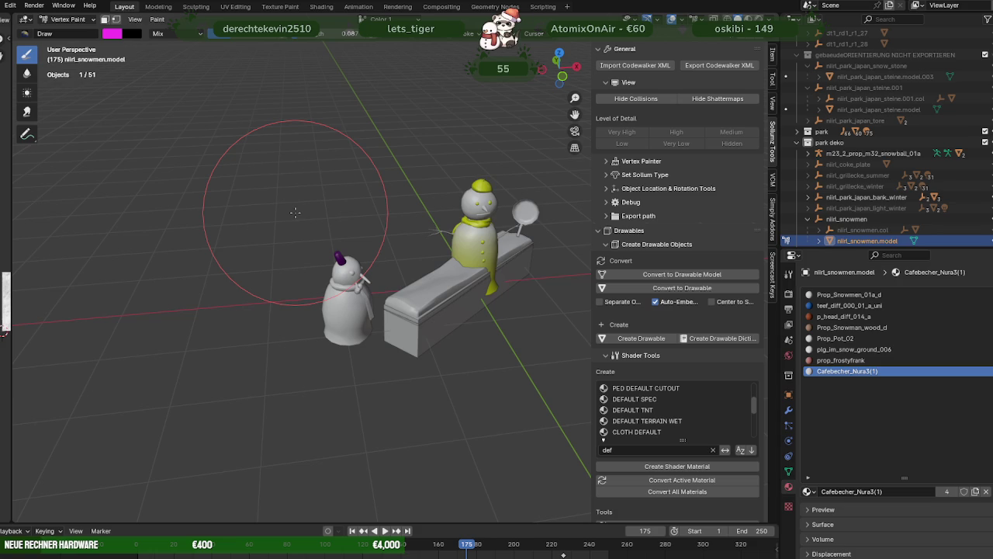
pyautogui.scroll(2, 295, 211)
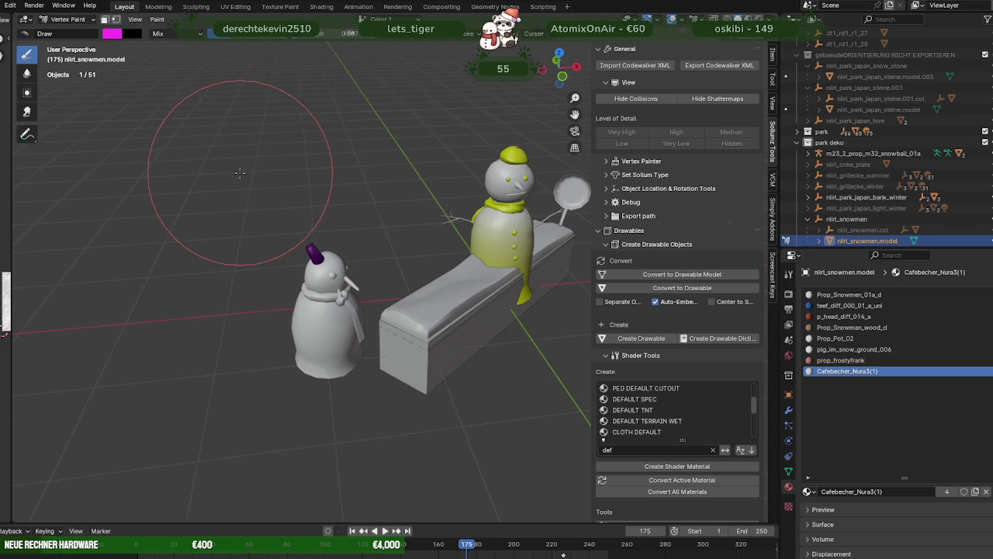
pyautogui.scroll(2, 155, 109)
pyautogui.click(60, 19)
pyautogui.click(70, 42)
pyautogui.moveTo(201, 184); pyautogui.dragTo(244, 237, button='middle')
pyautogui.click(244, 238)
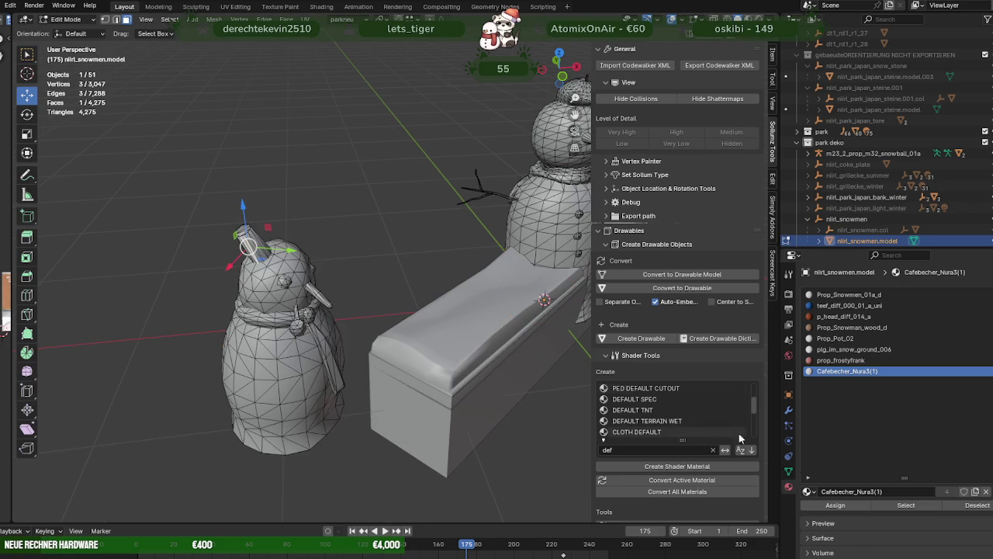
# Fill the Cafebecher_Nura3(1) cup faces with a brightened yellow-green vertex colour using face masking
pyautogui.click(891, 505)
pyautogui.click(65, 21)
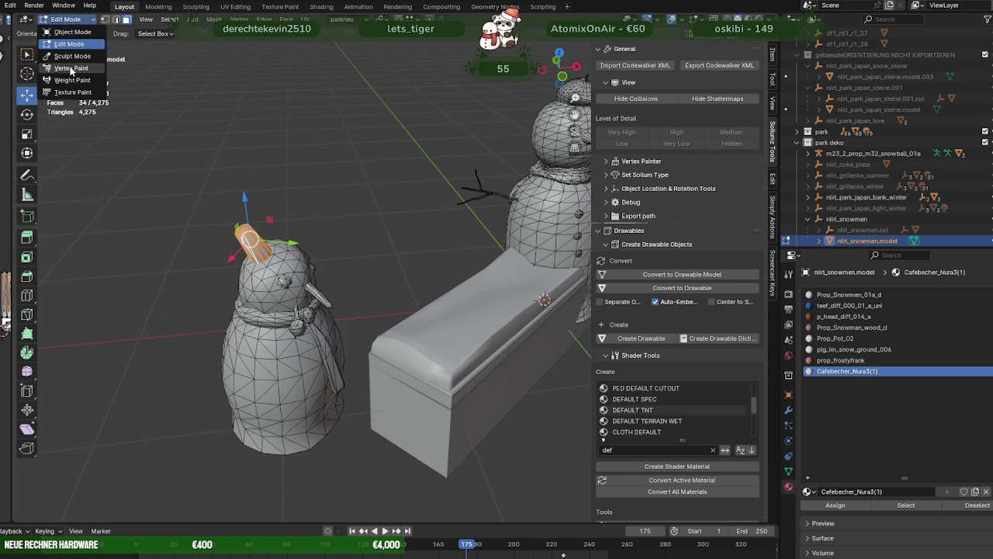
pyautogui.click(71, 68)
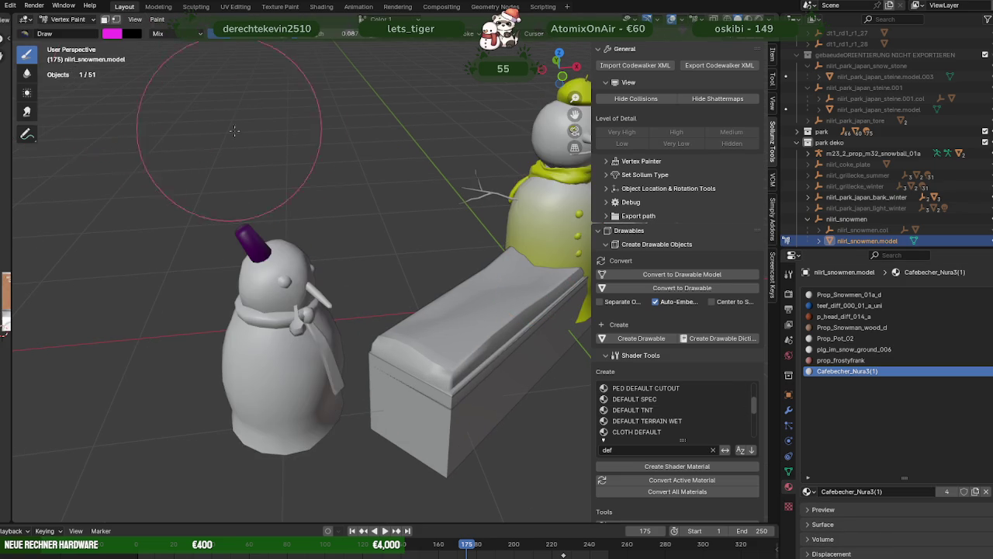
pyautogui.click(111, 36)
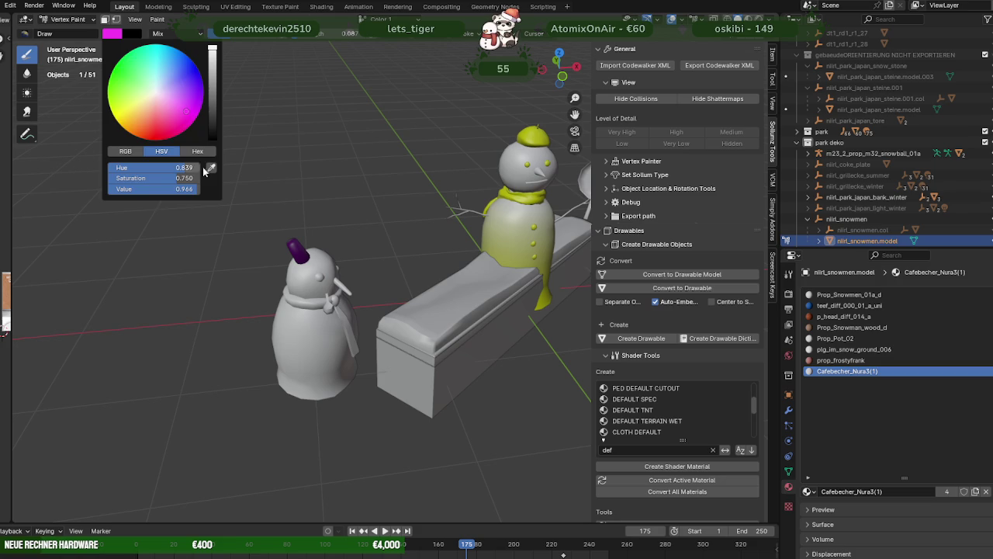
pyautogui.click(105, 20)
pyautogui.click(178, 20)
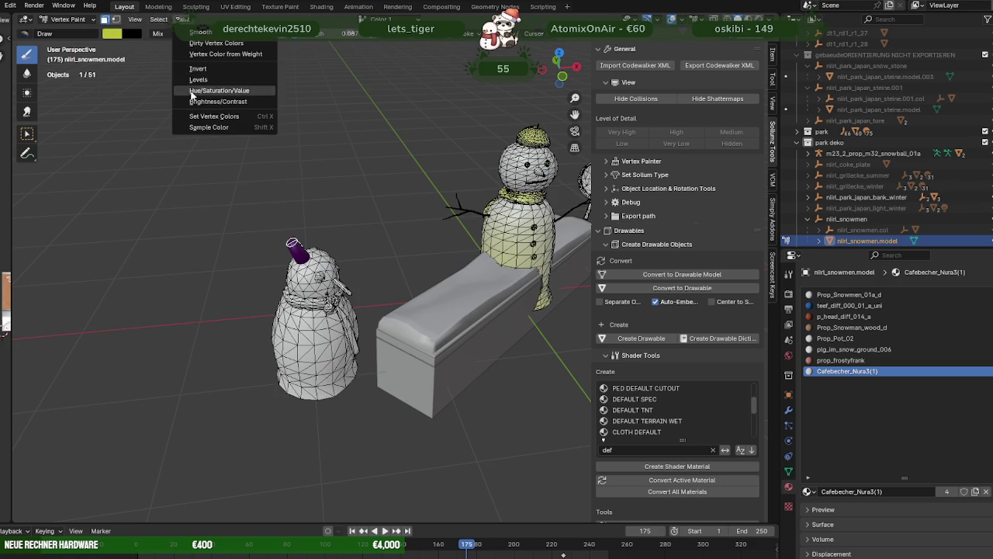
pyautogui.click(195, 115)
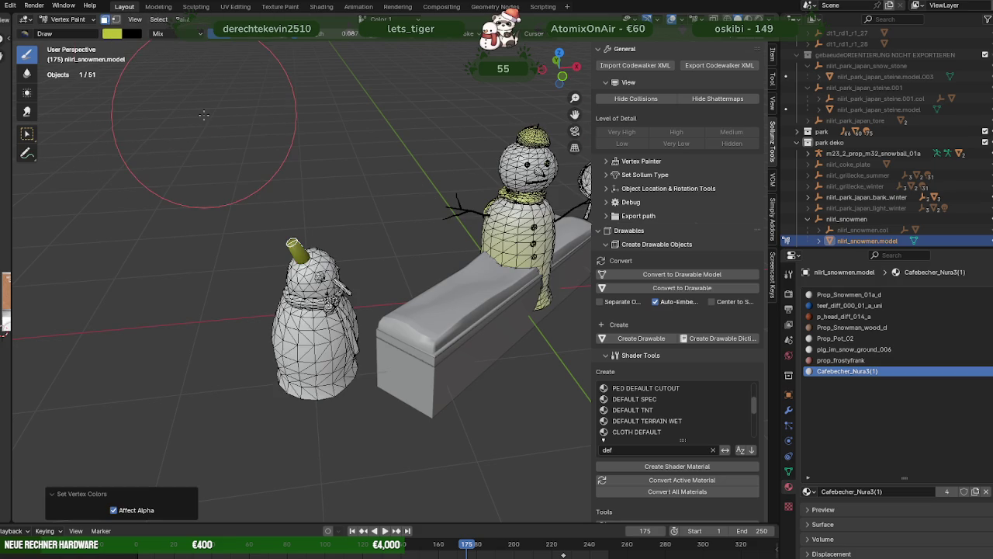
pyautogui.click(112, 36)
pyautogui.moveTo(212, 68); pyautogui.dragTo(212, 48)
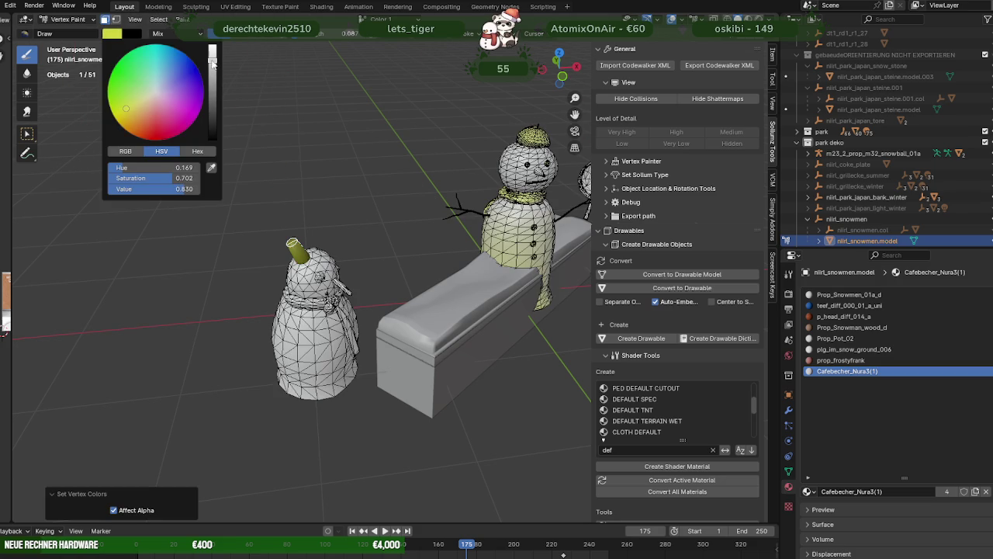
pyautogui.click(180, 19)
pyautogui.click(203, 117)
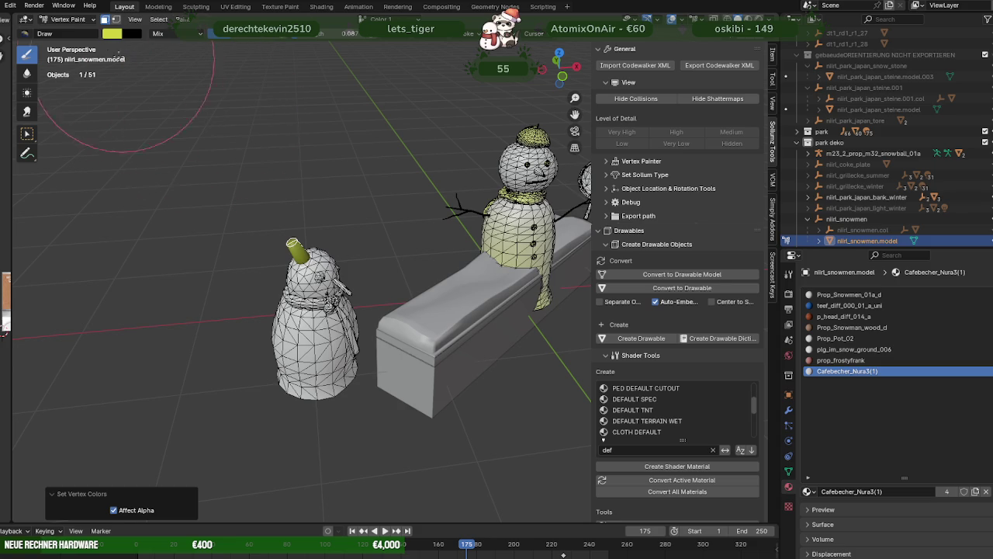
# Return to Object Mode, then enter mesh editing and select the whole snowmen mesh
pyautogui.click(86, 21)
pyautogui.click(77, 30)
pyautogui.moveTo(123, 65)
pyautogui.mouseDown(button='middle')
pyautogui.moveTo(258, 163)
pyautogui.moveTo(287, 291)
pyautogui.mouseUp(button='middle')
pyautogui.press('Tab')
pyautogui.press('a')
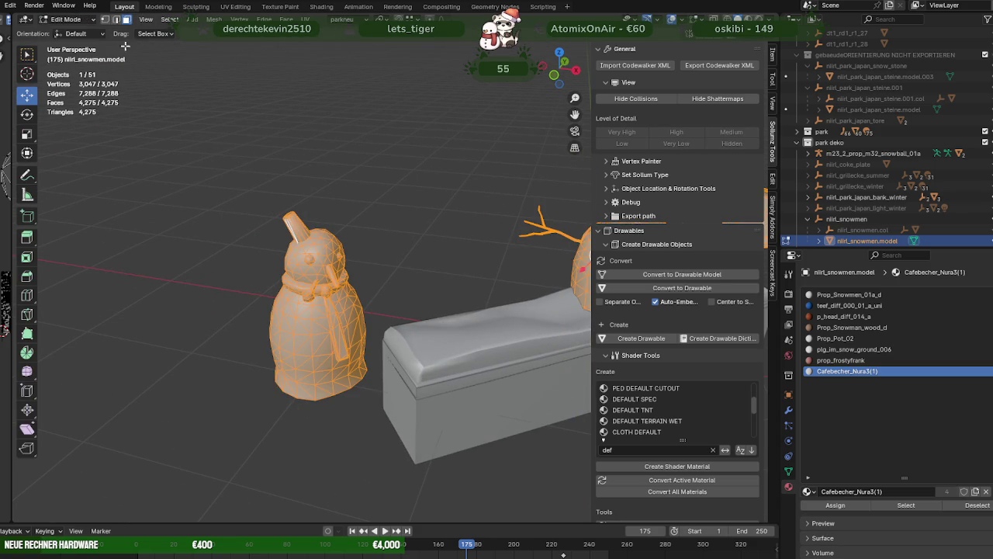
# In Vertex Paint, inspect the second snowman and bench, then go back to mesh editing
pyautogui.click(84, 21)
pyautogui.click(62, 64)
pyautogui.moveTo(177, 133)
pyautogui.mouseDown(button='middle')
pyautogui.moveTo(255, 174)
pyautogui.moveTo(243, 133)
pyautogui.moveTo(257, 191)
pyautogui.mouseUp(button='middle')
pyautogui.scroll(3, 222, 133)
pyautogui.moveTo(222, 133)
pyautogui.mouseDown(button='middle')
pyautogui.moveTo(335, 198)
pyautogui.moveTo(357, 194)
pyautogui.moveTo(306, 187)
pyautogui.moveTo(211, 210)
pyautogui.mouseUp(button='middle')
pyautogui.scroll(2, 336, 198)
pyautogui.scroll(-3, 335, 198)
pyautogui.press('Tab')
pyautogui.scroll(2, 168, 225)
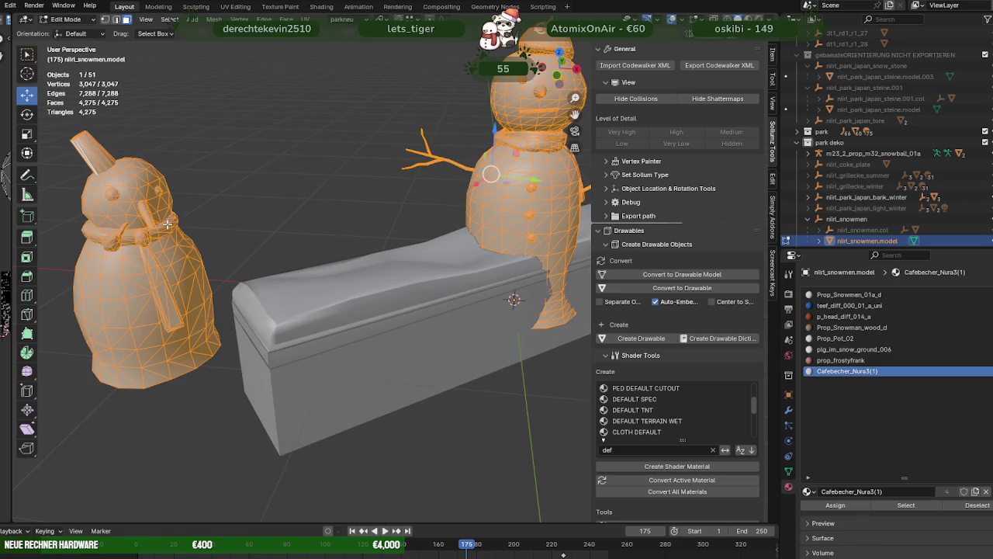
# Select the prop_frostyfrank faces and fill them with the yellow-green vertex colour
pyautogui.click(166, 230)
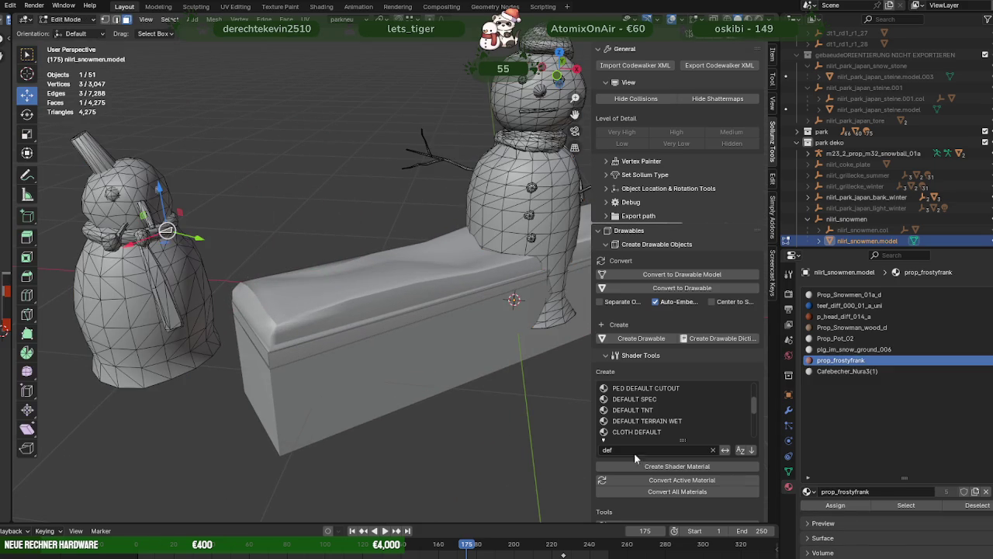
pyautogui.click(925, 503)
pyautogui.click(81, 21)
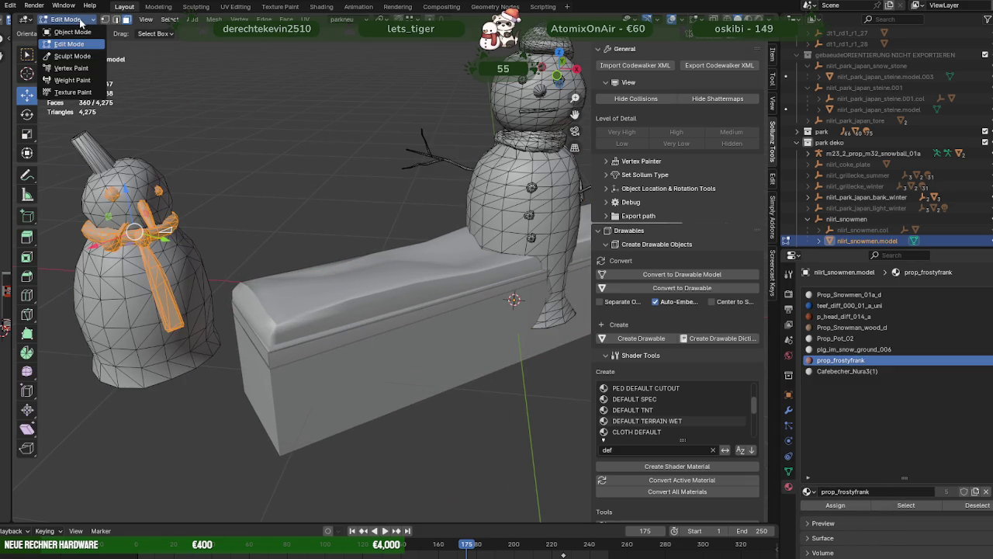
pyautogui.click(71, 69)
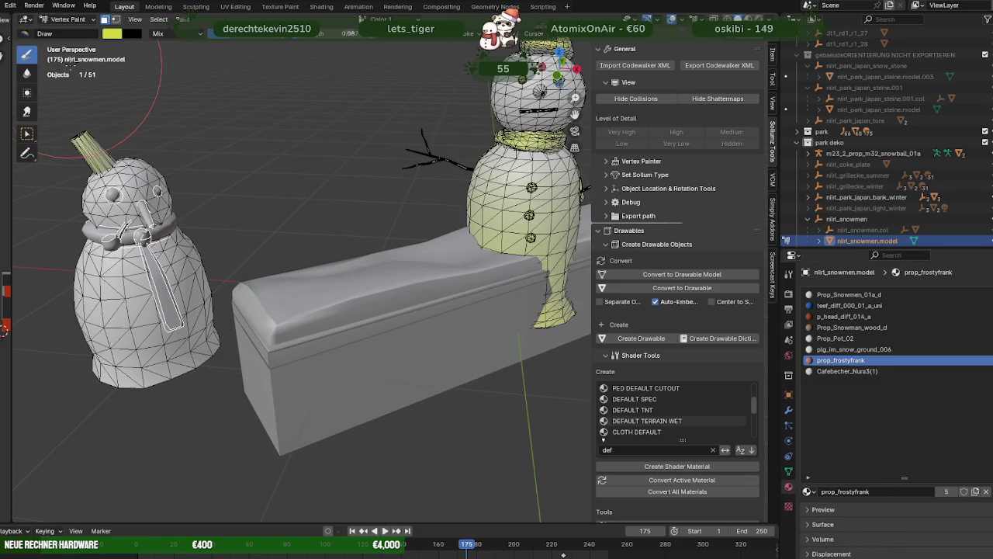
pyautogui.click(182, 20)
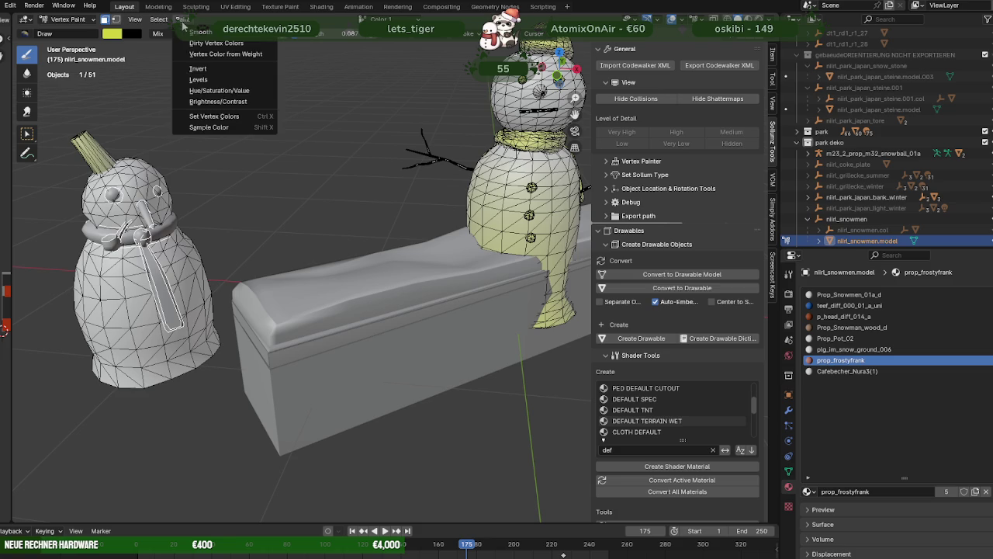
pyautogui.click(200, 117)
# View the snowmen from above, undo the scarf fill and return to Object Mode
pyautogui.moveTo(200, 112); pyautogui.dragTo(325, 181, button='middle')
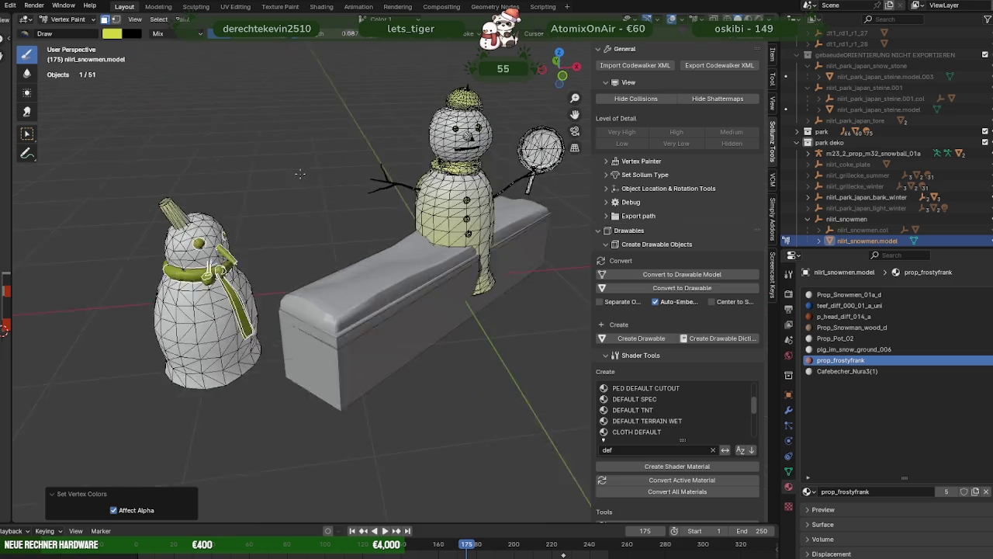
pyautogui.scroll(2, 166, 189)
pyautogui.scroll(2, 132, 200)
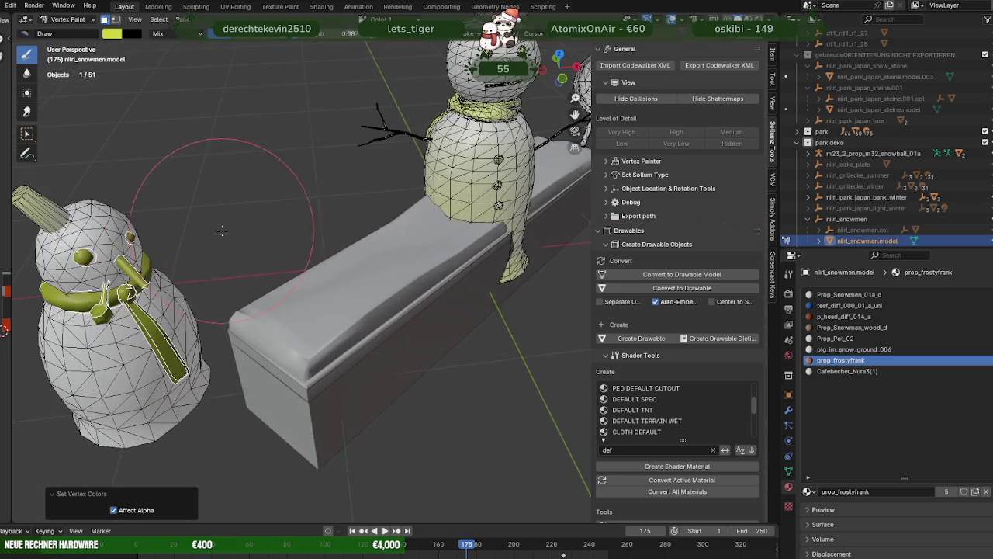
pyautogui.scroll(2, 133, 199)
pyautogui.scroll(3, 133, 200)
pyautogui.click(59, 20)
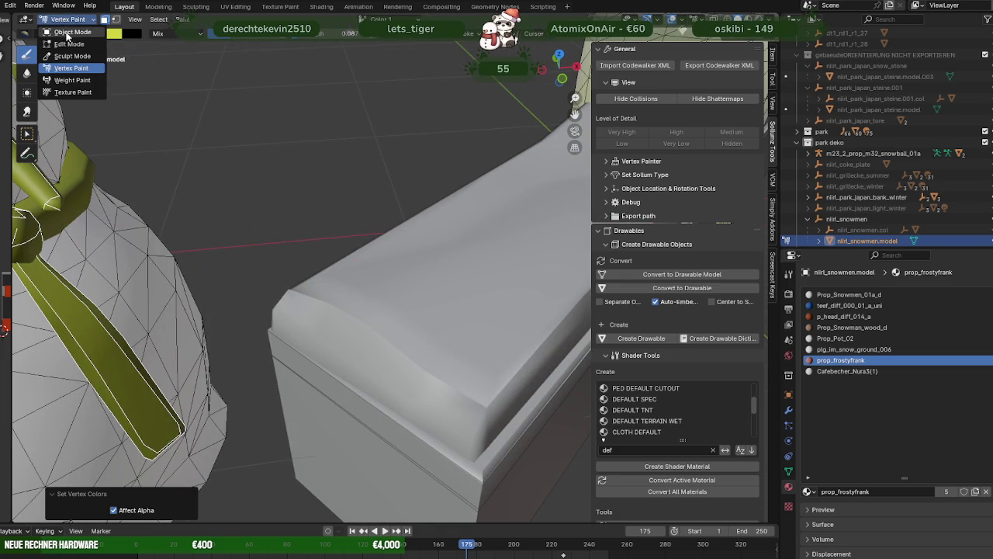
pyautogui.hotkey('ctrl', 'z')
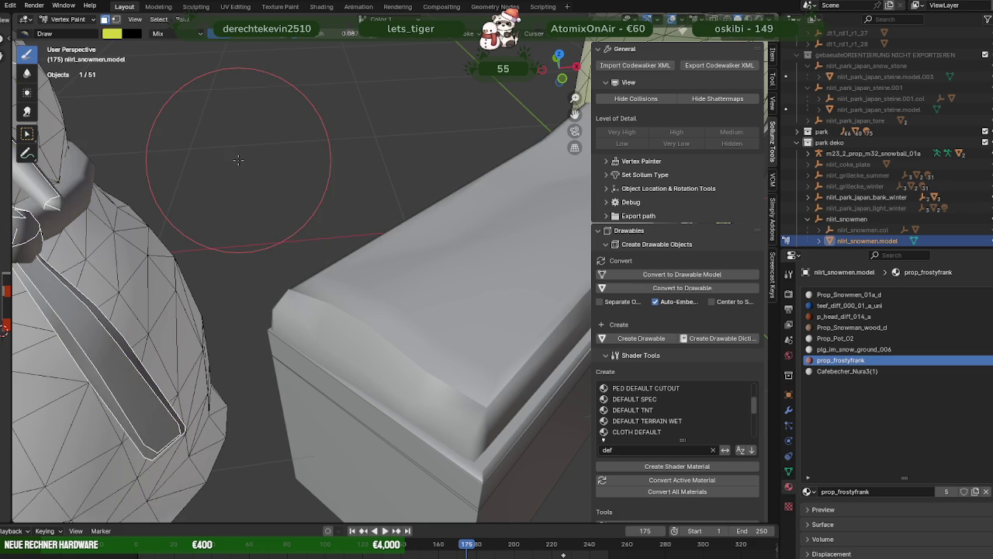
pyautogui.click(79, 21)
pyautogui.click(72, 31)
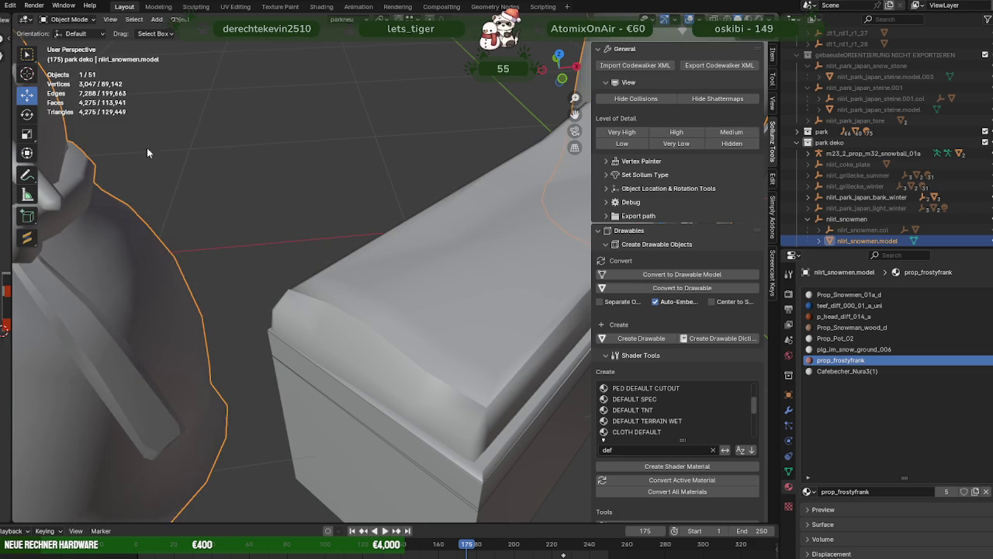
# In X-ray edit mode, deselect the middle face sphere on the snowman's head
pyautogui.moveTo(138, 138); pyautogui.dragTo(251, 150, button='middle')
pyautogui.press('Tab')
pyautogui.hotkey('alt', 'z')
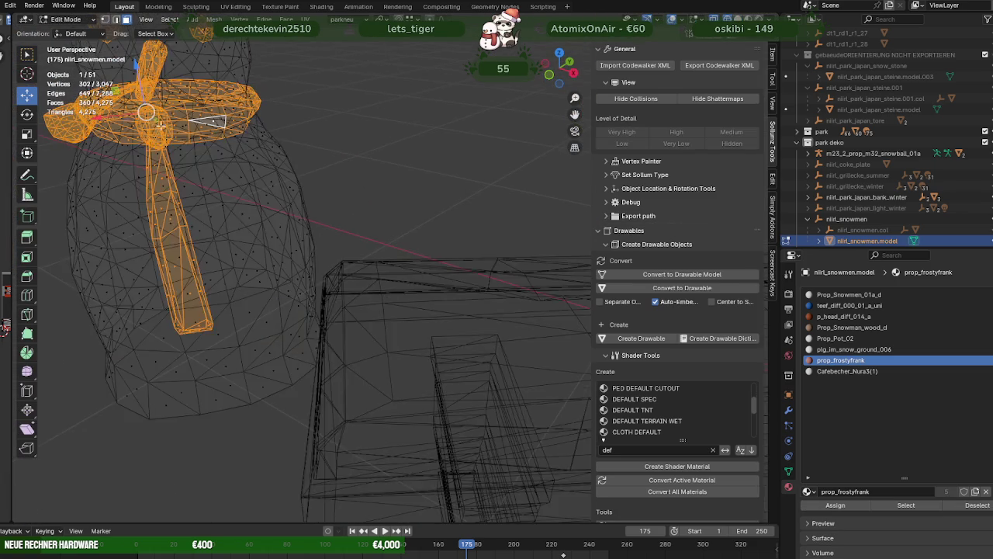
pyautogui.moveTo(154, 143); pyautogui.dragTo(253, 152, button='middle')
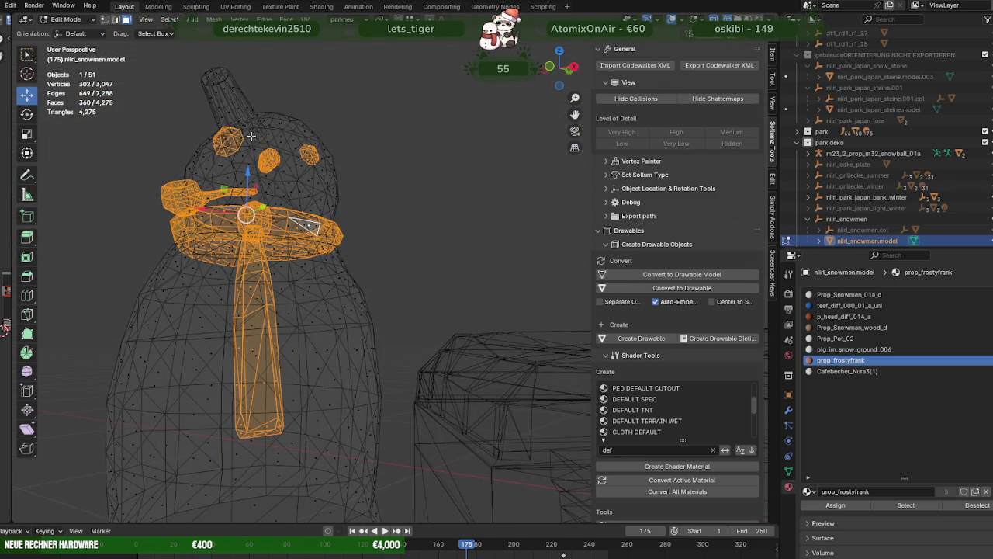
pyautogui.keyDown('ctrl'); pyautogui.moveTo(251, 131); pyautogui.dragTo(282, 172); pyautogui.keyUp('ctrl')
pyautogui.moveTo(282, 173)
pyautogui.mouseDown(button='middle')
pyautogui.moveTo(324, 208)
pyautogui.moveTo(365, 217)
pyautogui.mouseUp(button='middle')
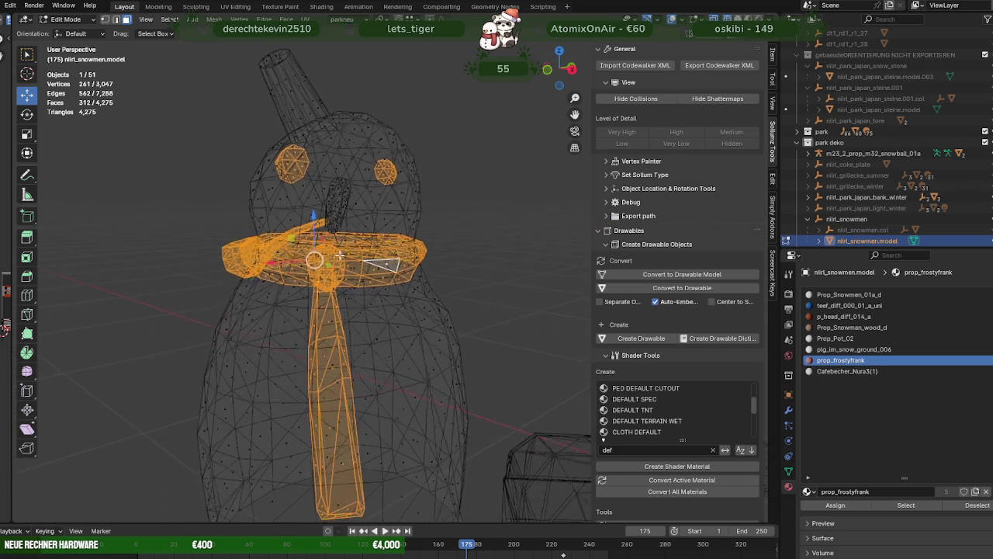
pyautogui.hotkey('alt', 'z')
pyautogui.scroll(-3, 365, 217)
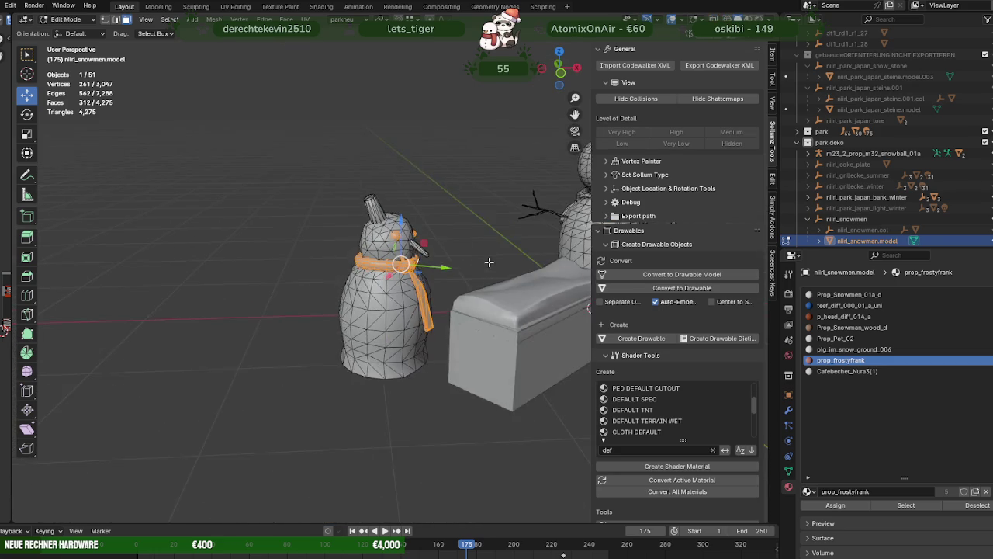
pyautogui.moveTo(365, 218); pyautogui.dragTo(127, 130, button='middle')
# Apply Set Vertex Colors to the scarf and eyes, then return to Object Mode
pyautogui.click(72, 22)
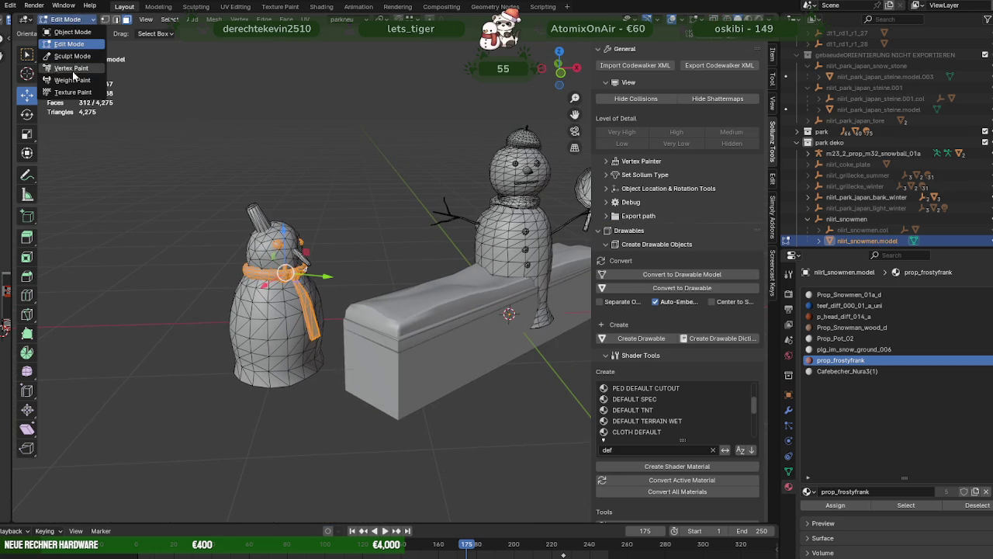
pyautogui.click(71, 69)
pyautogui.click(181, 19)
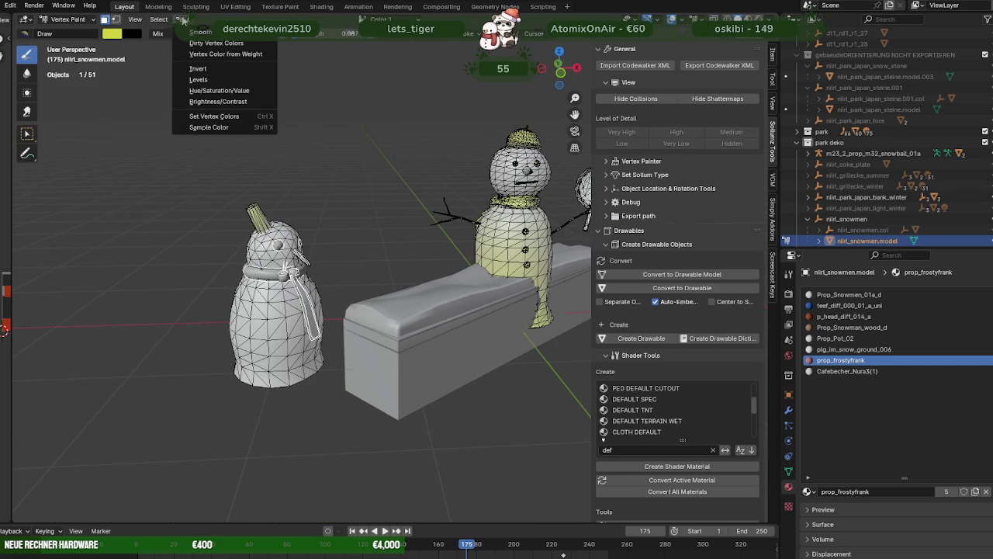
pyautogui.click(213, 116)
pyautogui.moveTo(217, 155)
pyautogui.mouseDown(button='middle')
pyautogui.moveTo(179, 132)
pyautogui.moveTo(386, 209)
pyautogui.mouseUp(button='middle')
pyautogui.click(70, 21)
pyautogui.click(71, 34)
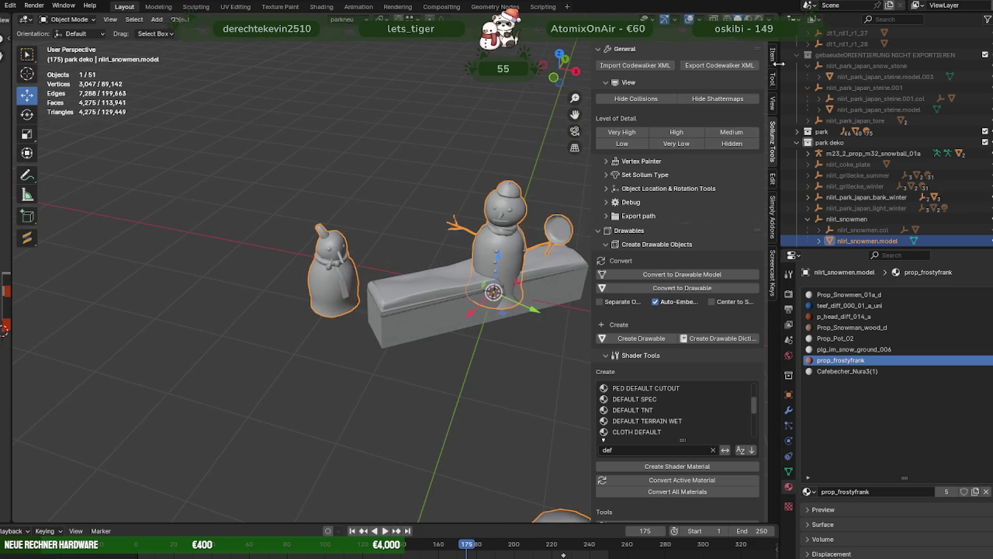
# Zoom and orbit around the textured snowmen and bench, then enter mesh editing
pyautogui.scroll(5, 373, 233)
pyautogui.moveTo(373, 232)
pyautogui.mouseDown(button='middle')
pyautogui.moveTo(429, 202)
pyautogui.moveTo(386, 216)
pyautogui.mouseUp(button='middle')
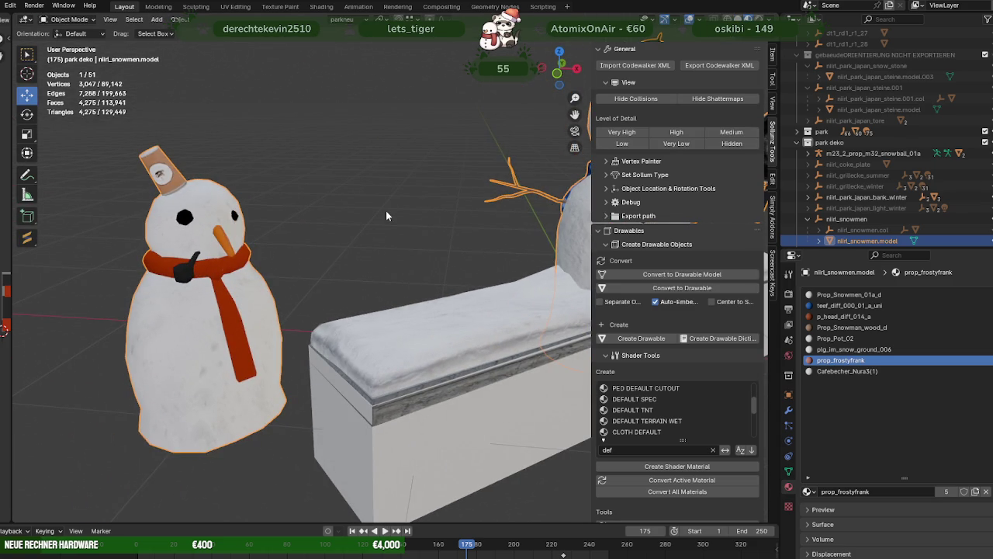
pyautogui.scroll(-5, 386, 215)
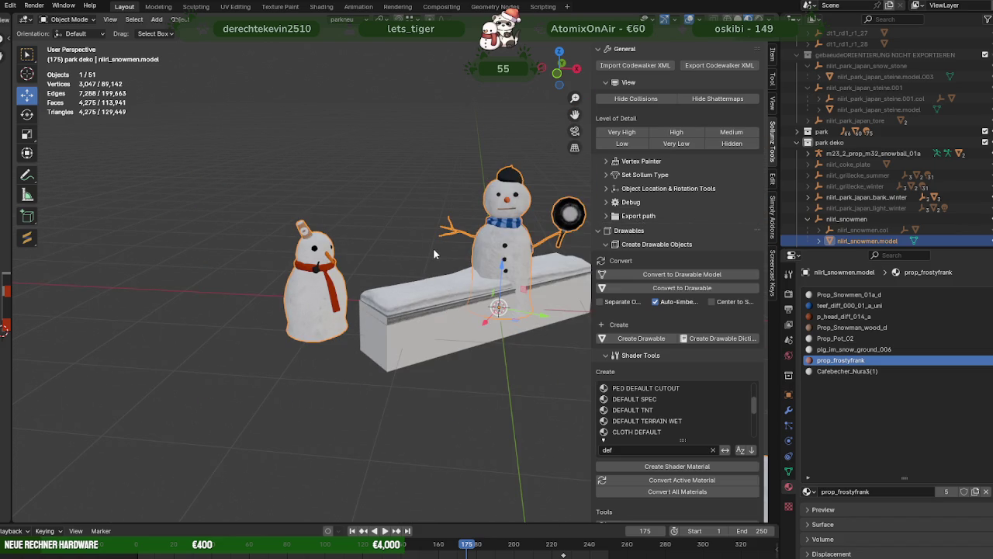
pyautogui.scroll(1, 378, 251)
pyautogui.press('Tab')
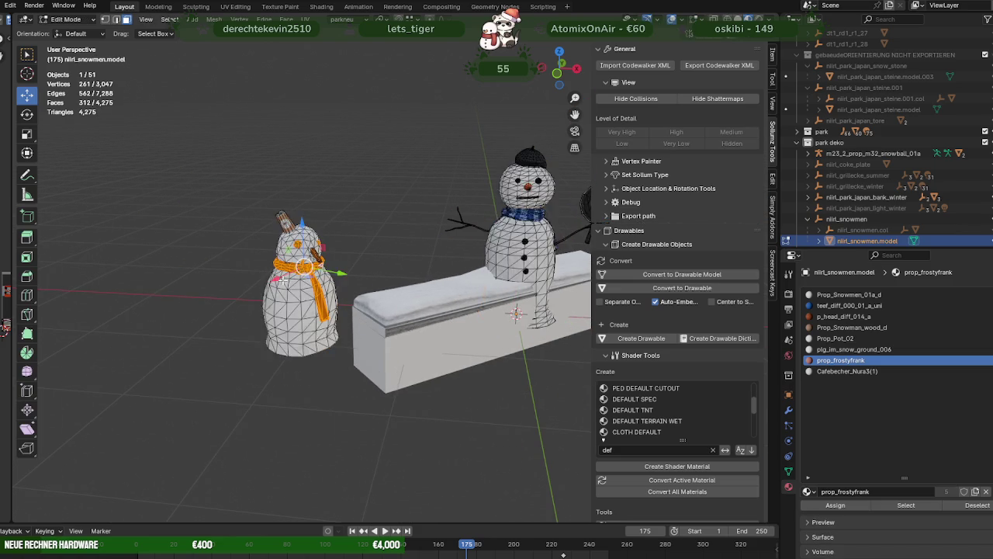
# Switch to solid shading and enter Vertex Paint with vertex selection masking
pyautogui.press('z')
pyautogui.press('6')
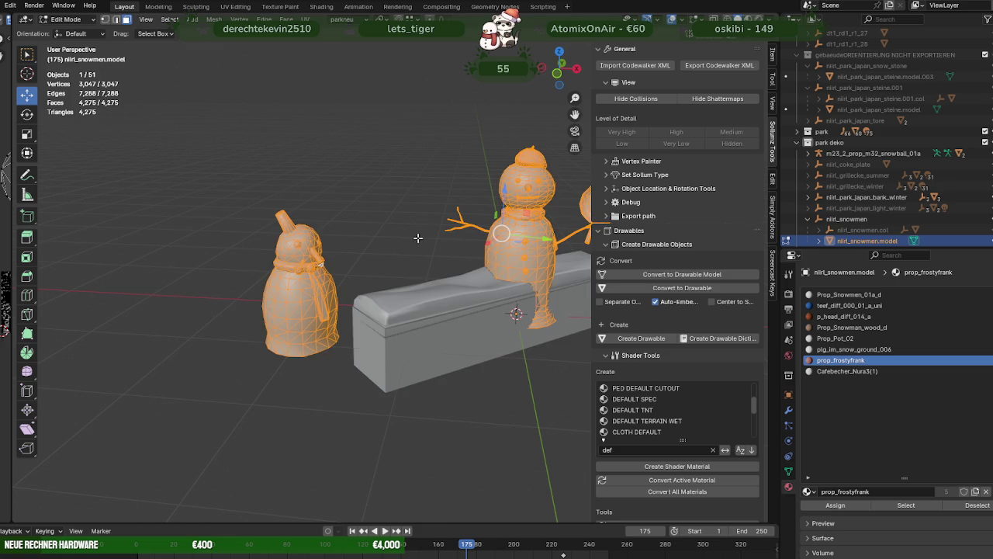
pyautogui.click(80, 23)
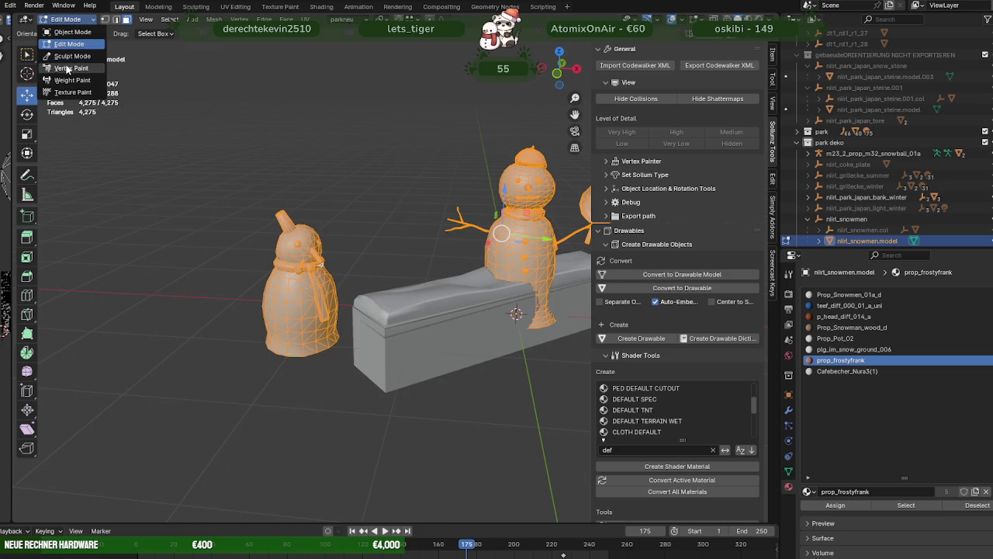
pyautogui.click(74, 76)
pyautogui.moveTo(194, 185); pyautogui.dragTo(256, 194, button='middle')
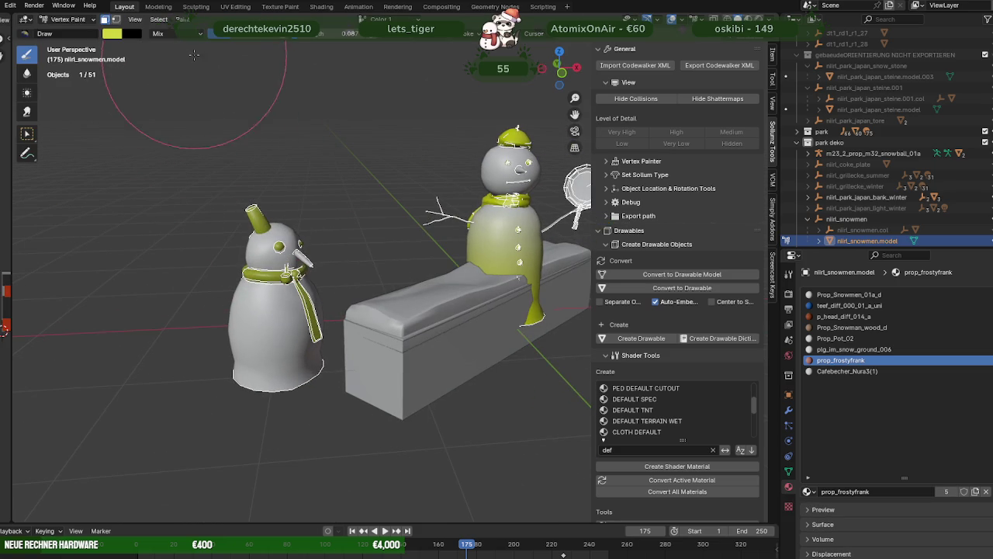
pyautogui.click(190, 20)
pyautogui.scroll(2, 301, 244)
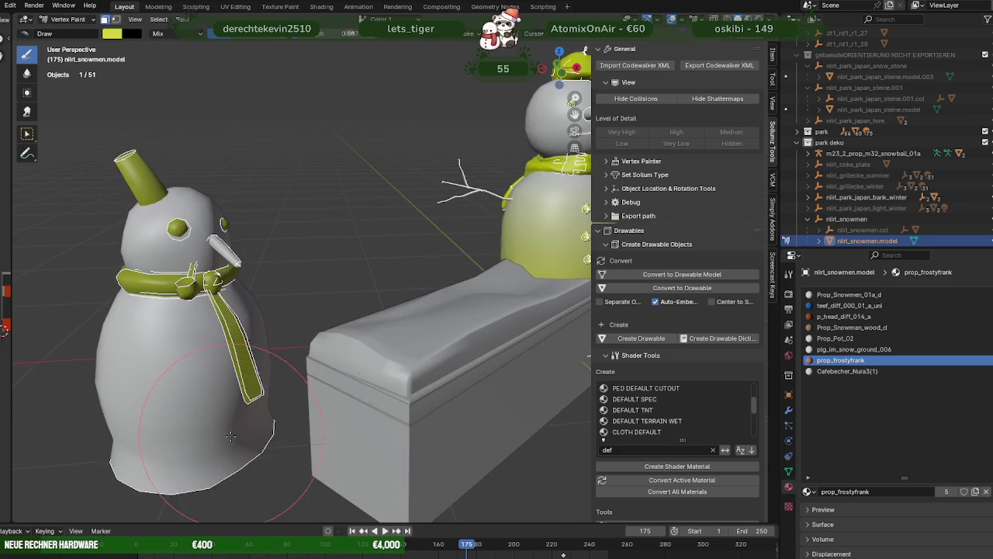
pyautogui.scroll(2, 255, 231)
pyautogui.click(115, 20)
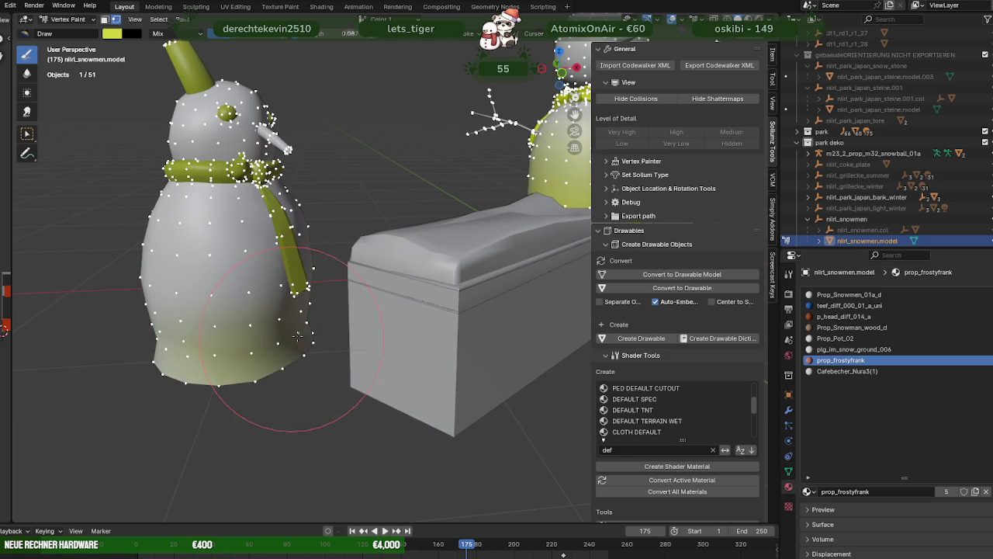
# Brush yellow-green vertex colour across the snowman's lower body
pyautogui.moveTo(178, 412); pyautogui.dragTo(304, 425, button='middle')
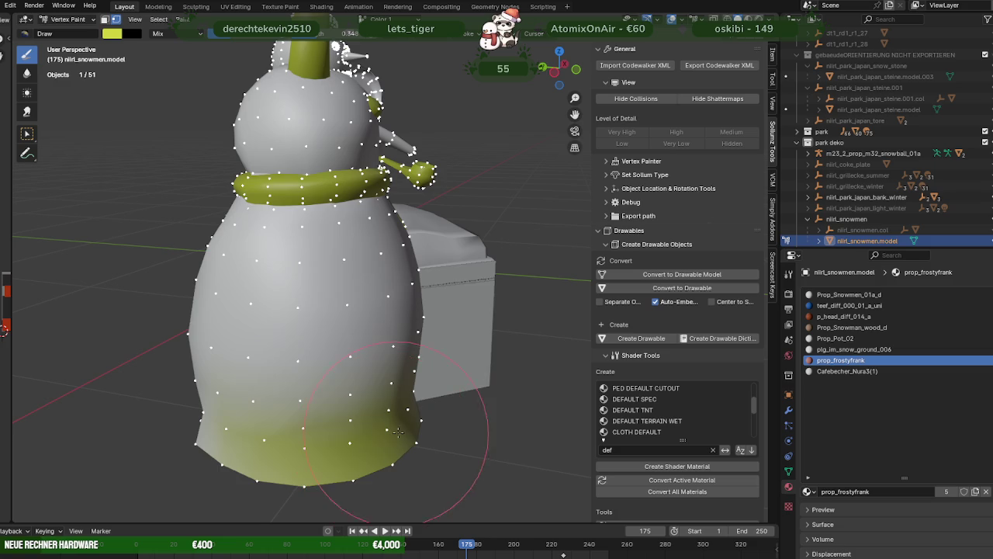
pyautogui.moveTo(209, 449); pyautogui.dragTo(461, 461, button='middle')
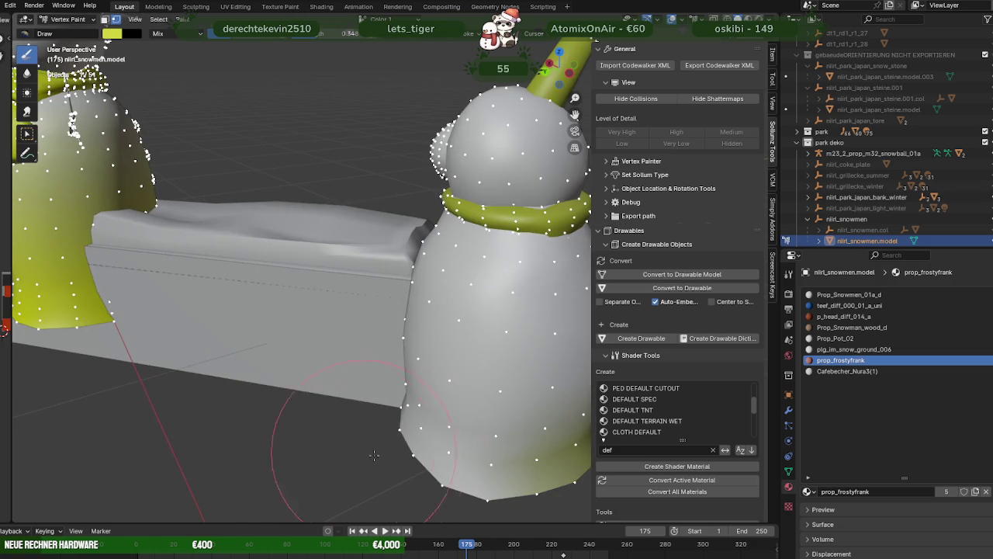
pyautogui.moveTo(436, 437); pyautogui.dragTo(420, 429)
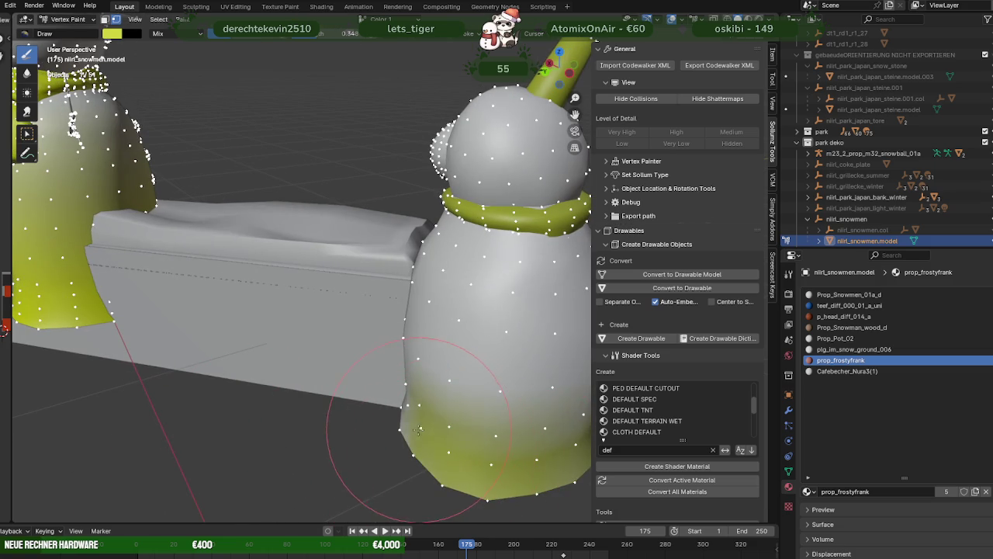
pyautogui.moveTo(413, 426)
pyautogui.mouseDown(button='middle')
pyautogui.moveTo(279, 335)
pyautogui.moveTo(332, 323)
pyautogui.mouseUp(button='middle')
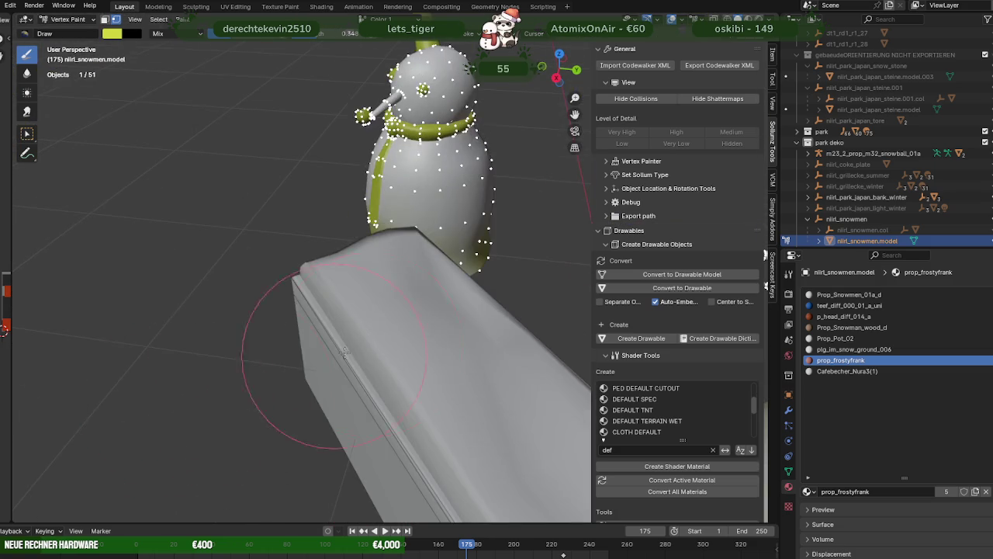
pyautogui.scroll(1, 331, 323)
pyautogui.moveTo(335, 382)
pyautogui.mouseDown()
pyautogui.moveTo(388, 388)
pyautogui.moveTo(399, 355)
pyautogui.moveTo(293, 334)
pyautogui.mouseUp()
pyautogui.scroll(-4, 293, 333)
# Brush yellow-green vertex colour onto the snowball's lower half
pyautogui.moveTo(256, 381)
pyautogui.mouseDown(button='middle')
pyautogui.moveTo(222, 421)
pyautogui.moveTo(184, 356)
pyautogui.moveTo(201, 256)
pyautogui.moveTo(233, 215)
pyautogui.mouseUp(button='middle')
pyautogui.scroll(2, 184, 356)
pyautogui.moveTo(233, 215)
pyautogui.mouseDown()
pyautogui.moveTo(271, 237)
pyautogui.moveTo(307, 208)
pyautogui.moveTo(178, 208)
pyautogui.moveTo(222, 284)
pyautogui.moveTo(173, 267)
pyautogui.moveTo(180, 232)
pyautogui.moveTo(306, 240)
pyautogui.mouseUp()
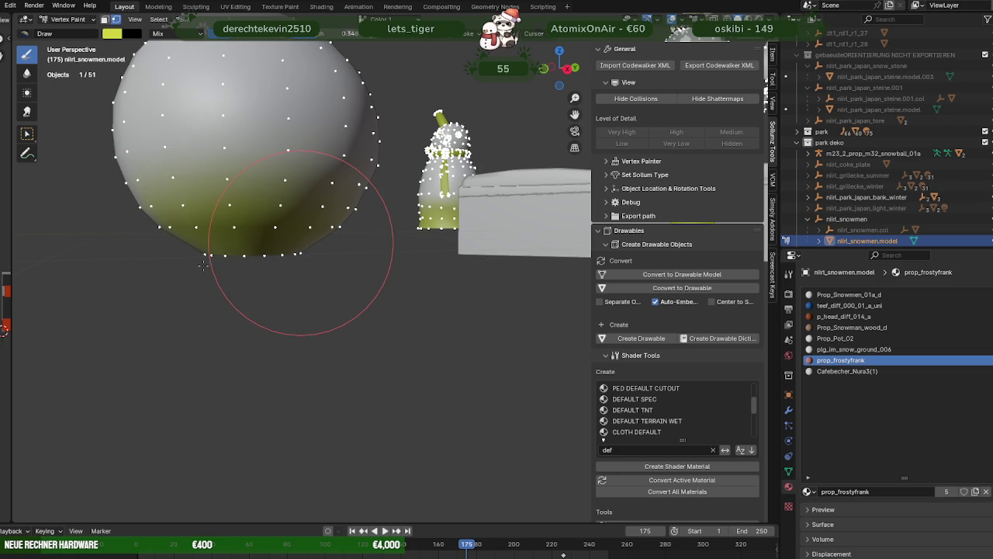
pyautogui.moveTo(282, 279)
pyautogui.mouseDown(button='middle')
pyautogui.moveTo(155, 222)
pyautogui.moveTo(332, 288)
pyautogui.moveTo(189, 295)
pyautogui.moveTo(178, 195)
pyautogui.moveTo(243, 184)
pyautogui.moveTo(311, 222)
pyautogui.moveTo(280, 324)
pyautogui.moveTo(239, 293)
pyautogui.mouseUp(button='middle')
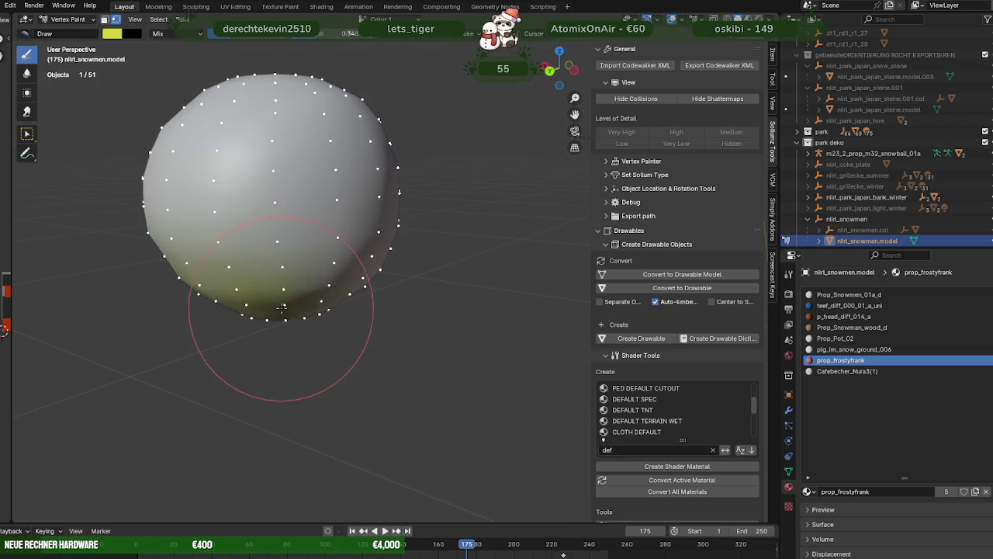
pyautogui.moveTo(315, 320)
pyautogui.mouseDown(button='middle')
pyautogui.moveTo(323, 310)
pyautogui.moveTo(354, 332)
pyautogui.moveTo(377, 365)
pyautogui.moveTo(170, 297)
pyautogui.moveTo(365, 280)
pyautogui.mouseUp(button='middle')
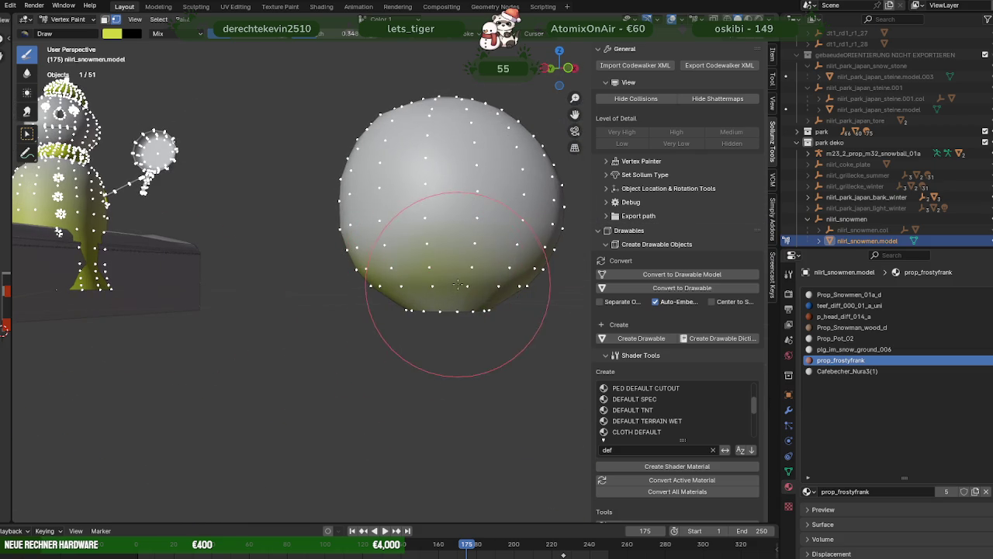
pyautogui.moveTo(391, 278)
pyautogui.mouseDown()
pyautogui.moveTo(543, 288)
pyautogui.moveTo(454, 277)
pyautogui.moveTo(371, 283)
pyautogui.mouseUp()
pyautogui.moveTo(371, 283); pyautogui.dragTo(211, 288, button='middle')
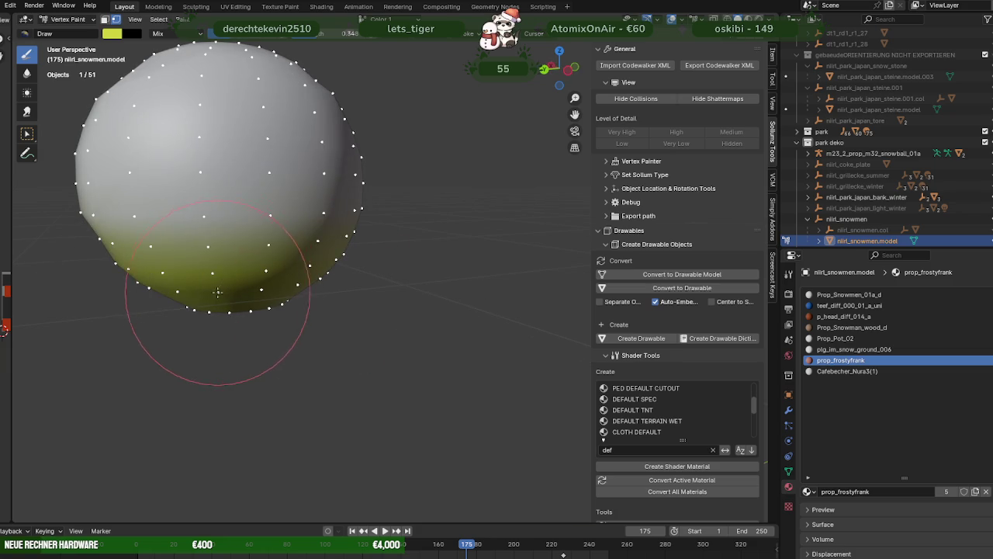
pyautogui.scroll(3, 166, 288)
pyautogui.moveTo(89, 355)
pyautogui.mouseDown(button='middle')
pyautogui.moveTo(138, 333)
pyautogui.moveTo(421, 311)
pyautogui.mouseUp(button='middle')
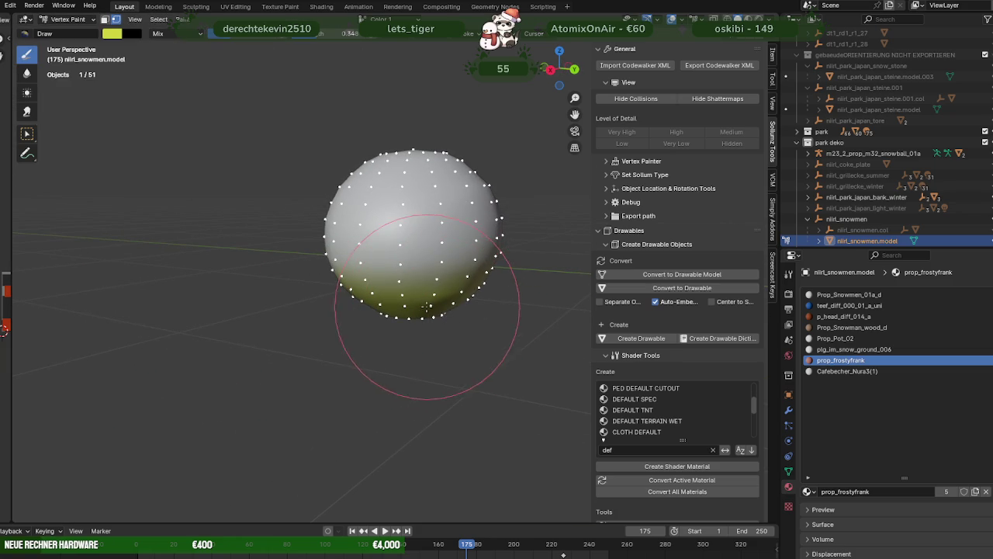
pyautogui.moveTo(458, 310)
pyautogui.mouseDown(button='middle')
pyautogui.moveTo(380, 311)
pyautogui.moveTo(192, 221)
pyautogui.moveTo(277, 345)
pyautogui.moveTo(320, 382)
pyautogui.mouseUp(button='middle')
pyautogui.click(68, 18)
# Return to Object Mode with Material Preview shading enabled
pyautogui.click(65, 22)
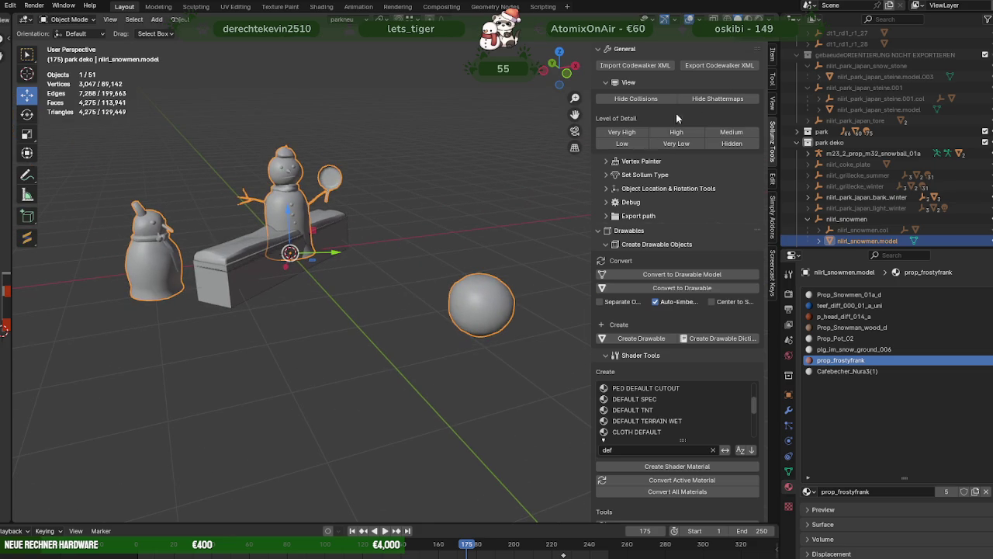
pyautogui.click(749, 17)
pyautogui.scroll(-3, 633, 403)
pyautogui.scroll(-4, 682, 497)
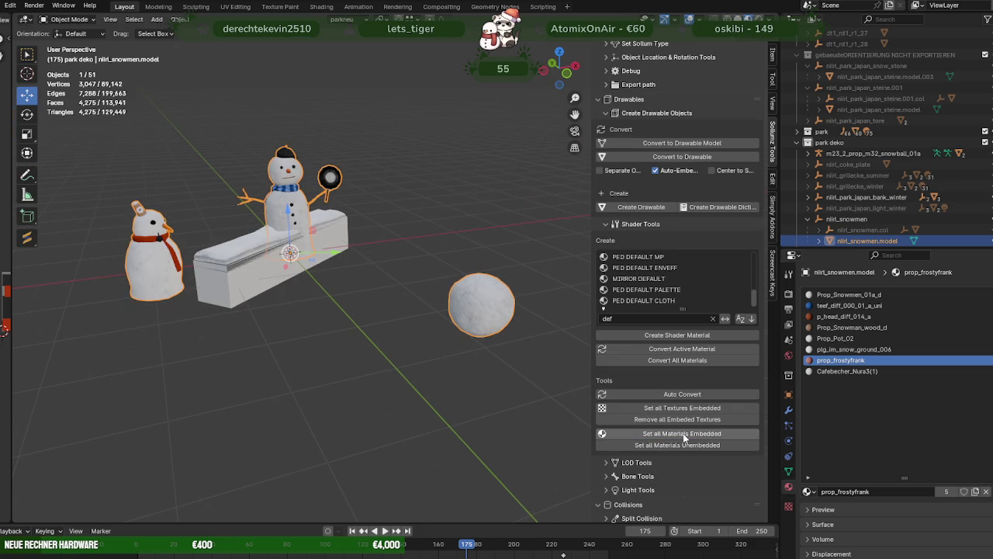
pyautogui.click(179, 20)
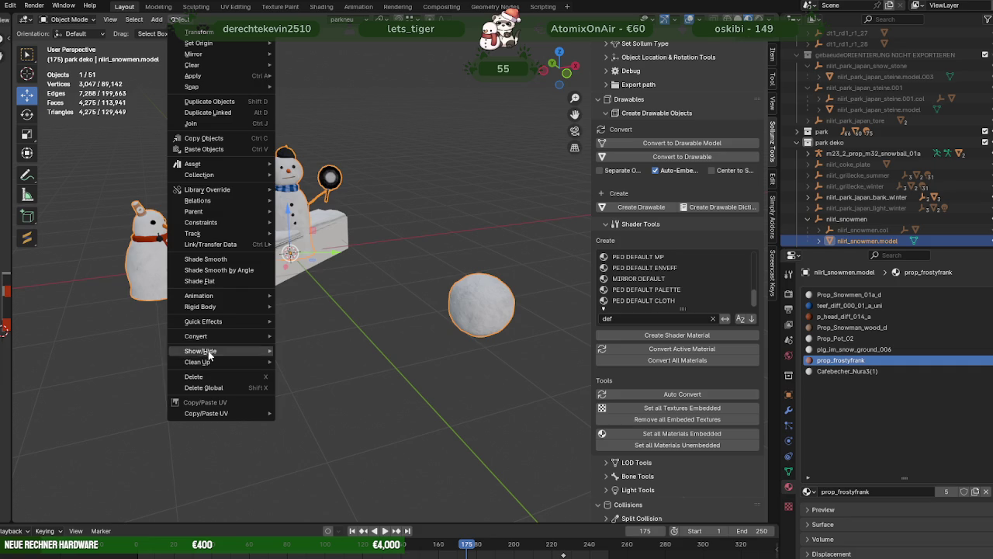
pyautogui.moveTo(198, 361)
pyautogui.click(342, 388)
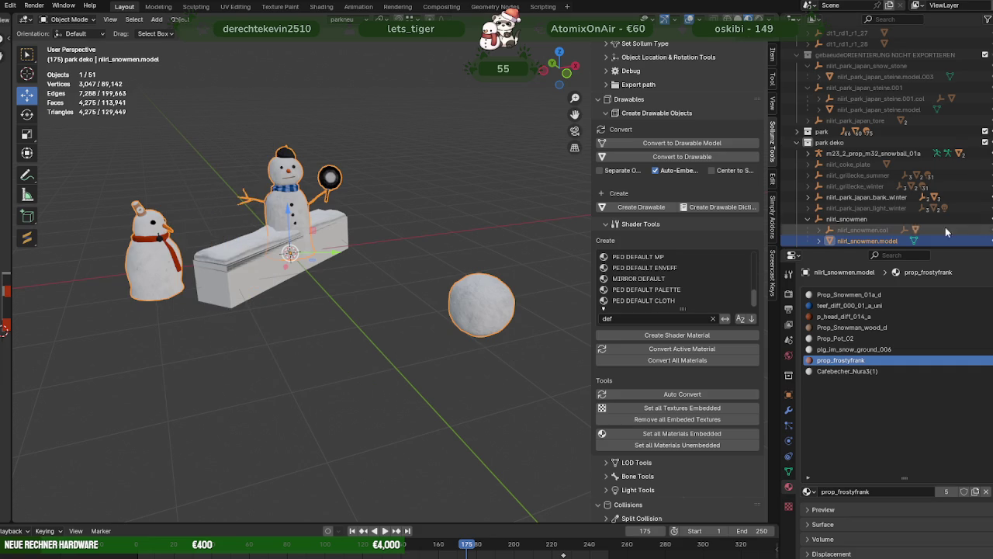
# Export the nirl_snowmen collection as CodeWalker XML into the New Folder location
pyautogui.click(849, 219)
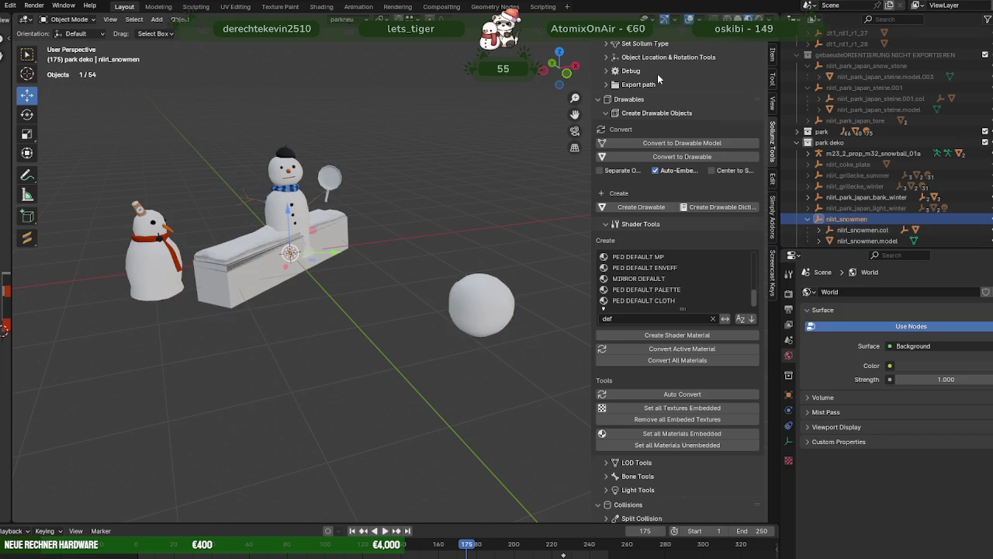
pyautogui.scroll(5, 659, 76)
pyautogui.click(738, 67)
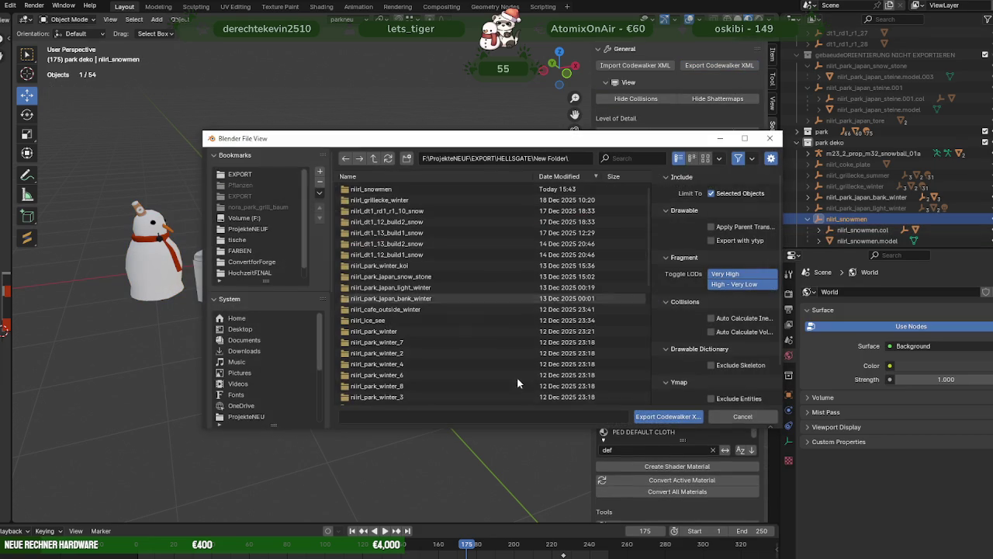
pyautogui.click(669, 416)
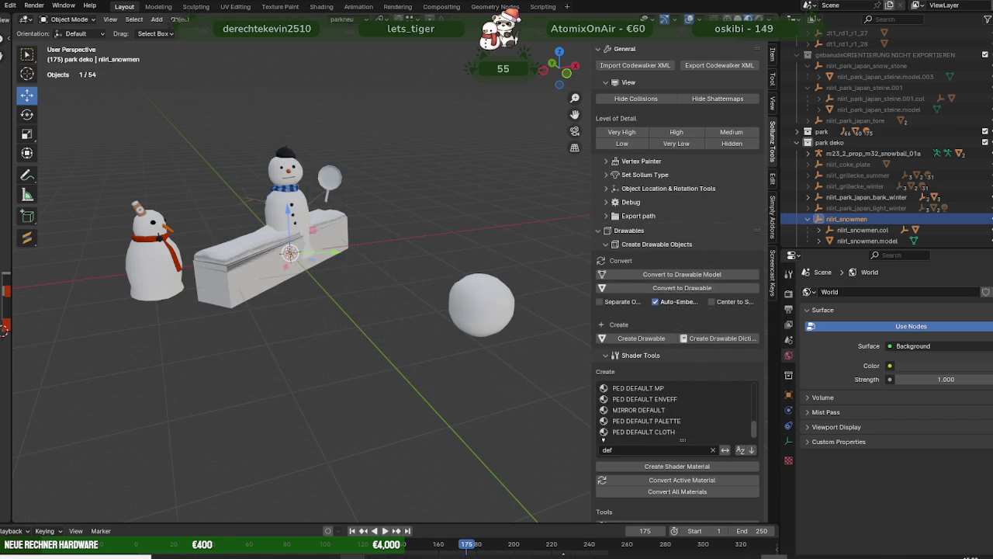
pyautogui.click(346, 501)
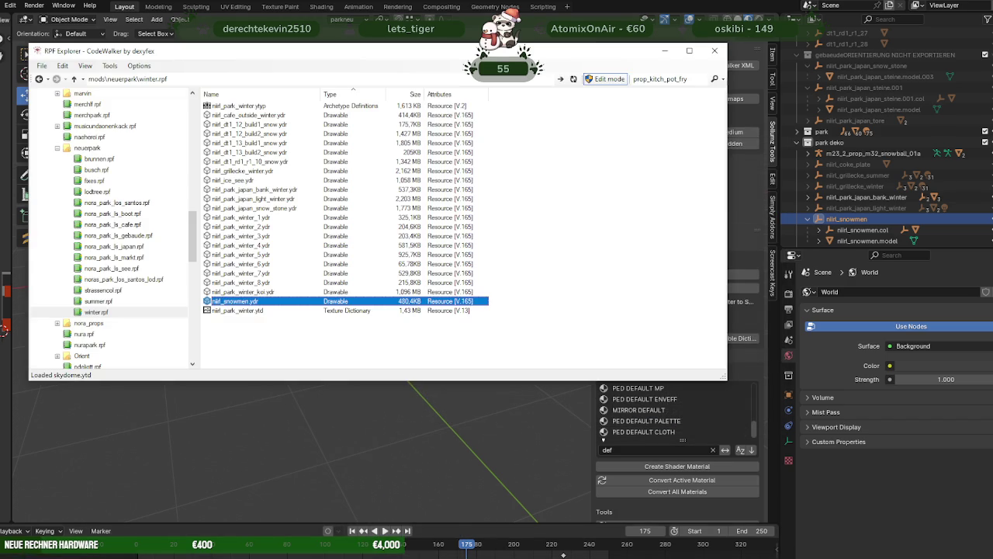
# Close the old snowmen viewer, preview the newly exported snowmen .ydr, then close it
pyautogui.moveTo(155, 547)
pyautogui.click(437, 516)
pyautogui.click(565, 123)
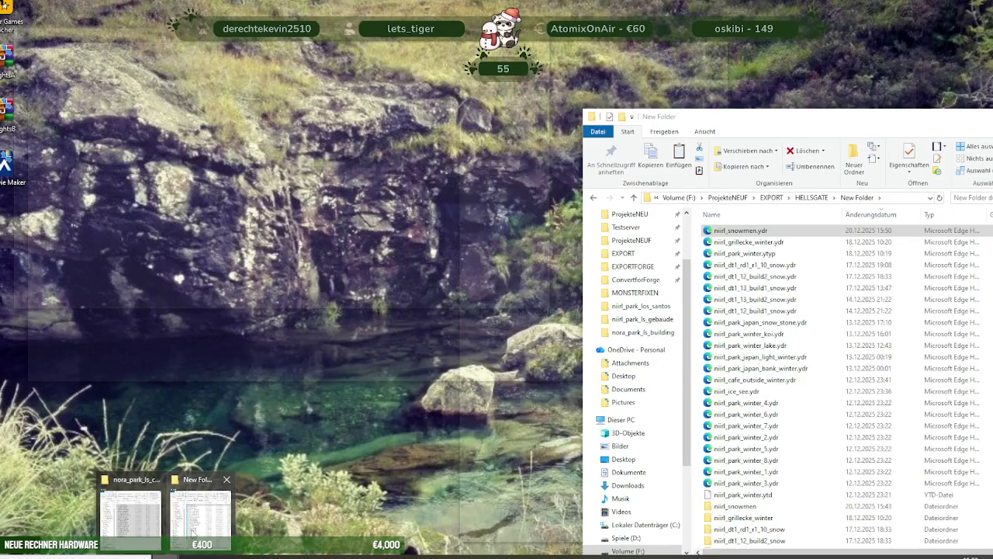
pyautogui.click(201, 505)
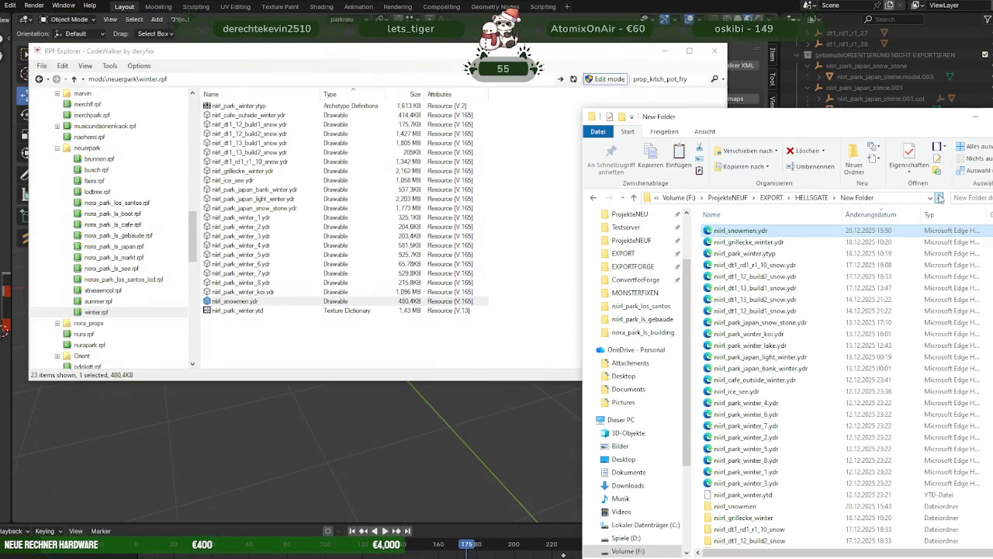
pyautogui.doubleClick(234, 301)
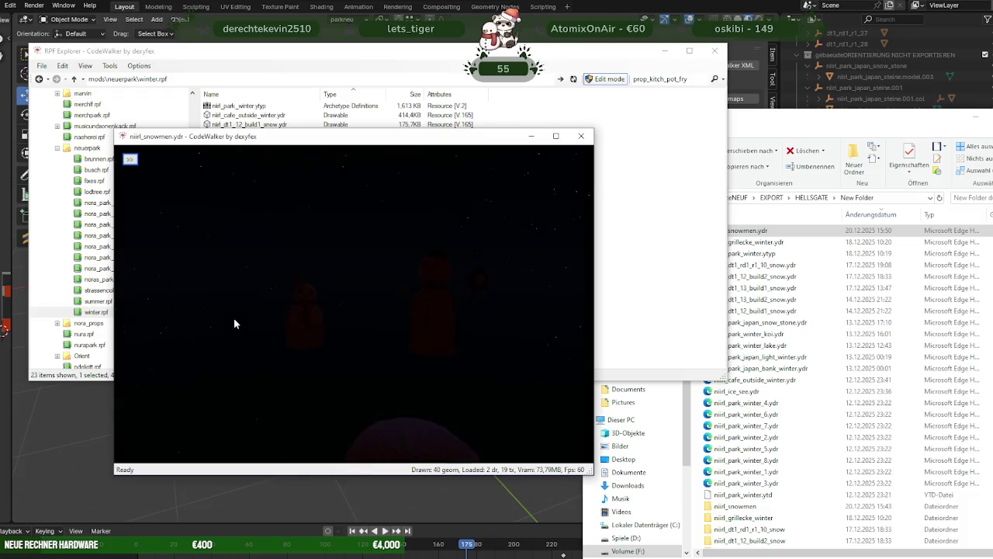
pyautogui.moveTo(384, 317)
pyautogui.mouseDown()
pyautogui.moveTo(468, 340)
pyautogui.moveTo(422, 327)
pyautogui.mouseUp()
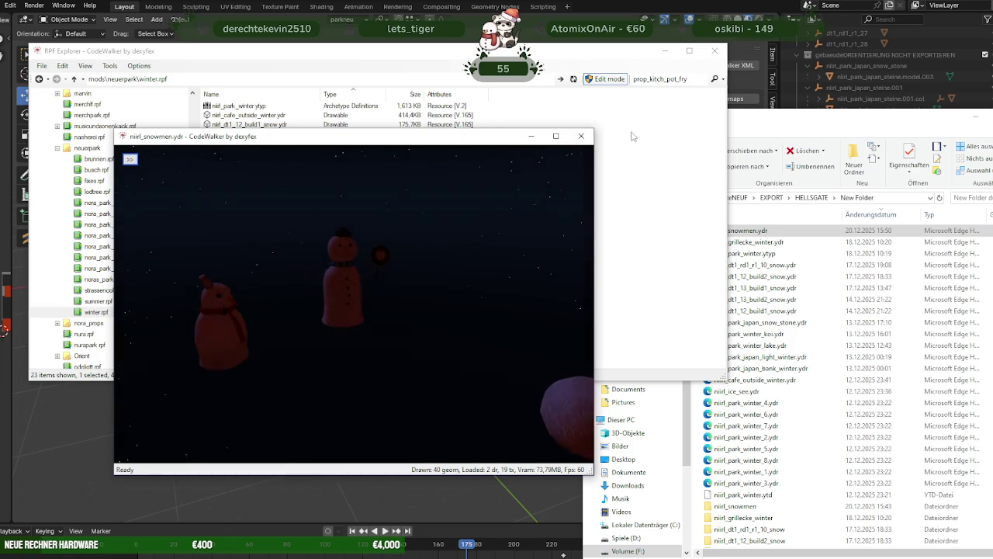
pyautogui.hotkey('alt', 'F4')
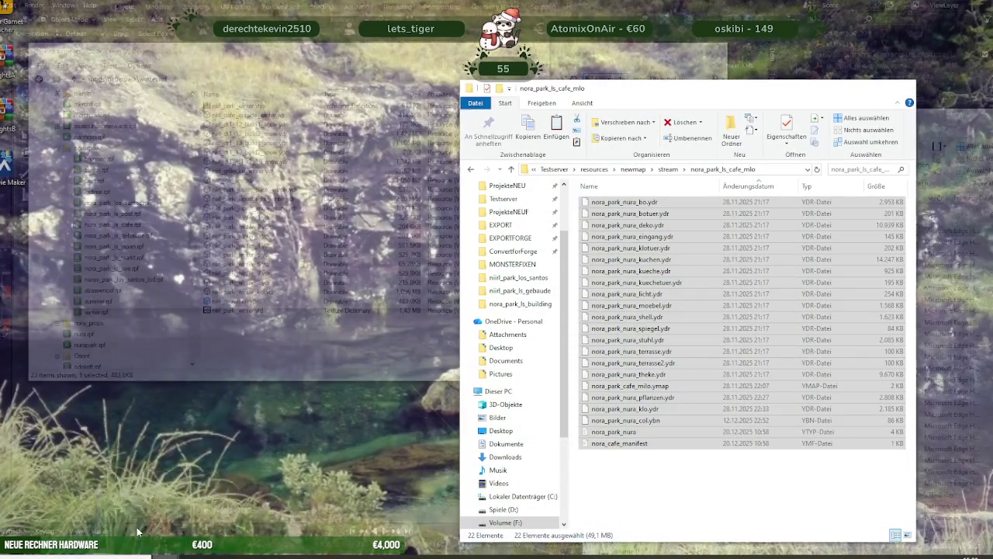
# Copy the snowmen .ydr into the stream\nora_park_ls_wintermap folder
pyautogui.click(130, 512)
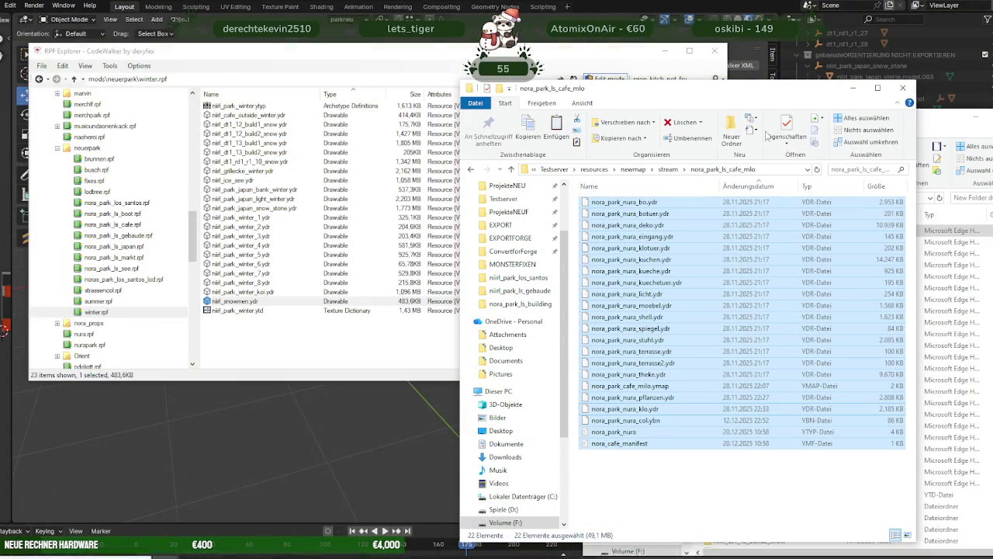
pyautogui.click(667, 170)
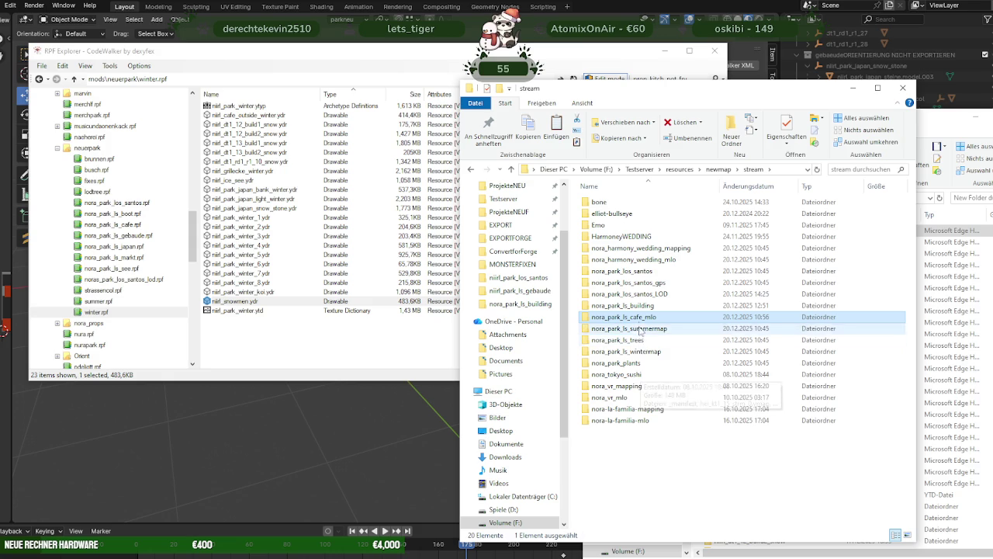
pyautogui.doubleClick(638, 353)
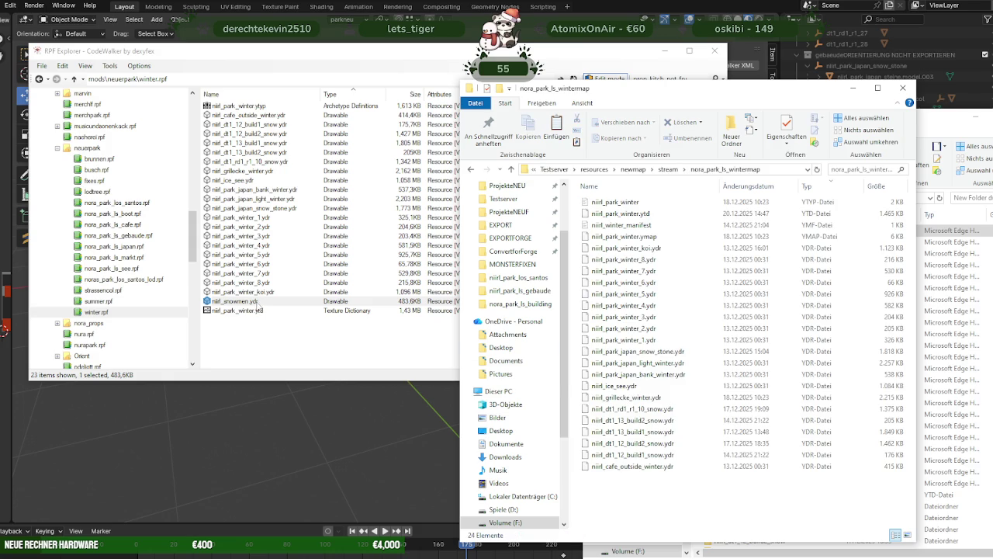
pyautogui.moveTo(258, 309); pyautogui.dragTo(689, 505)
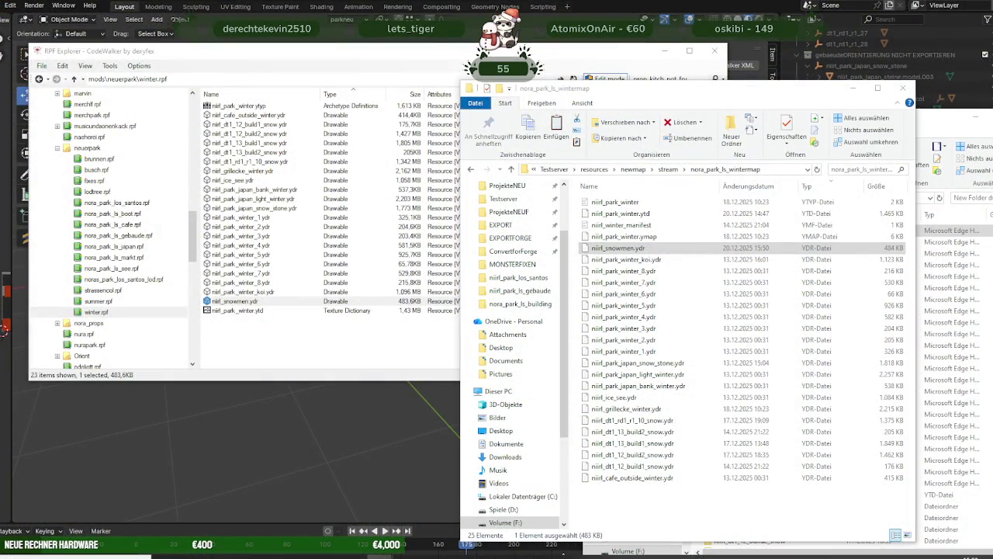
pyautogui.moveTo(326, 543)
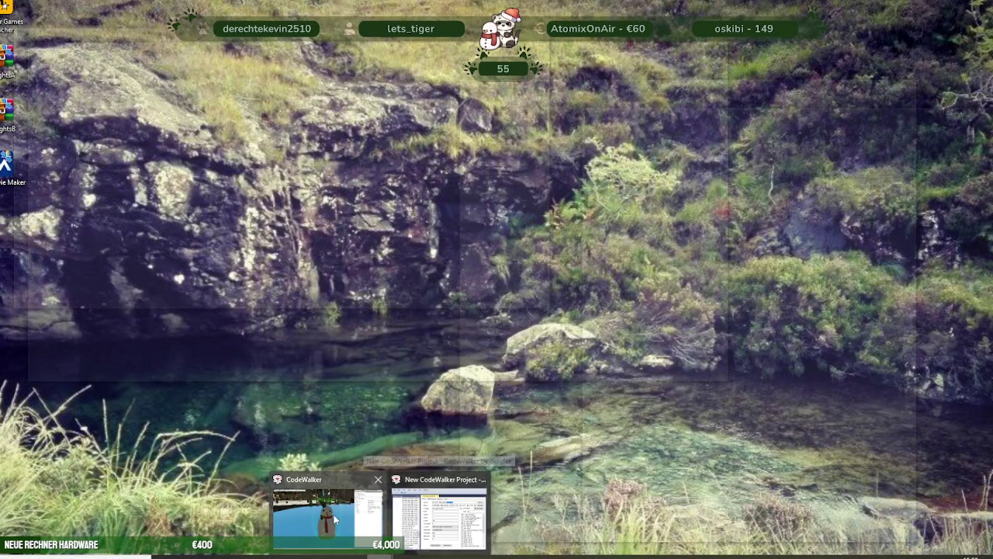
# Maximise CodeWalker and zoom out to inspect both snowmen on the park lawn
pyautogui.click(440, 512)
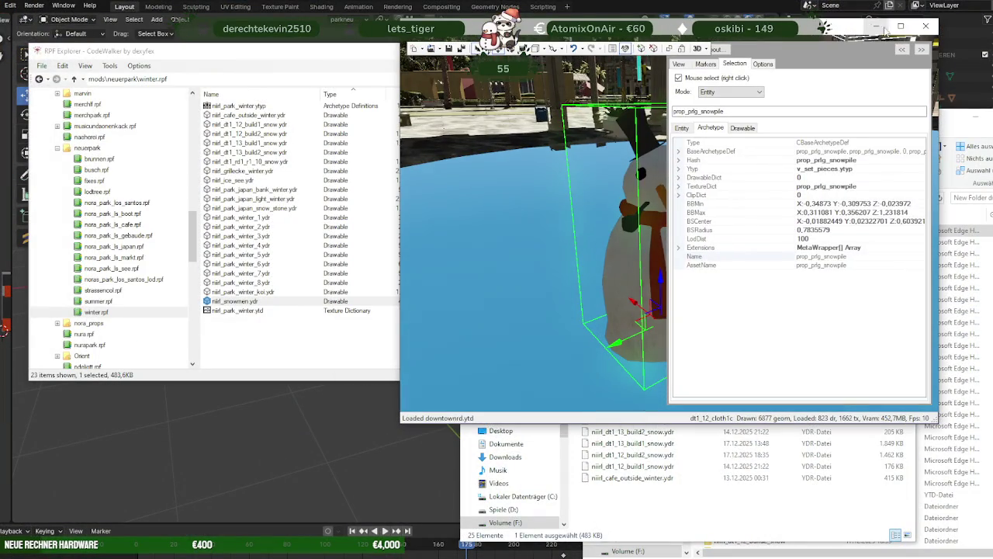
pyautogui.click(900, 27)
pyautogui.scroll(-3, 470, 268)
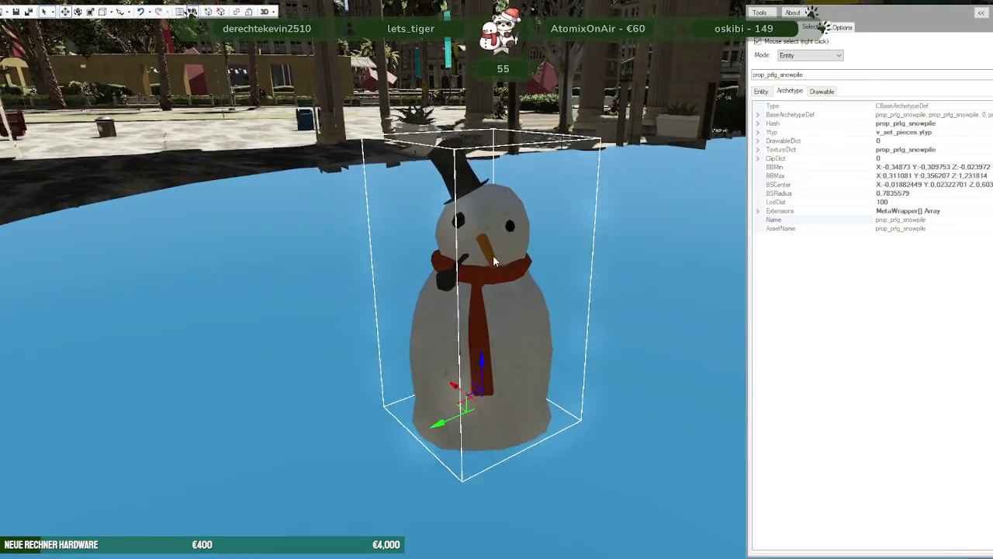
pyautogui.scroll(-3, 492, 254)
pyautogui.scroll(-3, 490, 257)
pyautogui.moveTo(484, 295); pyautogui.dragTo(518, 296)
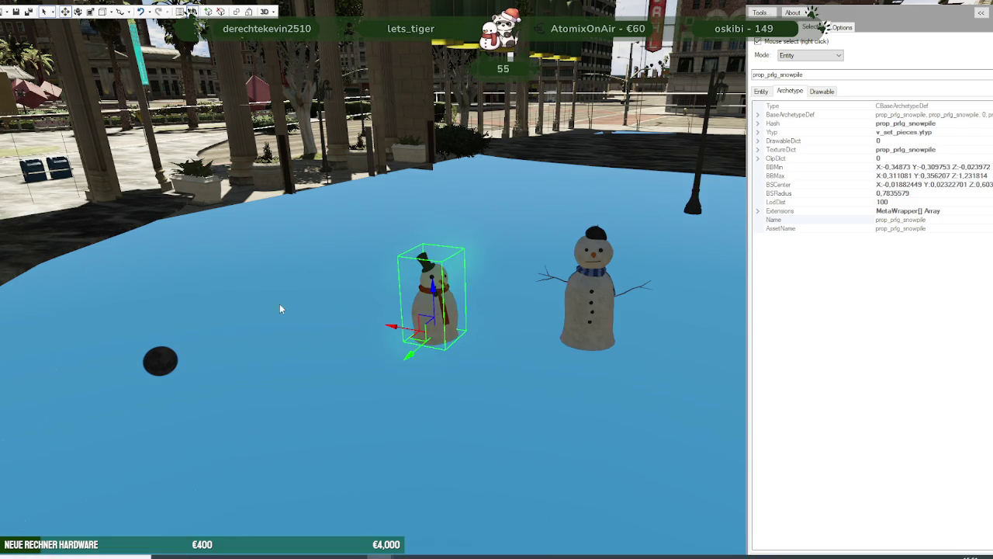
# Quit CodeWalker, closing the project without saving the ymap
pyautogui.hotkey('alt', 'F4')
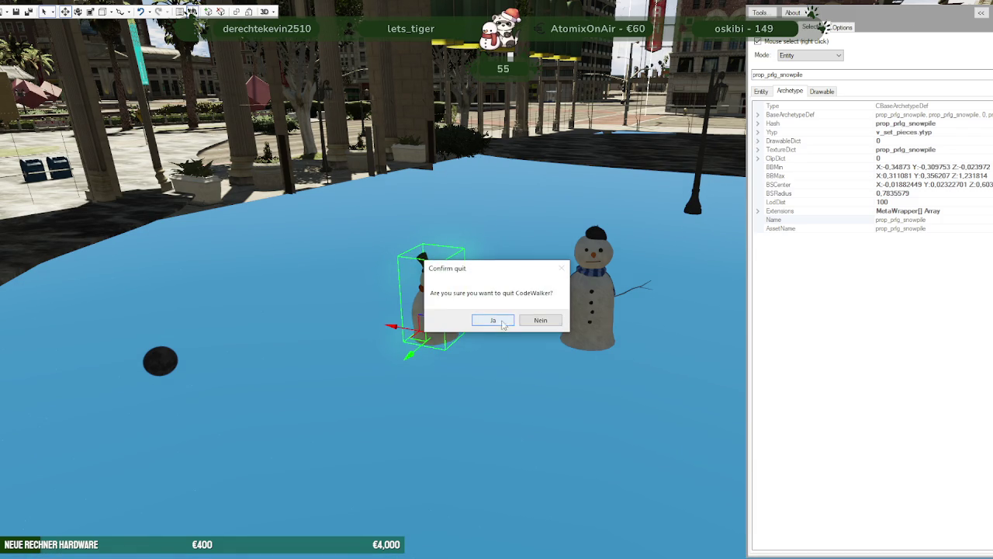
pyautogui.click(490, 322)
pyautogui.click(553, 322)
pyautogui.click(571, 318)
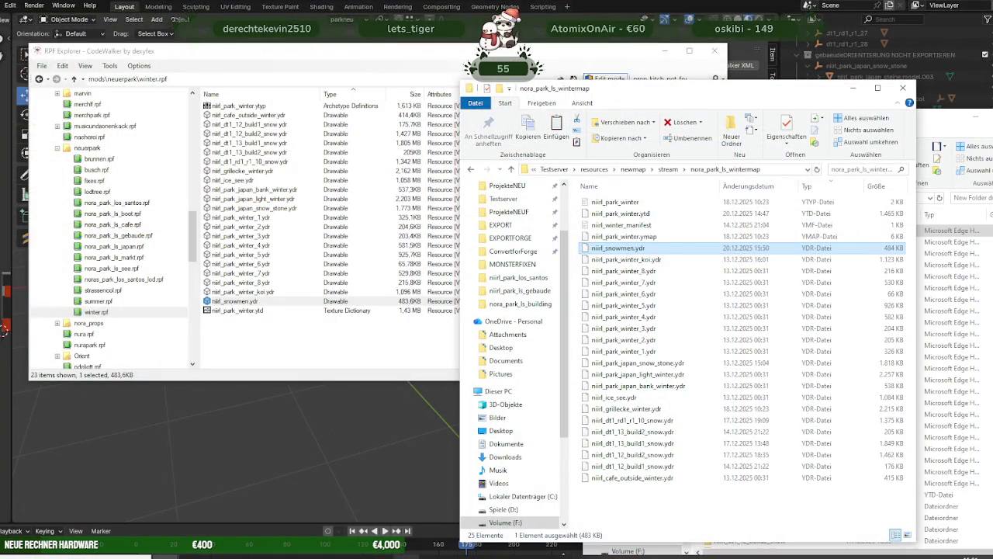
# After the world loads, show the Selection properties panel and begin opening a project folder
pyautogui.click(378, 361)
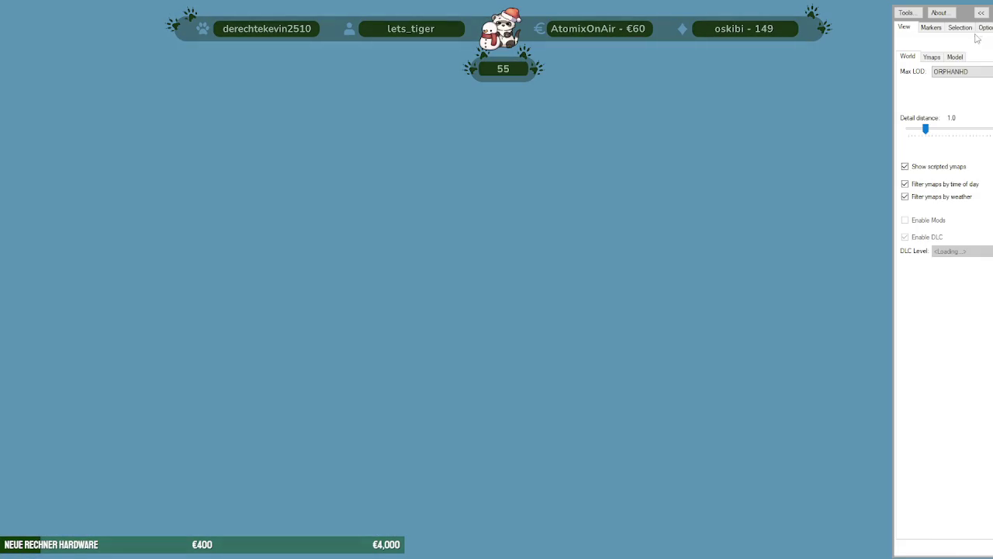
pyautogui.click(960, 26)
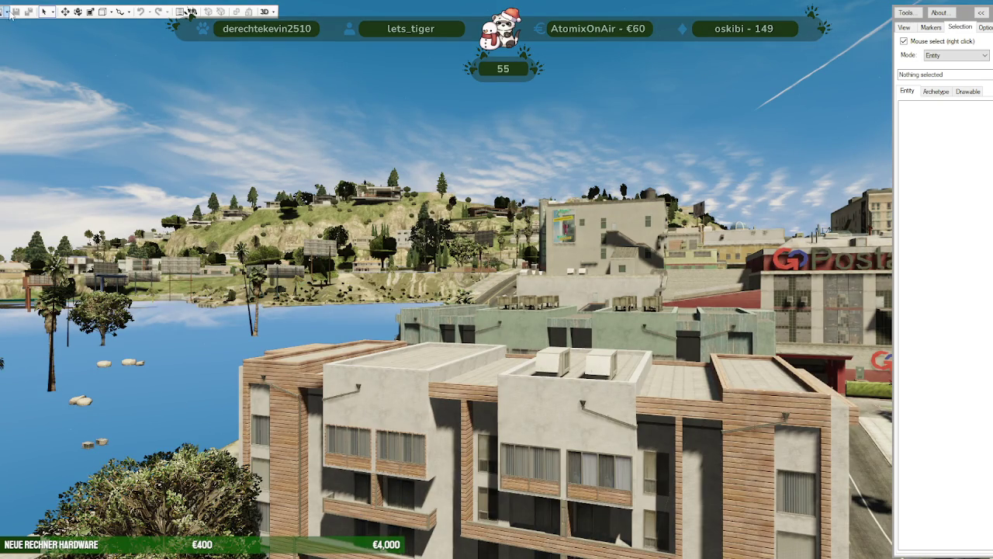
pyautogui.click(16, 11)
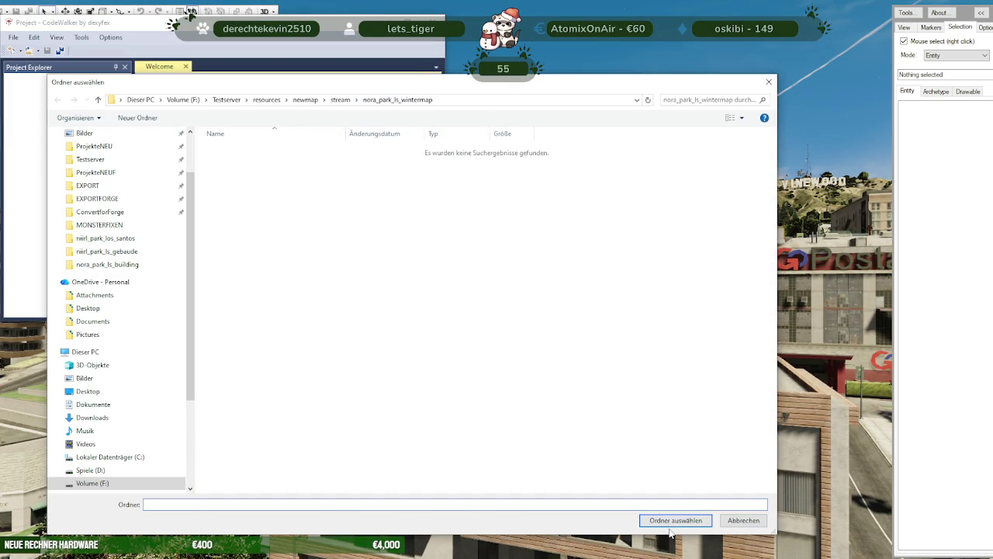
# Load the winter map folder as a project and expand the niirl_park_winter ytyp's archetype list
pyautogui.click(672, 521)
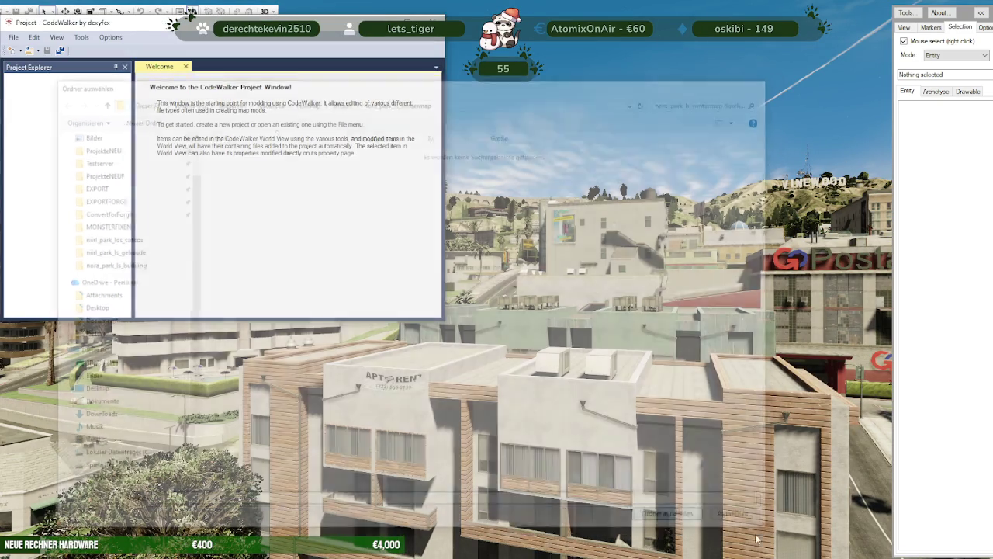
pyautogui.scroll(-1, 54, 180)
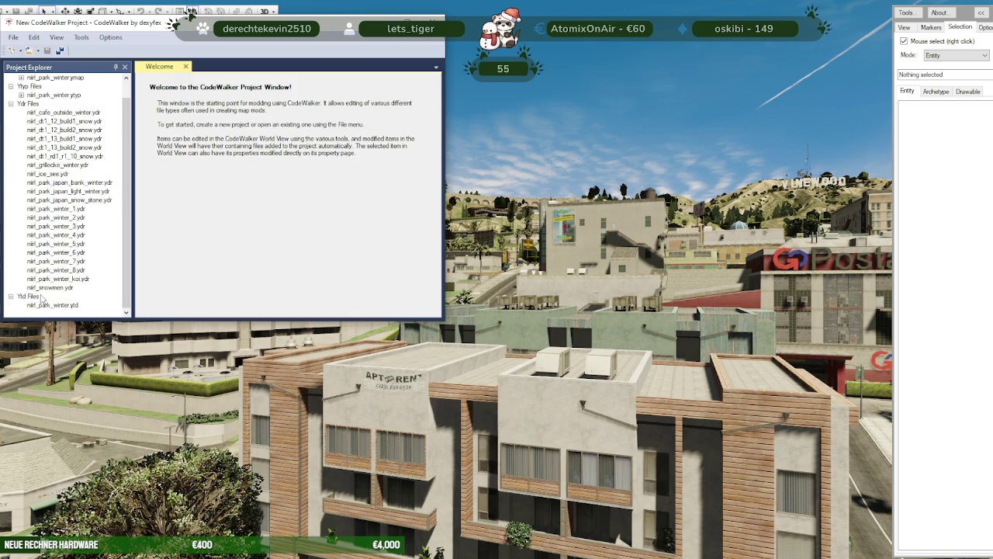
pyautogui.click(22, 94)
pyautogui.click(31, 104)
pyautogui.click(56, 103)
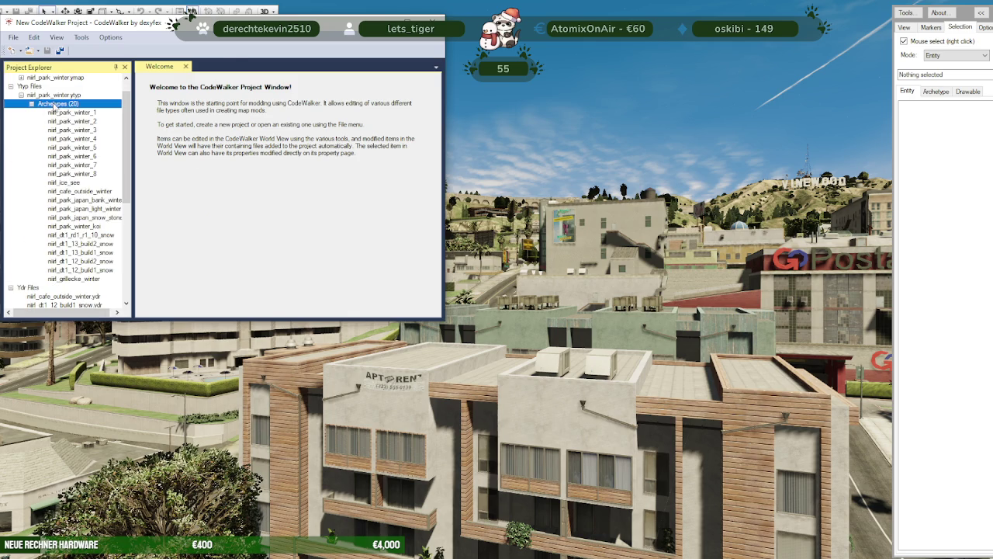
# Add niirl_snowmen.ydr as a new archetype with Lod Dist 120
pyautogui.click(105, 37)
pyautogui.click(147, 76)
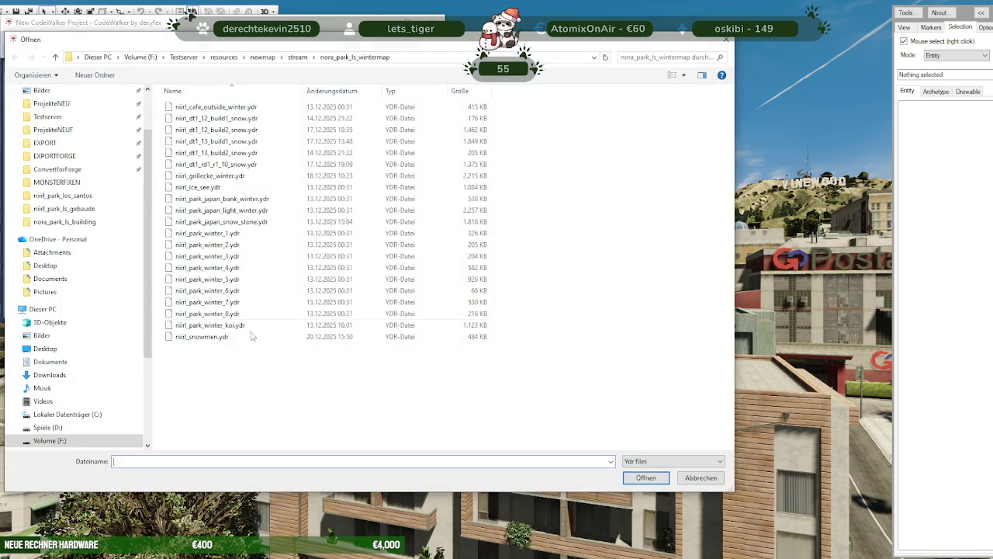
pyautogui.click(224, 337)
pyautogui.click(646, 477)
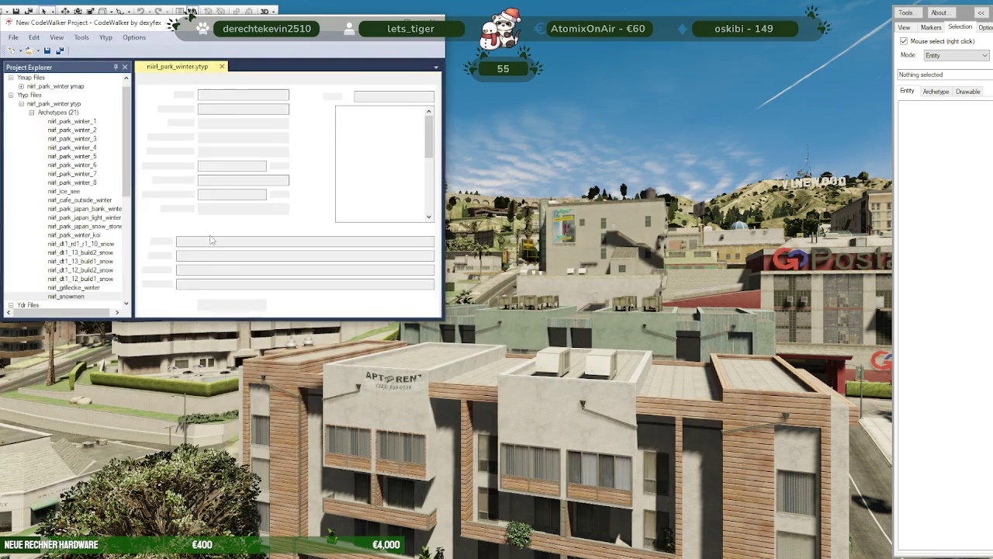
pyautogui.doubleClick(209, 123)
pyautogui.write('120')
pyautogui.click(205, 136)
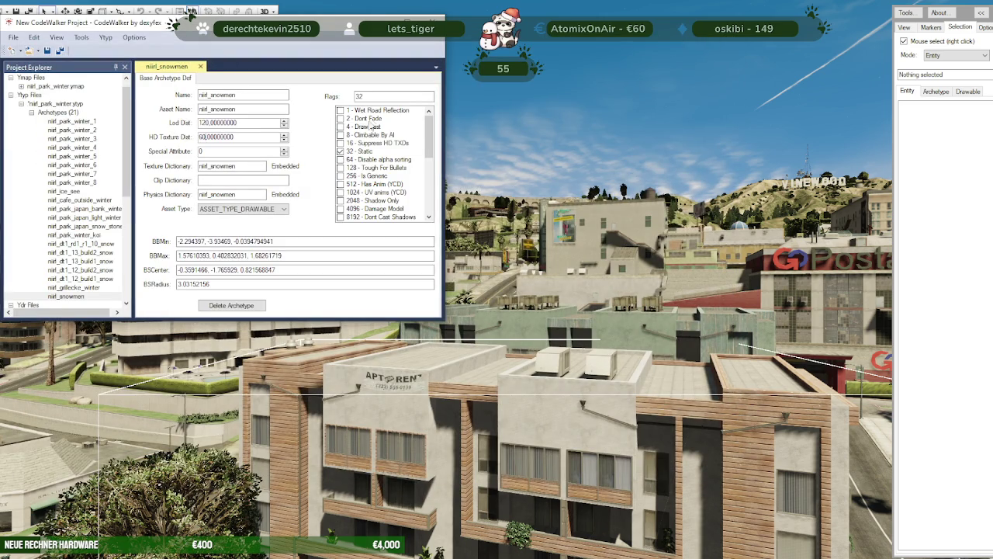
# Save niirl_park_winter.ytyp into the wintermap stream folder, overwriting the existing file
pyautogui.scroll(-3, 385, 138)
pyautogui.scroll(-3, 385, 146)
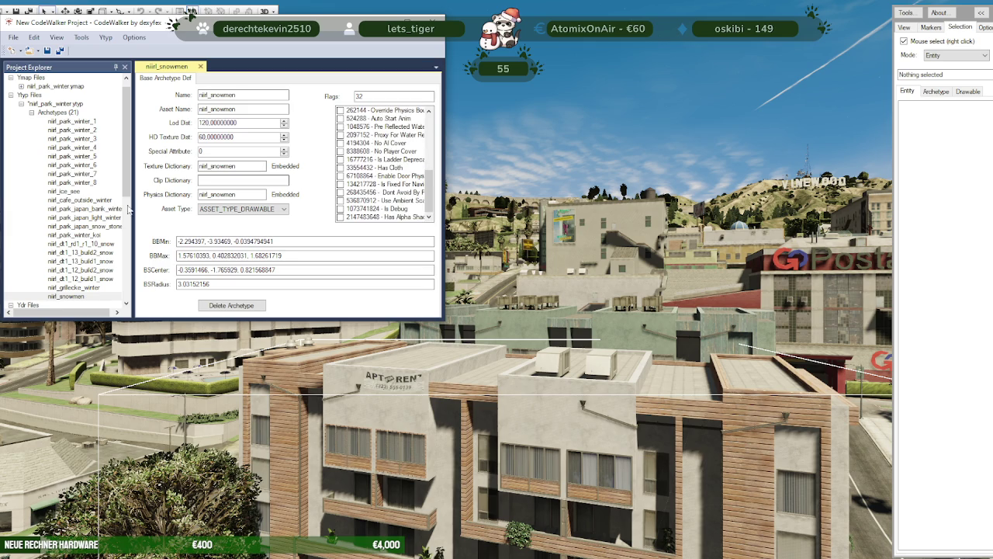
pyautogui.doubleClick(56, 103)
pyautogui.click(13, 38)
pyautogui.click(57, 155)
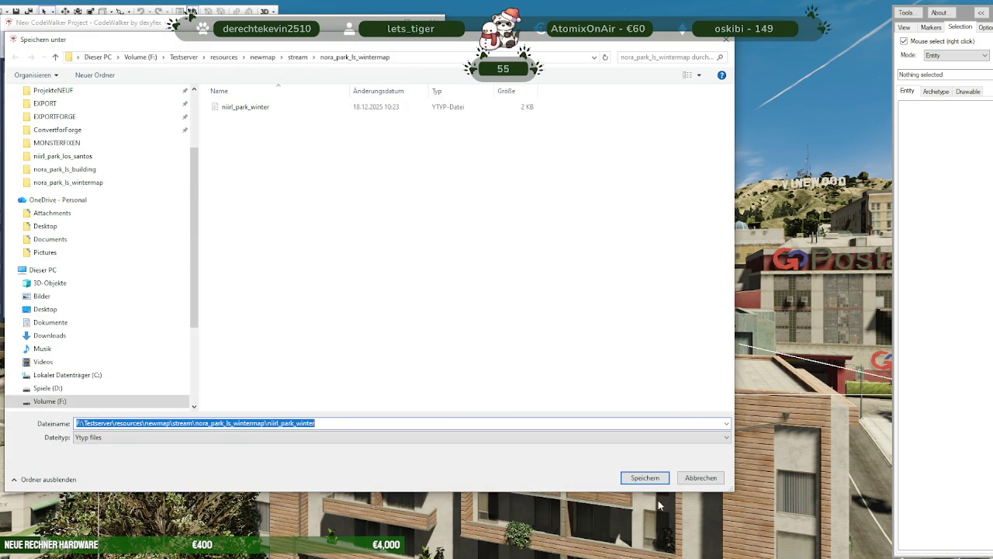
pyautogui.click(645, 477)
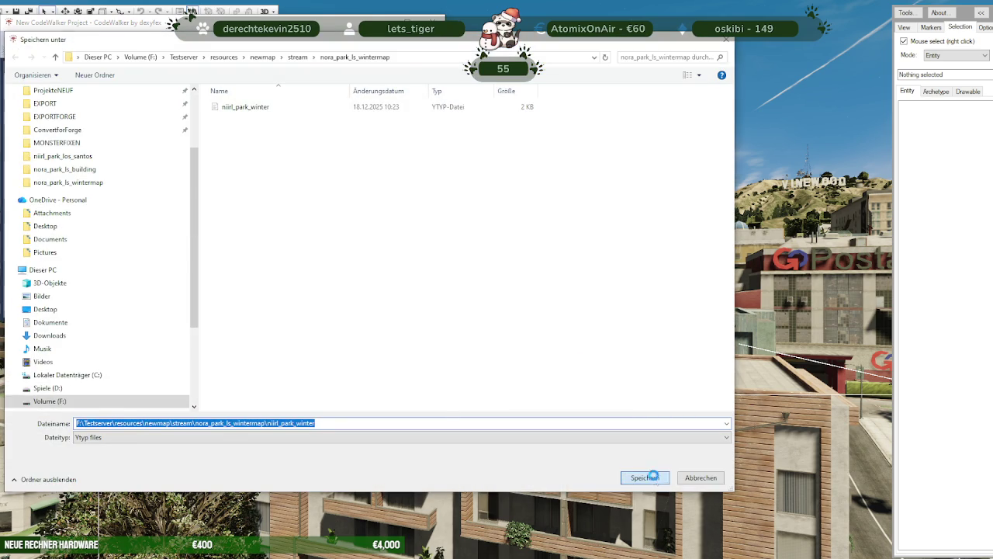
pyautogui.click(515, 287)
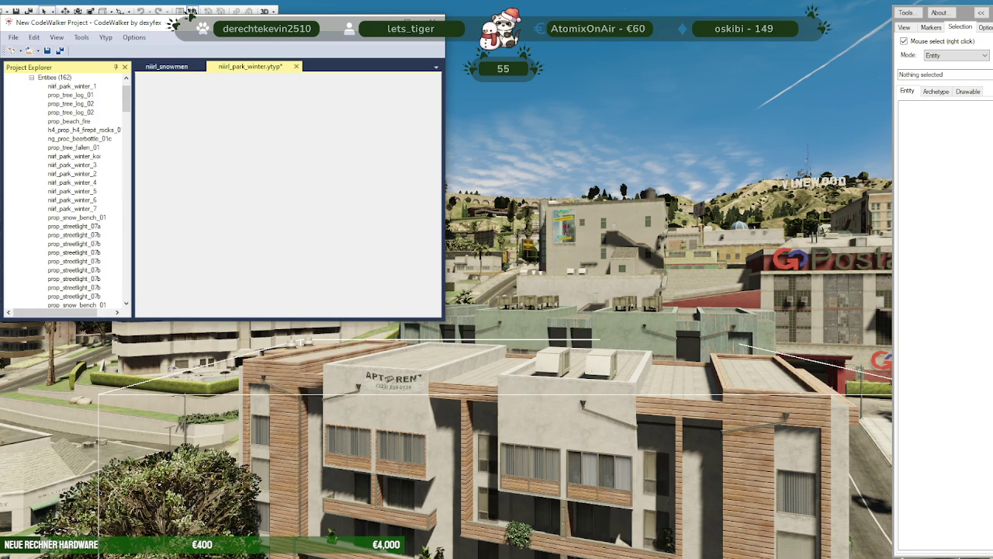
# Close the project window without saving again
pyautogui.click(432, 19)
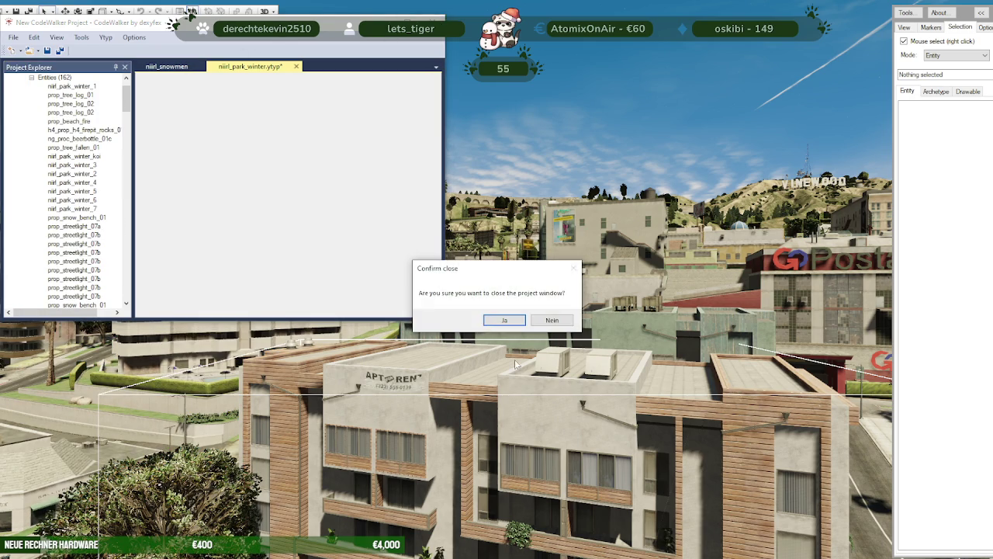
pyautogui.click(510, 318)
pyautogui.click(558, 319)
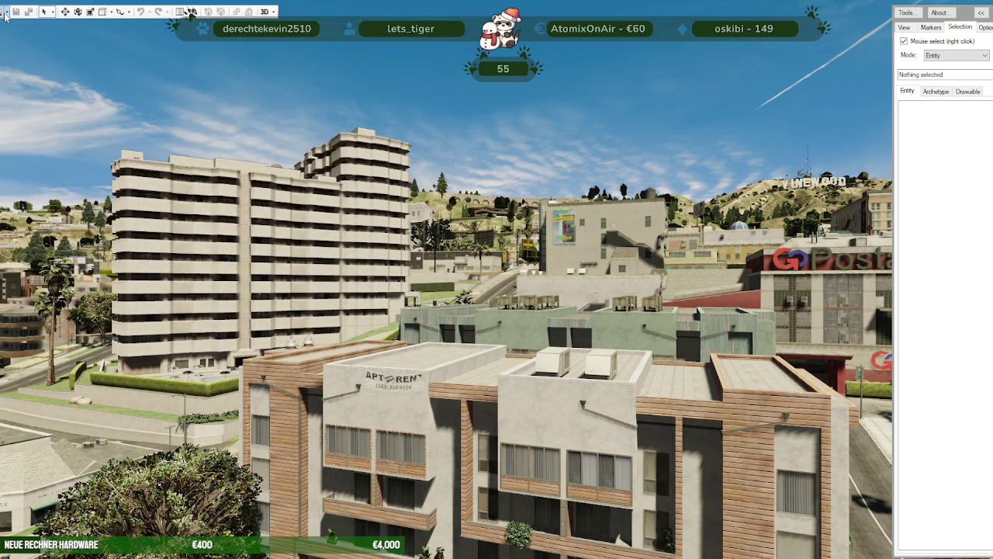
# Reopen the wintermap folder as a project and show niirl_park_winter.ytyp's 21 archetypes, including niirl_snowmen
pyautogui.click(4, 15)
pyautogui.click(22, 49)
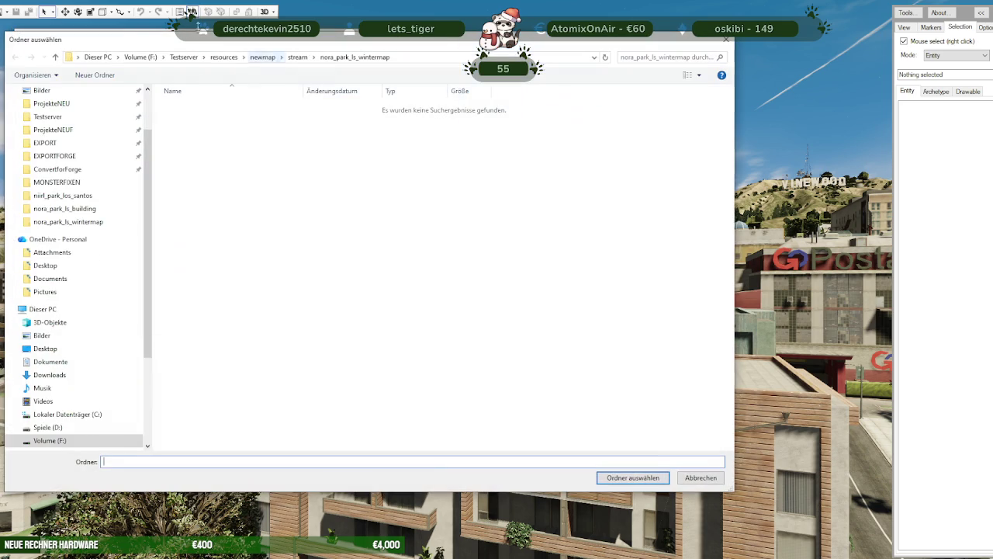
pyautogui.click(630, 478)
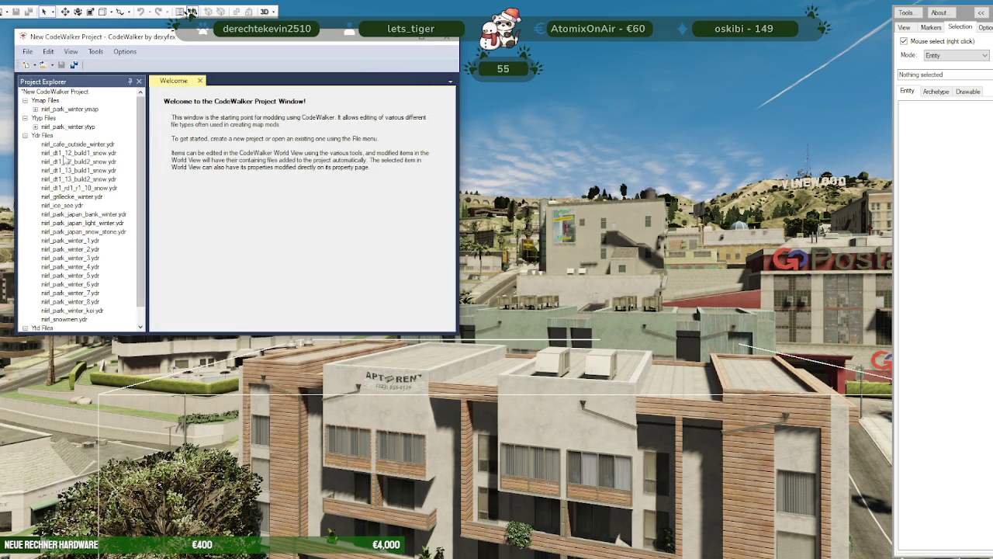
pyautogui.click(68, 155)
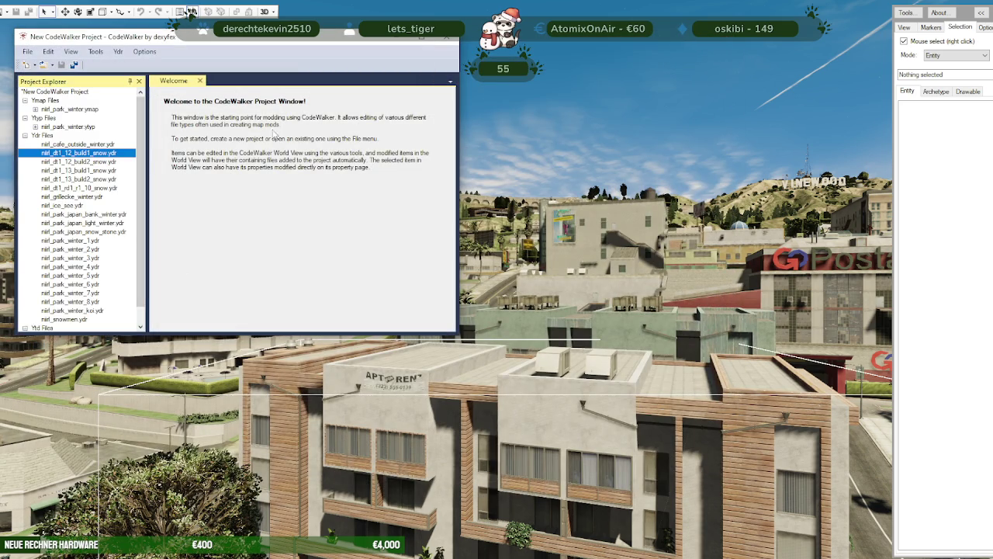
pyautogui.click(25, 135)
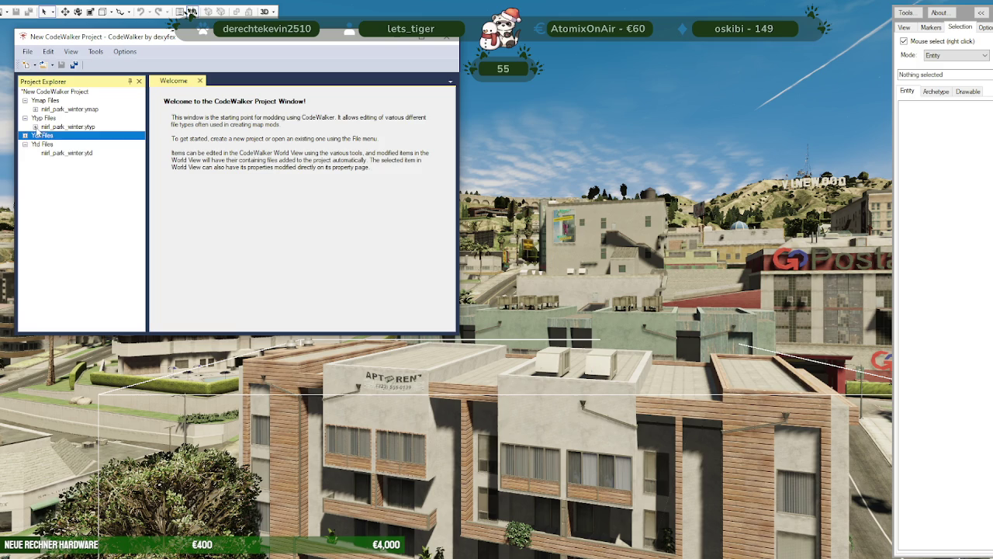
pyautogui.click(35, 128)
pyautogui.click(71, 126)
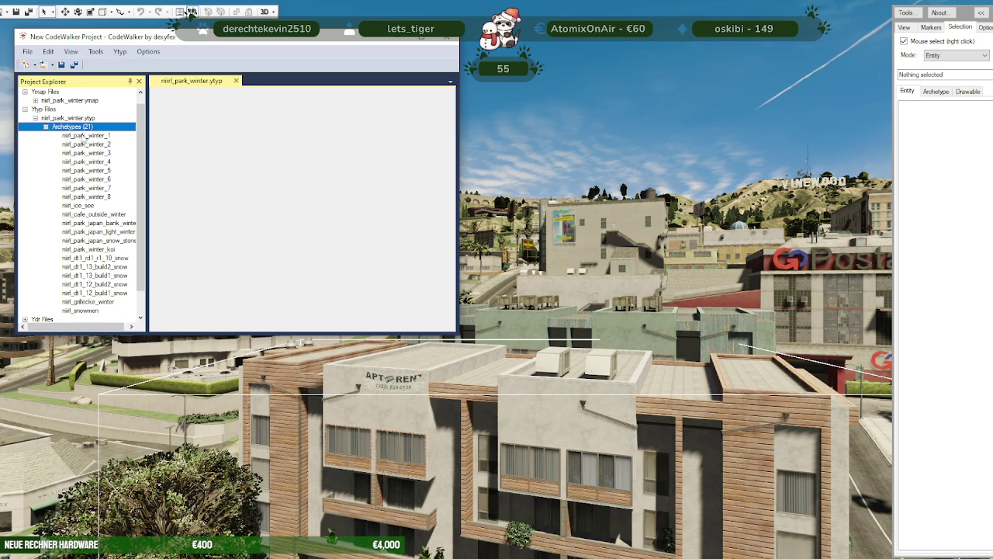
# List the ymap's 162 entities and jump the view to prop_alien_egg_01 on the plaza
pyautogui.click(77, 135)
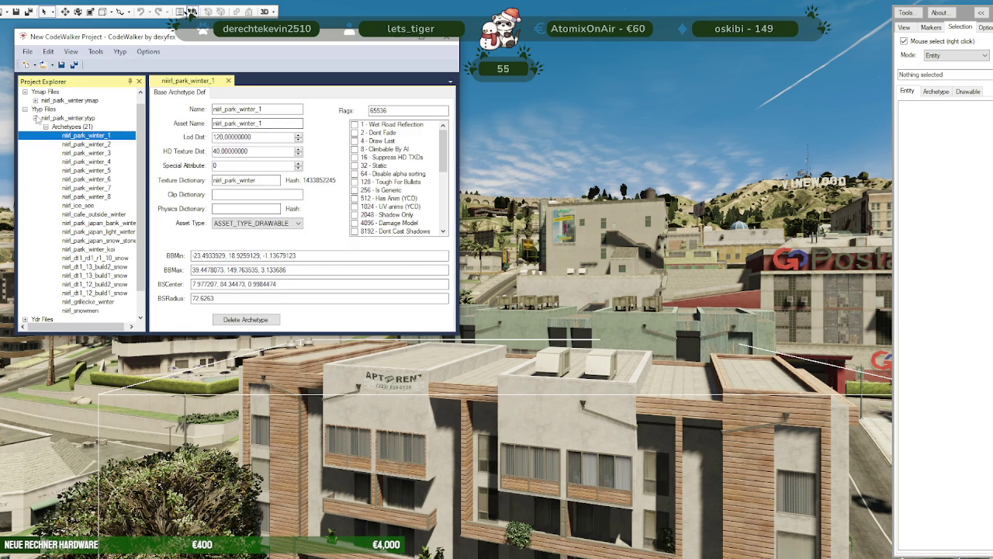
pyautogui.click(35, 118)
pyautogui.click(35, 109)
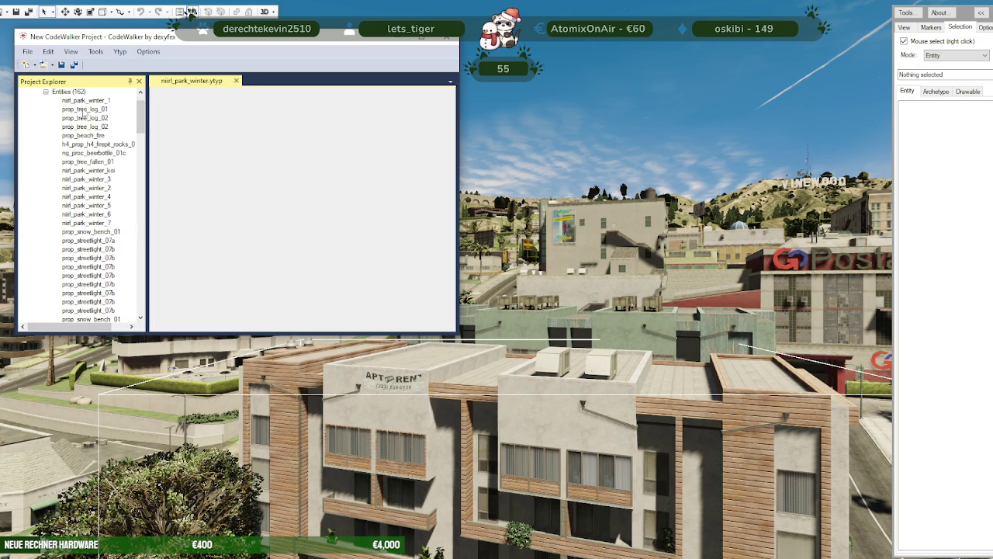
pyautogui.doubleClick(97, 194)
# Orbit and zoom down to the snowmen on the lawn and select the one at the back
pyautogui.moveTo(263, 283)
pyautogui.mouseDown()
pyautogui.moveTo(297, 280)
pyautogui.moveTo(483, 368)
pyautogui.mouseUp()
pyautogui.scroll(-3, 437, 309)
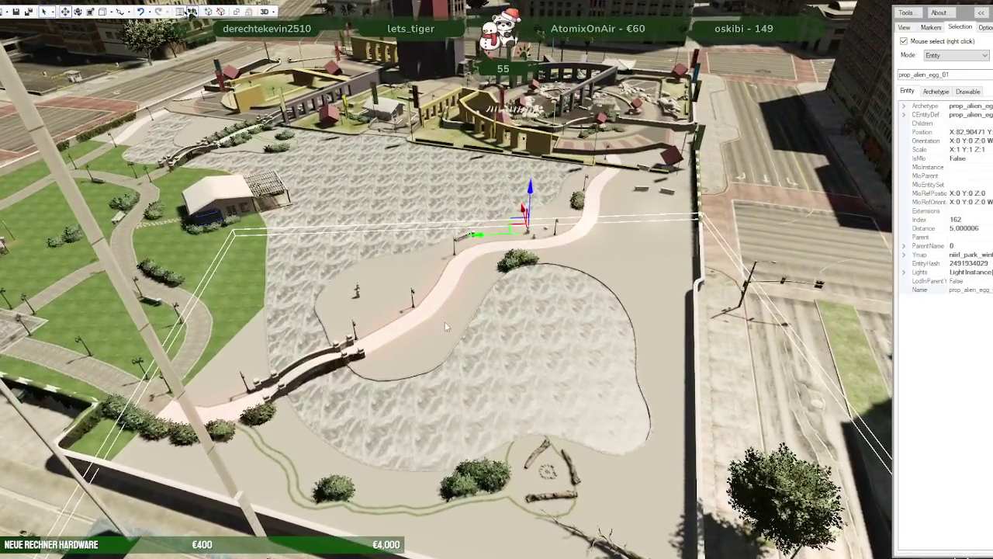
pyautogui.moveTo(445, 322); pyautogui.dragTo(435, 331)
pyautogui.scroll(3, 435, 331)
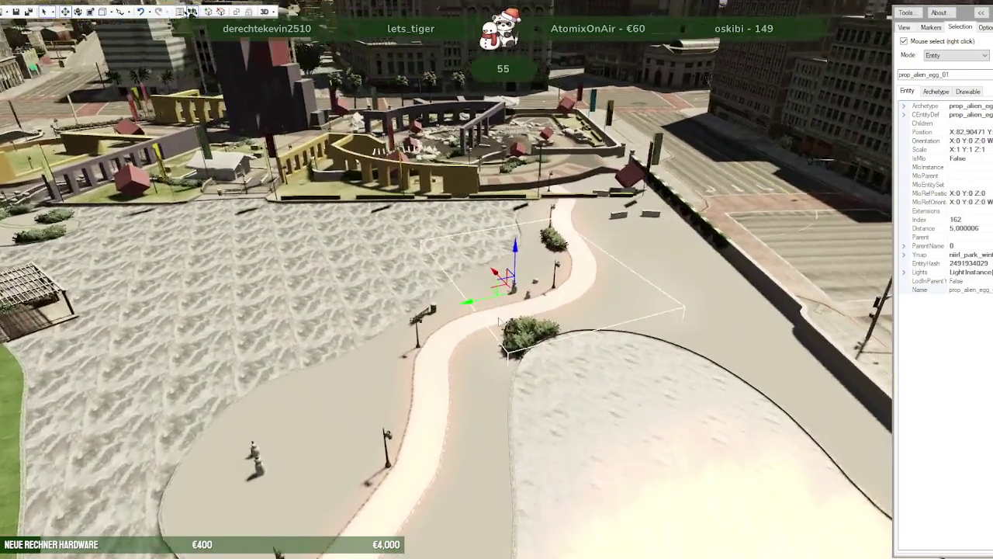
pyautogui.moveTo(499, 320)
pyautogui.mouseDown()
pyautogui.moveTo(417, 250)
pyautogui.moveTo(82, 497)
pyautogui.mouseUp()
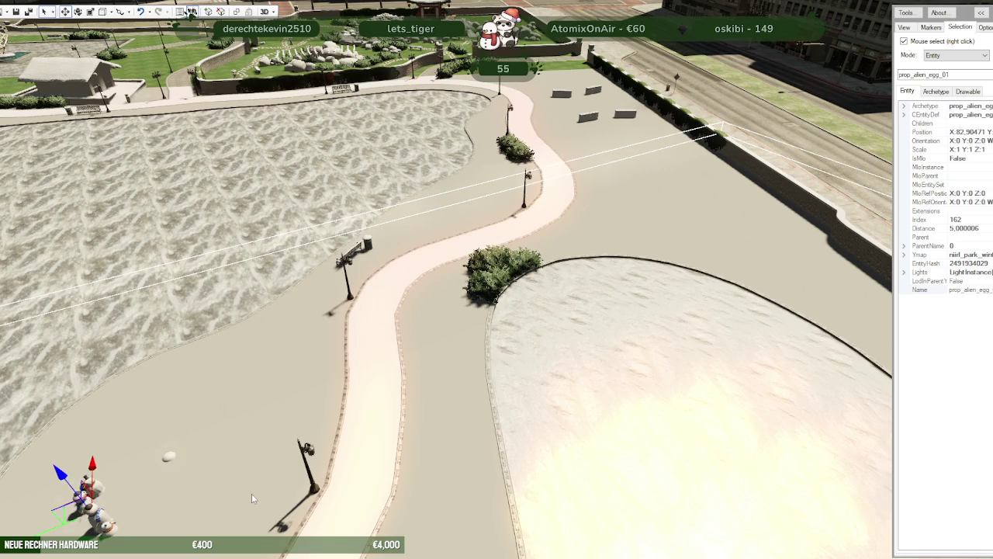
pyautogui.moveTo(249, 493); pyautogui.dragTo(182, 490)
pyautogui.scroll(5, 182, 490)
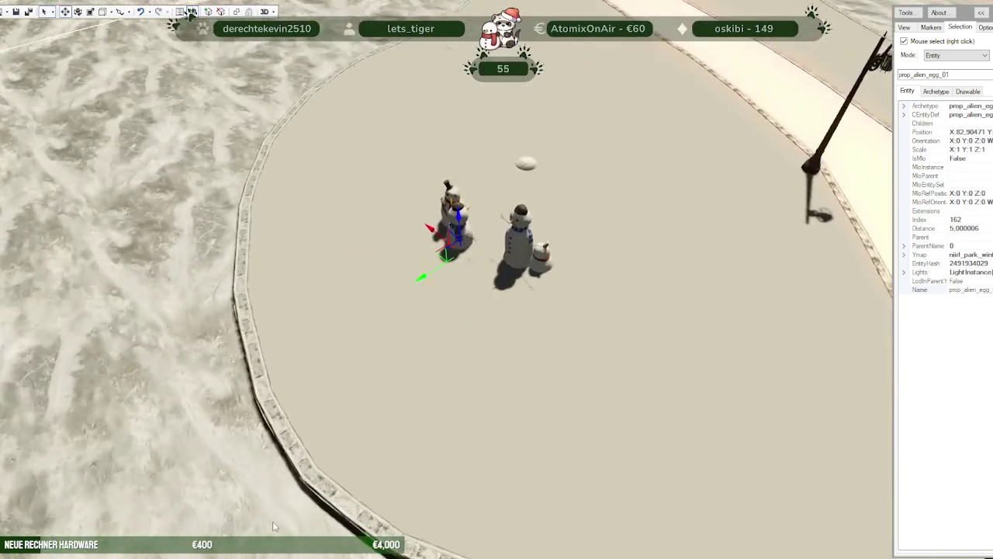
pyautogui.scroll(3, 284, 519)
pyautogui.scroll(2, 297, 494)
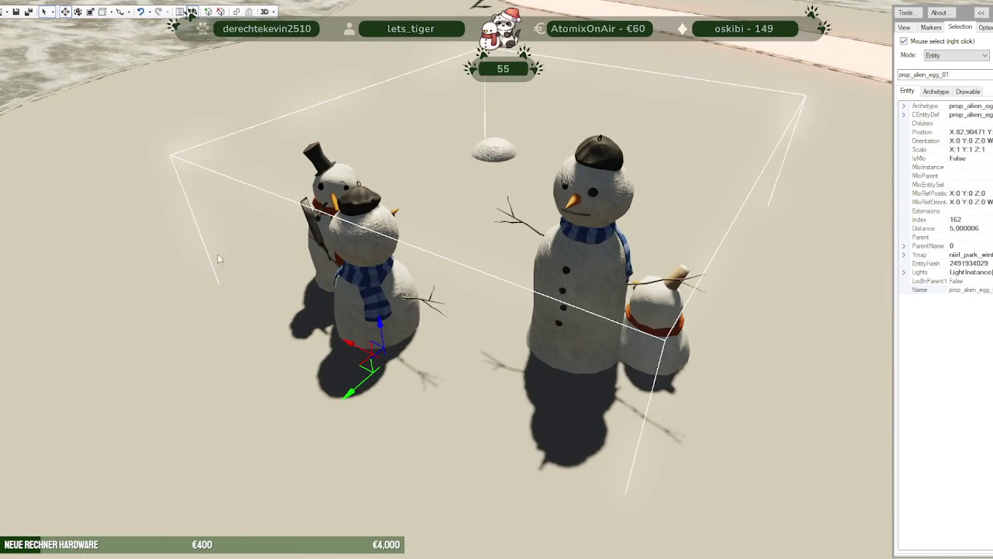
pyautogui.moveTo(376, 333); pyautogui.dragTo(369, 271)
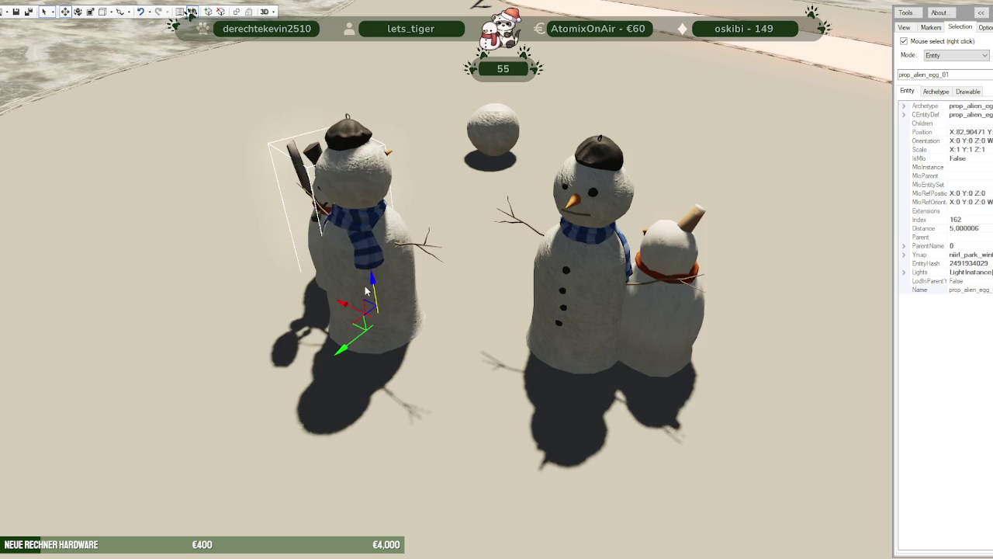
pyautogui.press('e')
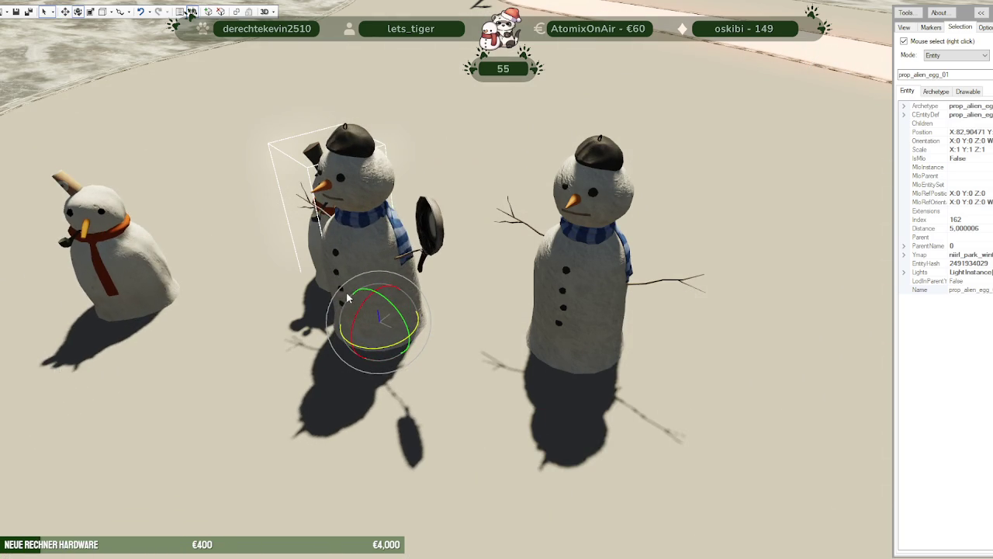
pyautogui.press('w')
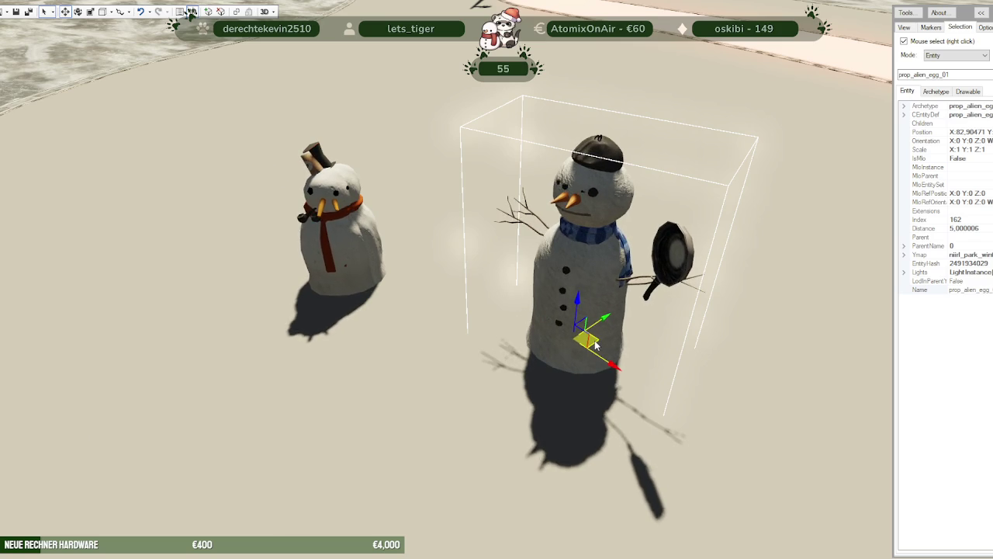
pyautogui.rightClick(594, 345)
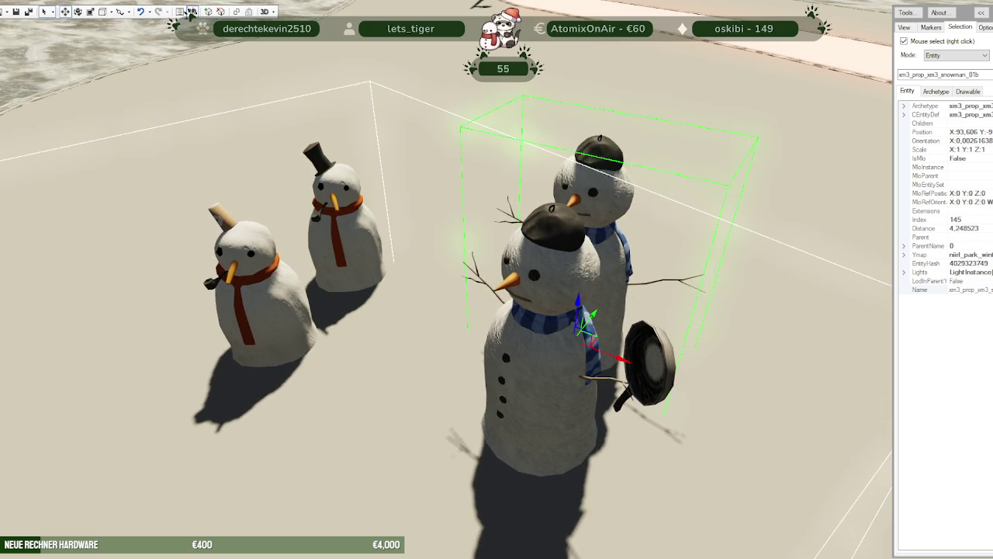
pyautogui.click(191, 12)
pyautogui.rightClick(364, 224)
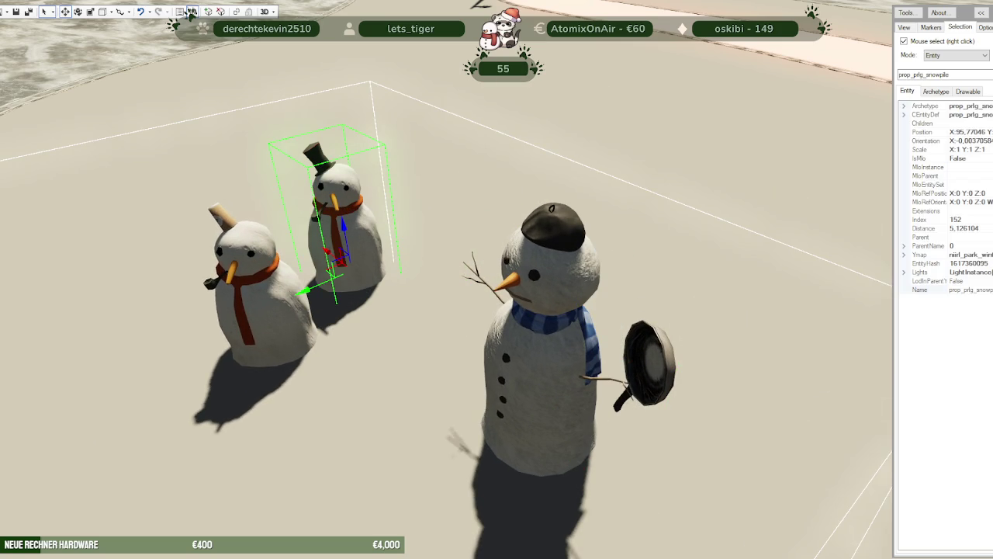
pyautogui.click(191, 12)
pyautogui.rightClick(304, 368)
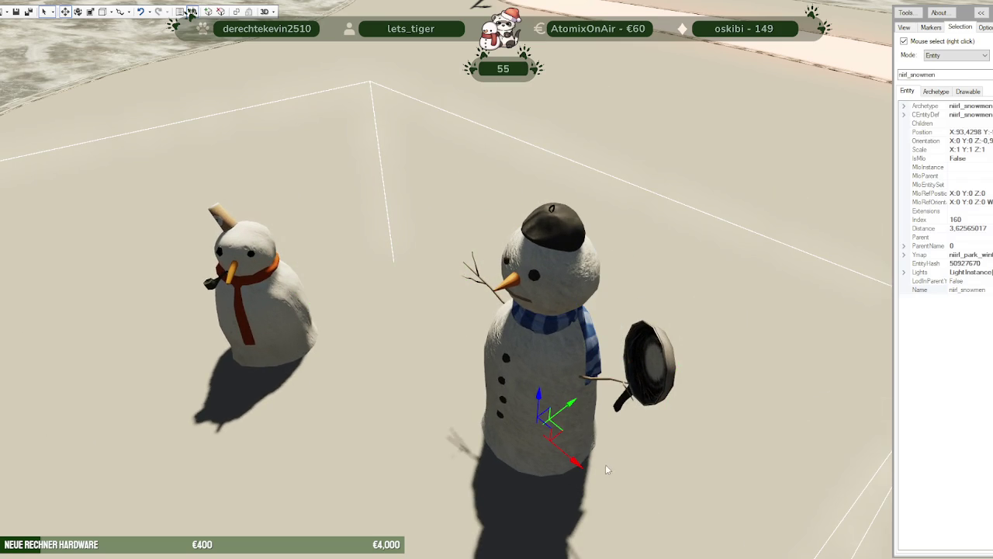
pyautogui.moveTo(598, 471); pyautogui.dragTo(438, 430)
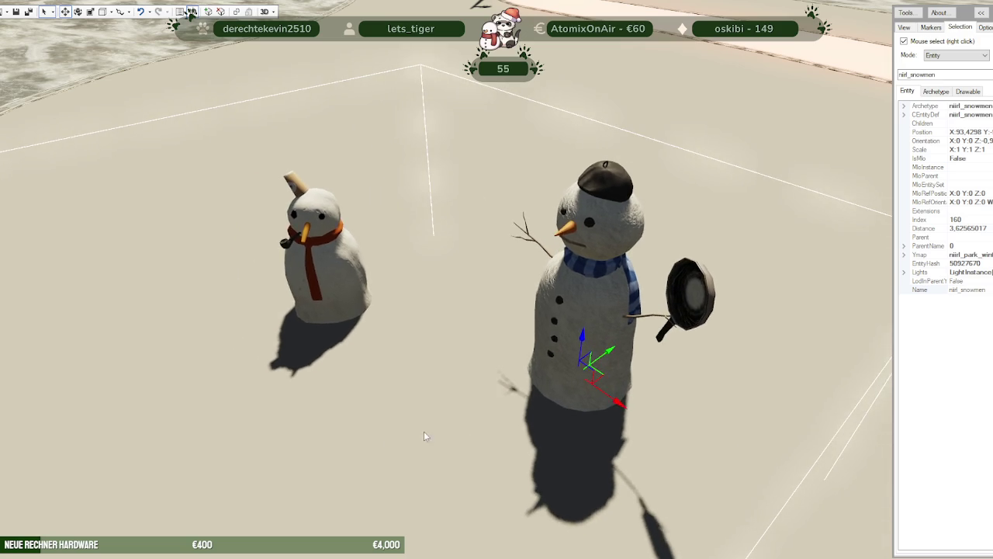
pyautogui.scroll(-10, 439, 431)
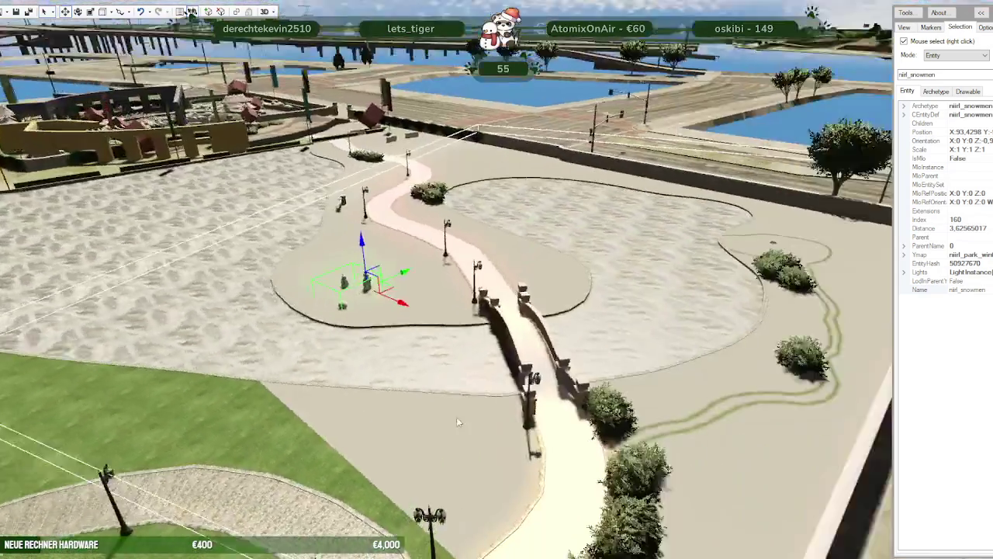
pyautogui.press('d')
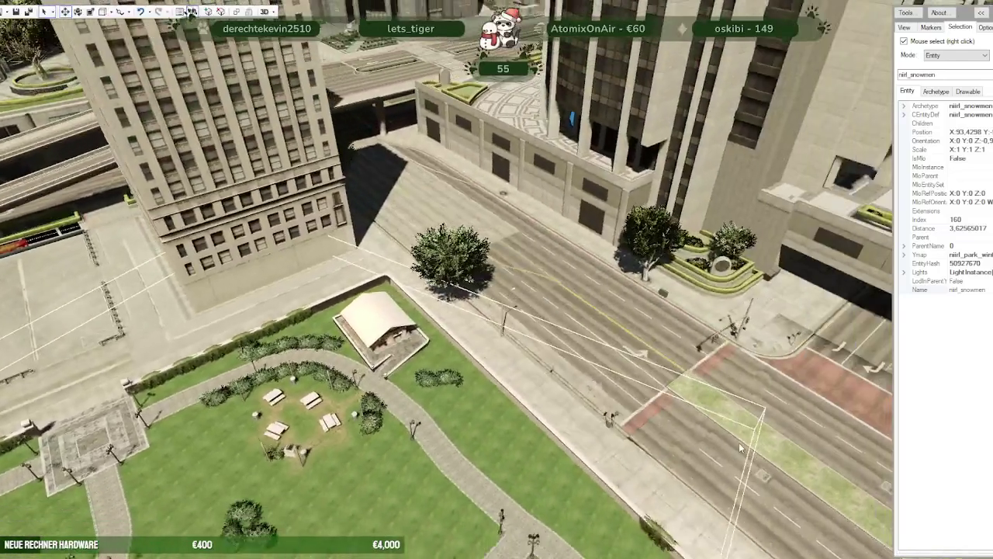
pyautogui.moveTo(739, 443)
pyautogui.mouseDown()
pyautogui.moveTo(588, 447)
pyautogui.moveTo(727, 442)
pyautogui.mouseUp()
pyautogui.moveTo(801, 431)
pyautogui.mouseDown()
pyautogui.moveTo(235, 429)
pyautogui.moveTo(166, 382)
pyautogui.moveTo(458, 396)
pyautogui.moveTo(411, 432)
pyautogui.mouseUp()
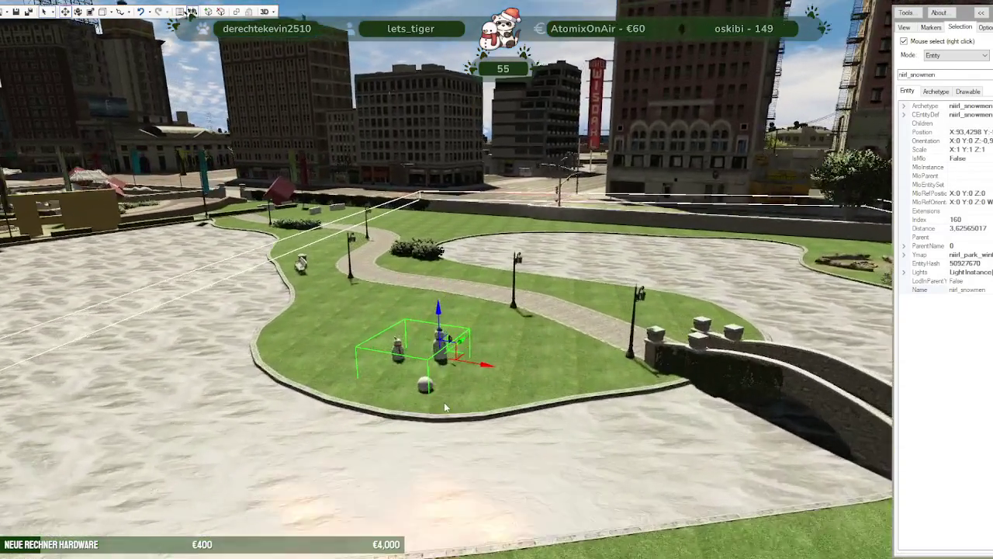
pyautogui.press('w')
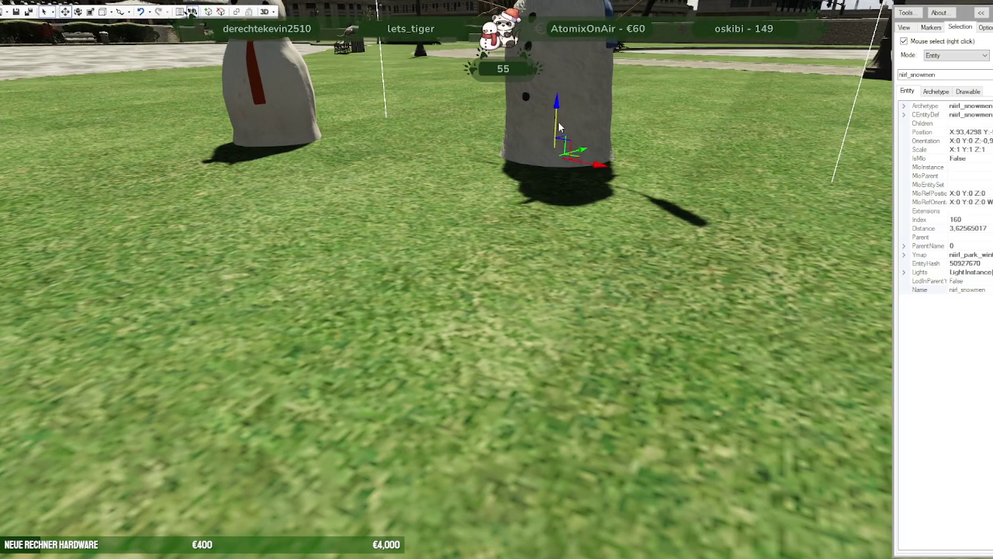
pyautogui.press('s')
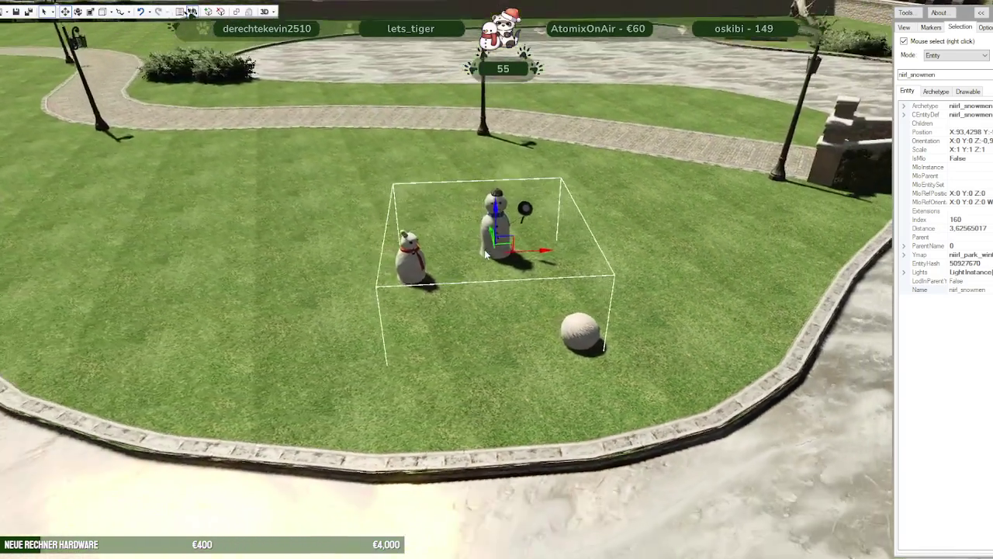
pyautogui.moveTo(442, 266)
pyautogui.mouseDown()
pyautogui.moveTo(566, 249)
pyautogui.moveTo(485, 236)
pyautogui.mouseUp()
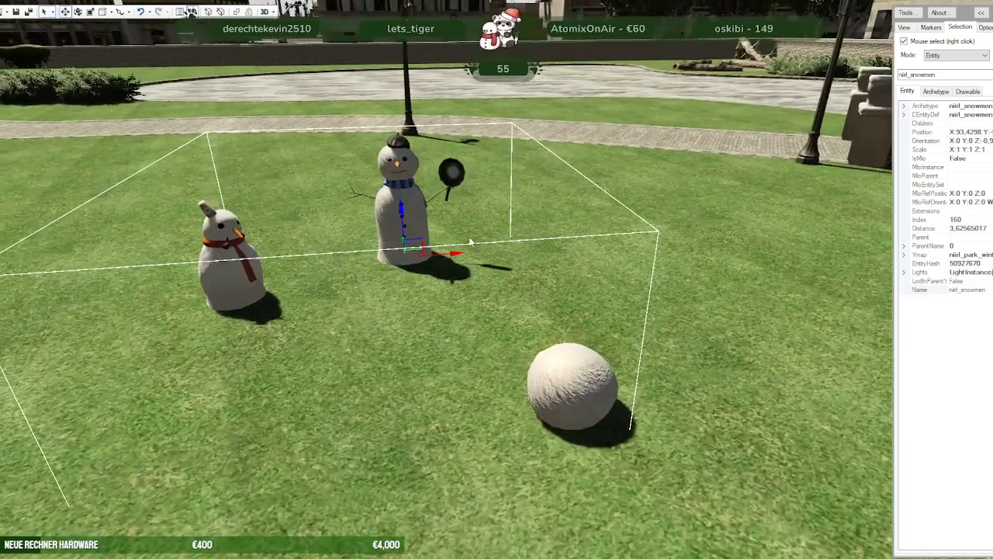
# Save niirl_park_winter.ymap into stream\nora_park_ls_wintermap, overwriting the existing file
pyautogui.click(191, 11)
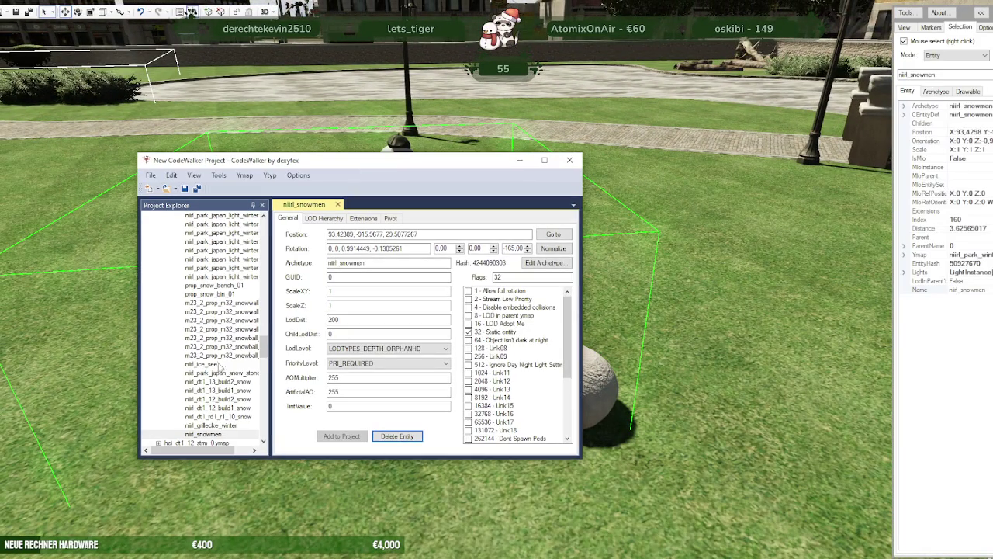
pyautogui.moveTo(265, 346); pyautogui.dragTo(265, 227)
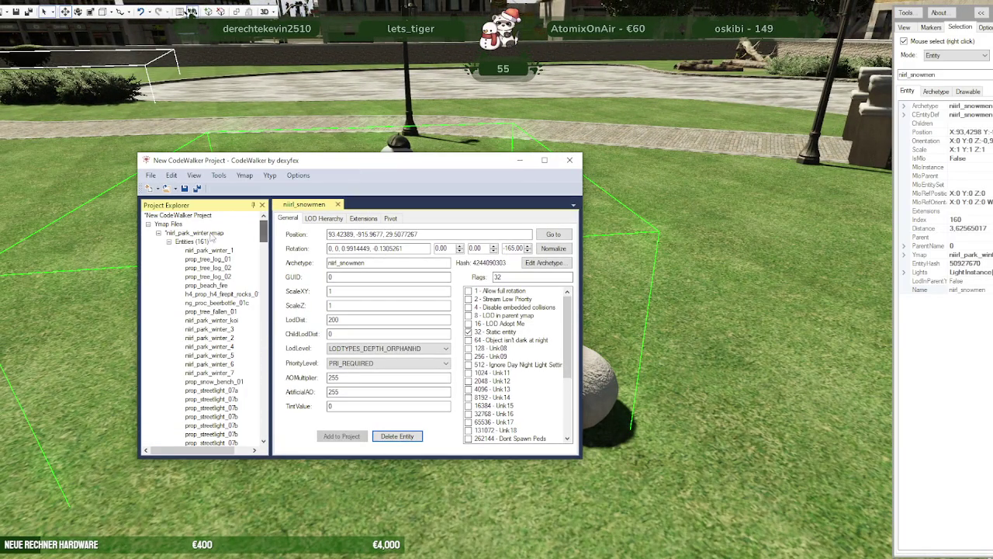
pyautogui.click(187, 240)
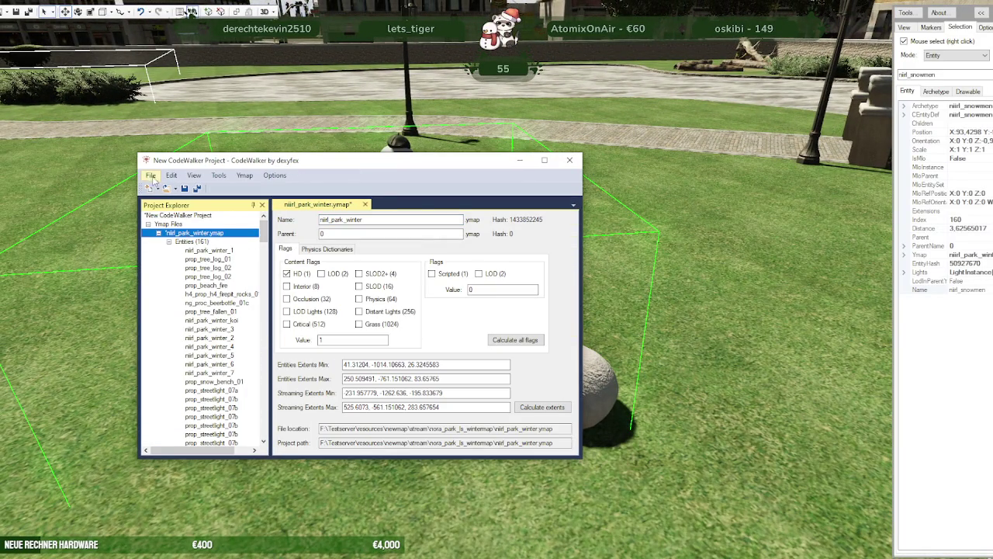
pyautogui.click(150, 175)
pyautogui.click(170, 290)
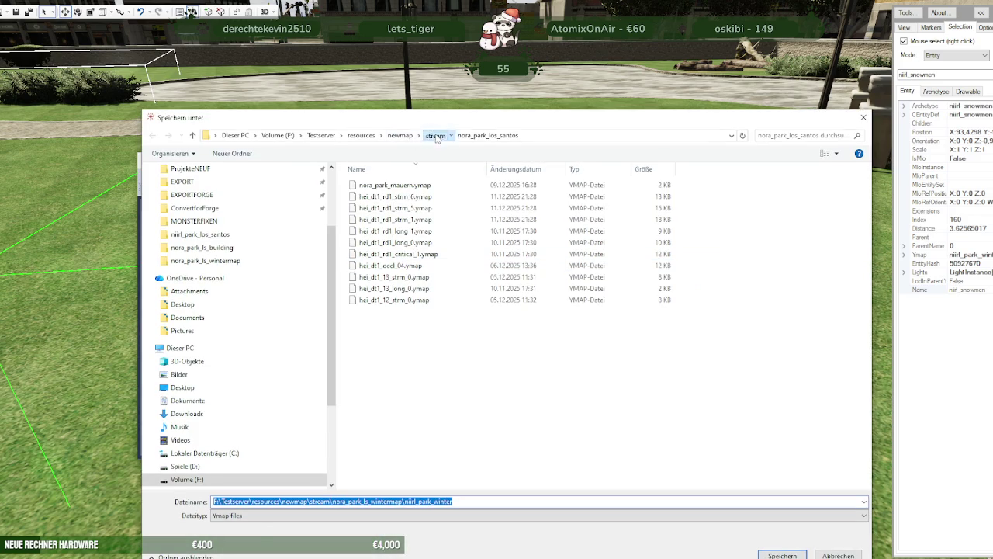
pyautogui.click(436, 136)
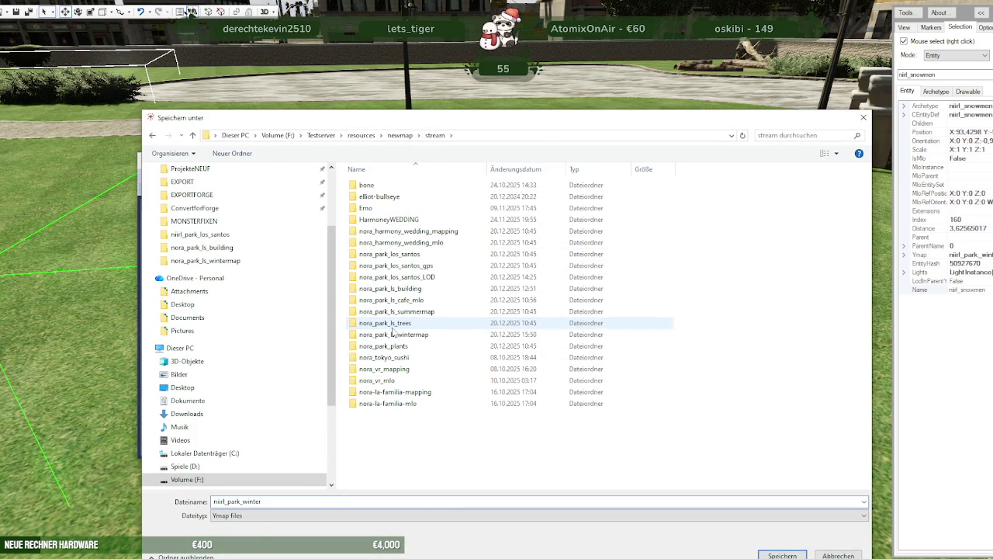
pyautogui.doubleClick(395, 334)
pyautogui.click(762, 554)
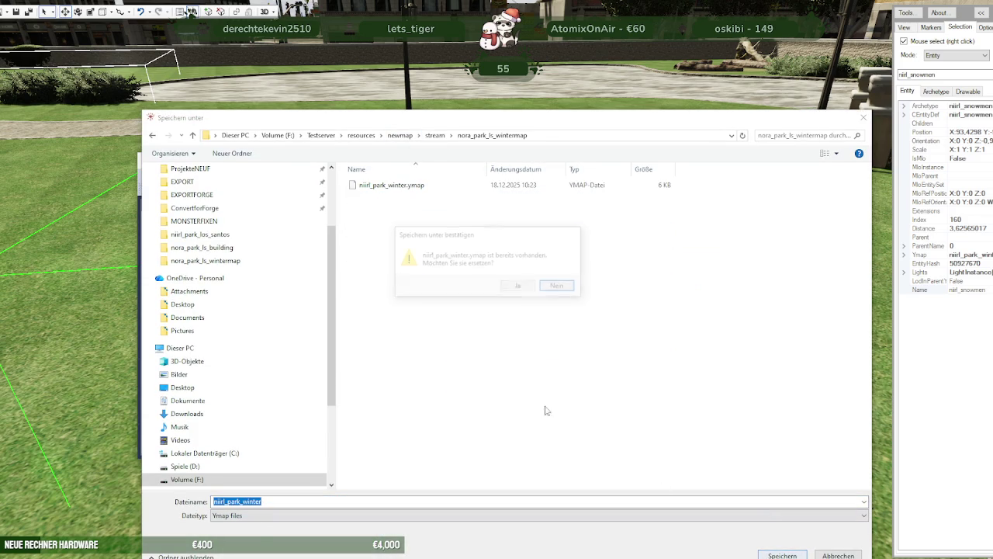
pyautogui.click(517, 287)
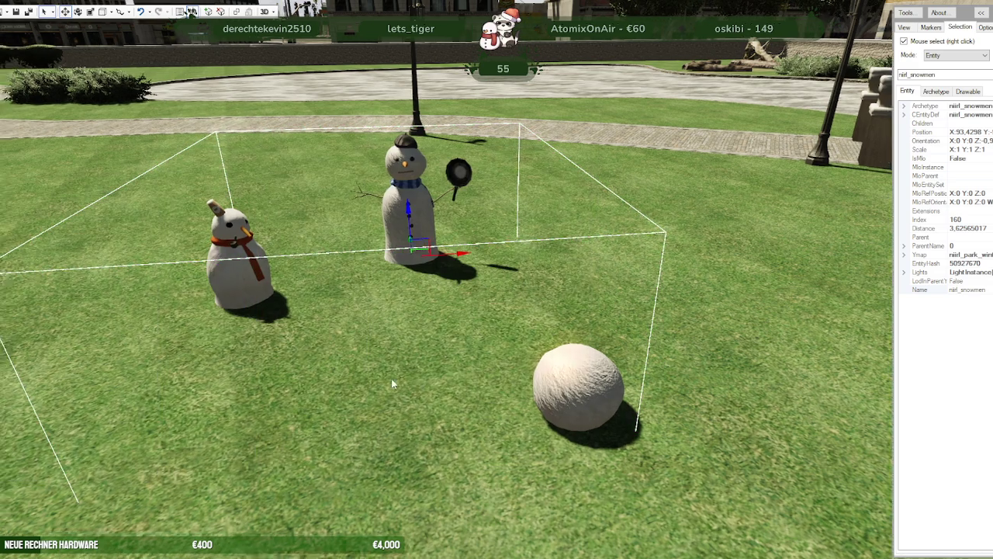
pyautogui.moveTo(391, 378)
pyautogui.mouseDown()
pyautogui.moveTo(264, 351)
pyautogui.moveTo(297, 356)
pyautogui.mouseUp()
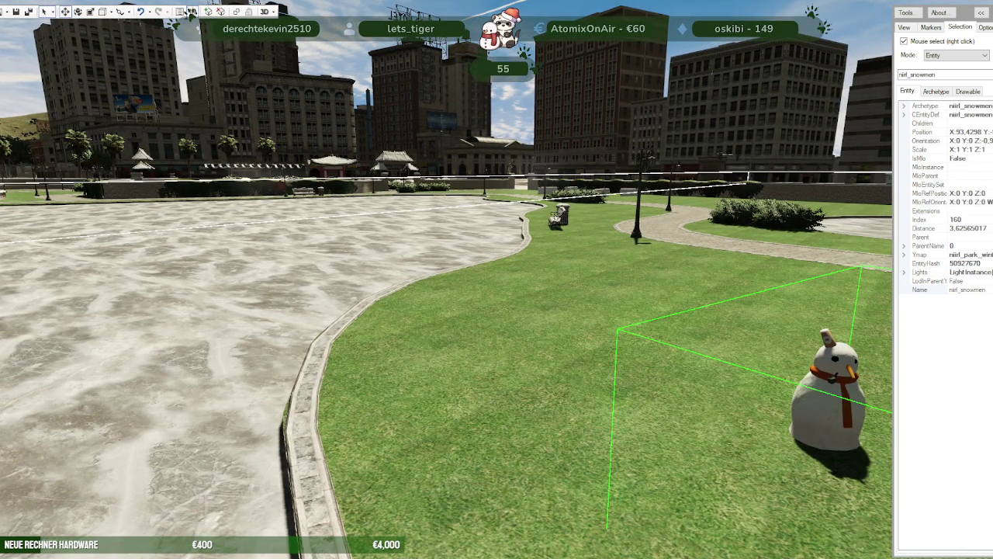
# Search Forge for 'slei' and open the m23_2_prop_m32_sleigh_01a prop's details
pyautogui.moveTo(247, 553)
pyautogui.click(285, 515)
pyautogui.doubleClick(303, 95)
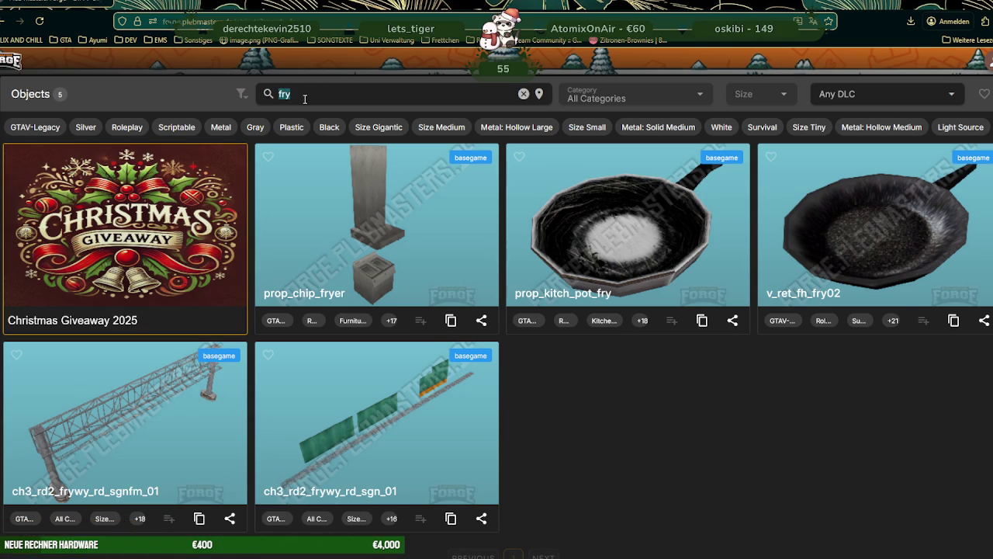
pyautogui.write('sleight')
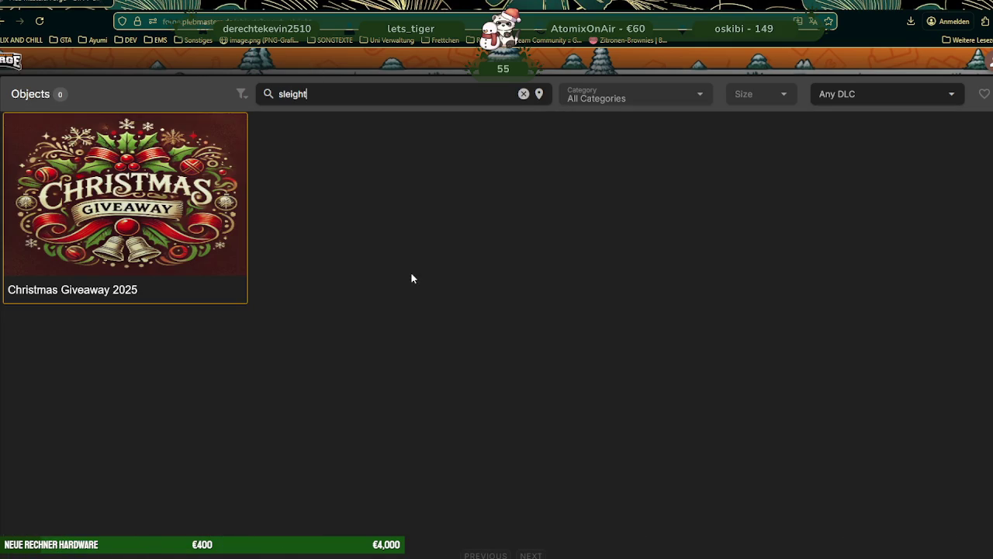
pyautogui.hotkey('ctrl', 'a')
pyautogui.write('slei')
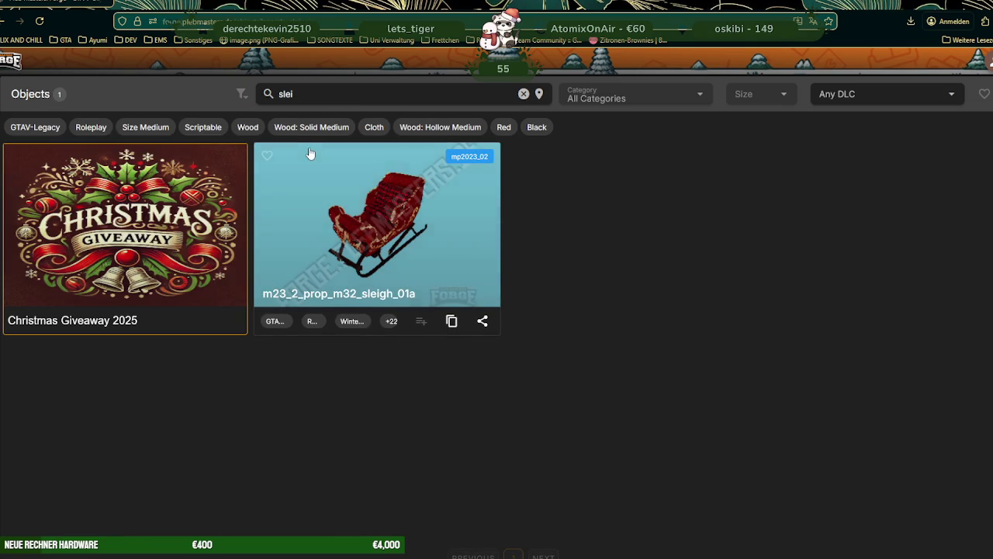
pyautogui.click(367, 198)
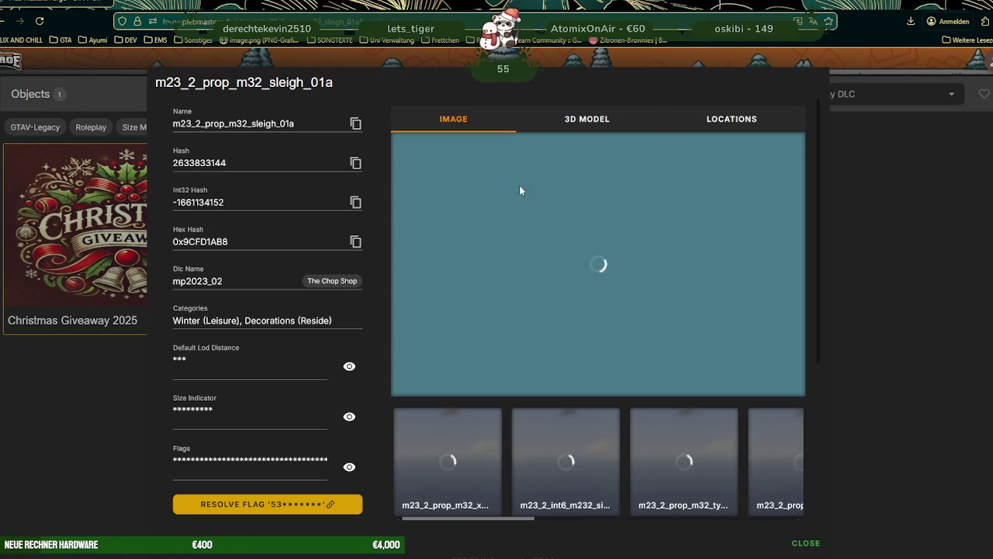
# Rotate and zoom the sleigh's 3D model, then close it and switch to the altv-server console
pyautogui.click(573, 121)
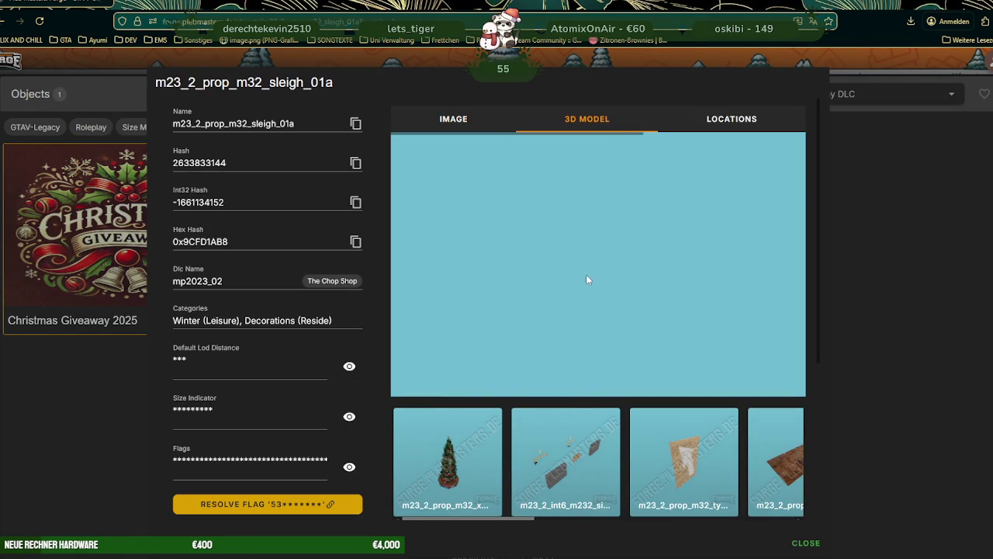
pyautogui.moveTo(586, 273); pyautogui.dragTo(570, 276)
pyautogui.scroll(3, 570, 276)
pyautogui.scroll(3, 474, 277)
pyautogui.moveTo(473, 277)
pyautogui.mouseDown()
pyautogui.moveTo(545, 288)
pyautogui.moveTo(527, 268)
pyautogui.moveTo(524, 311)
pyautogui.mouseUp()
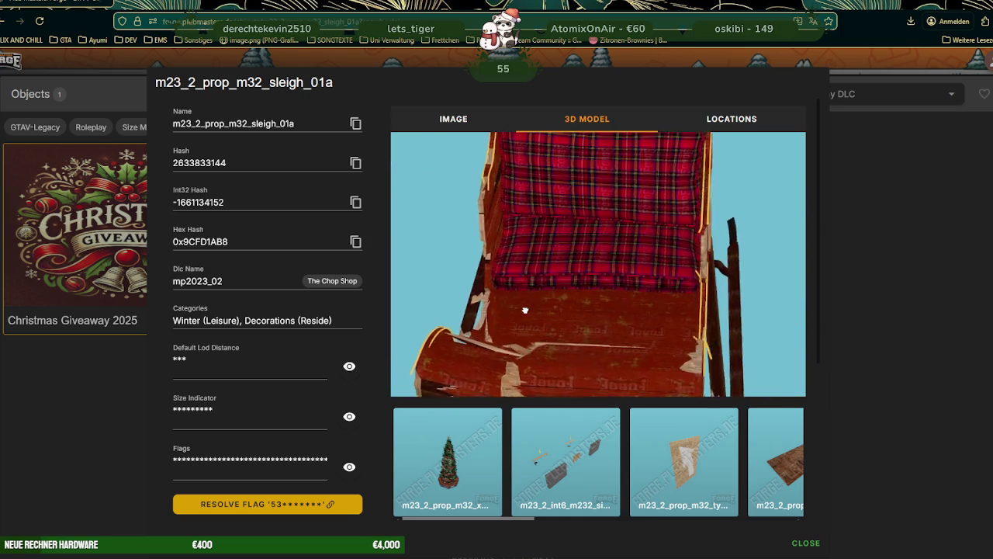
pyautogui.scroll(-3, 524, 310)
pyautogui.scroll(-2, 554, 290)
pyautogui.scroll(-3, 554, 295)
pyautogui.scroll(-1, 556, 364)
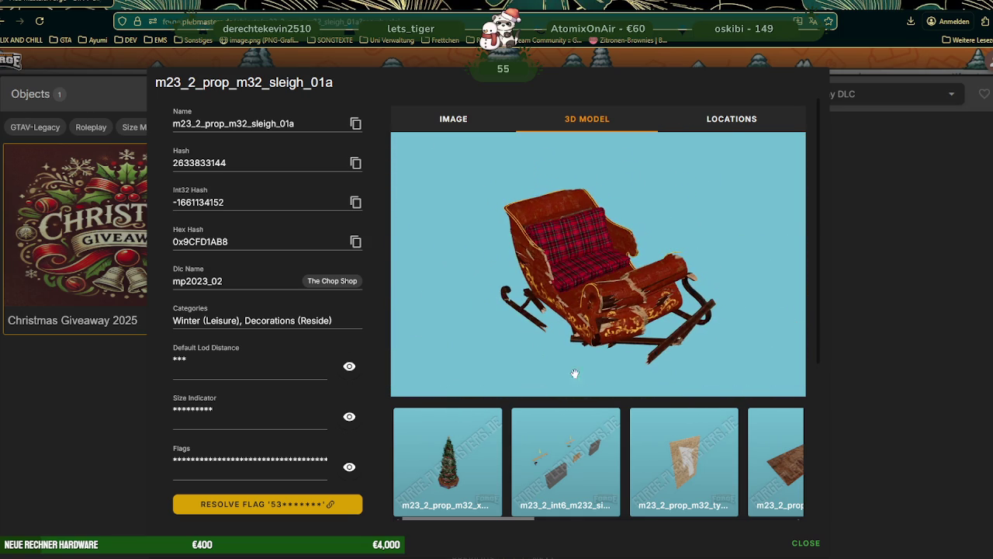
pyautogui.scroll(-2, 610, 462)
pyautogui.scroll(-2, 611, 462)
pyautogui.scroll(-2, 612, 464)
pyautogui.scroll(-2, 615, 459)
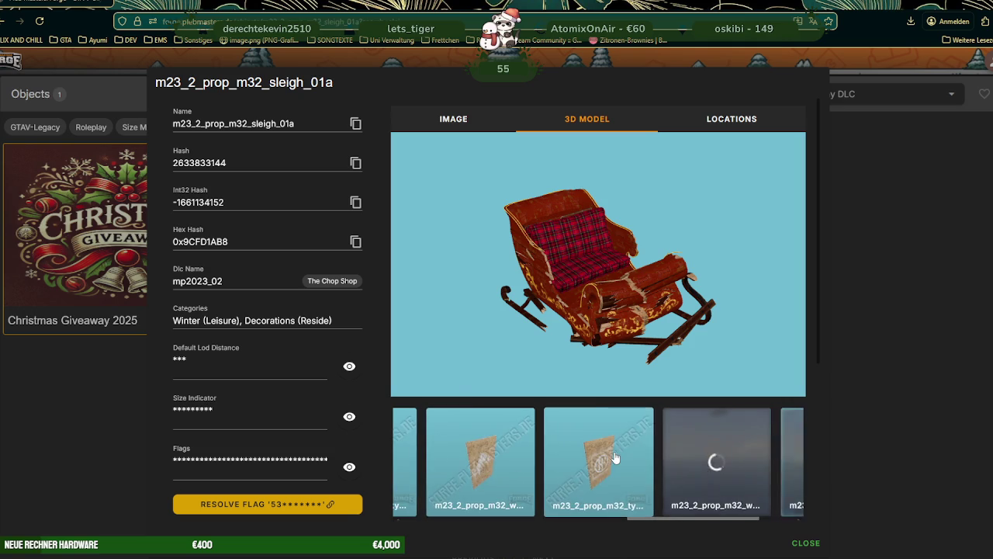
pyautogui.scroll(1, 657, 459)
pyautogui.scroll(2, 683, 459)
pyautogui.scroll(2, 698, 454)
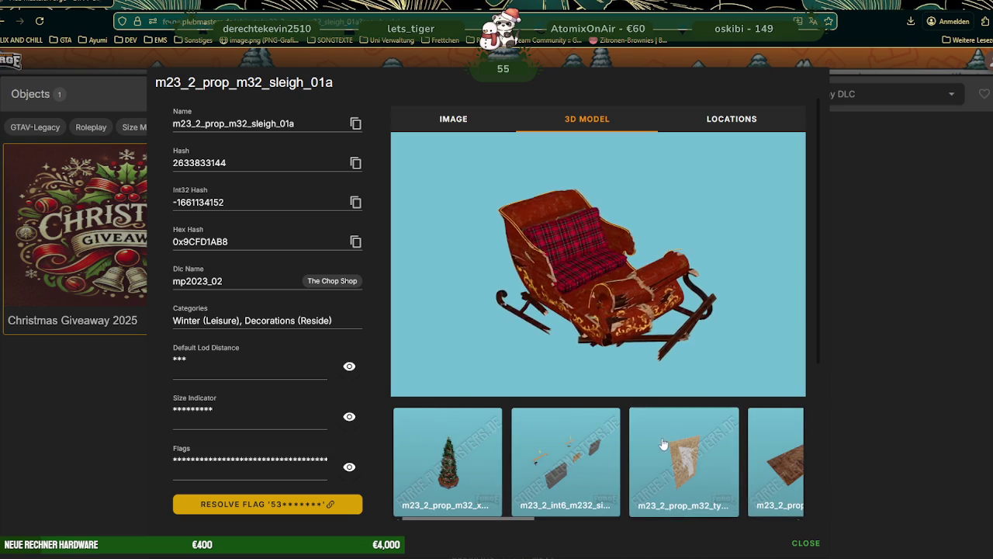
pyautogui.click(881, 369)
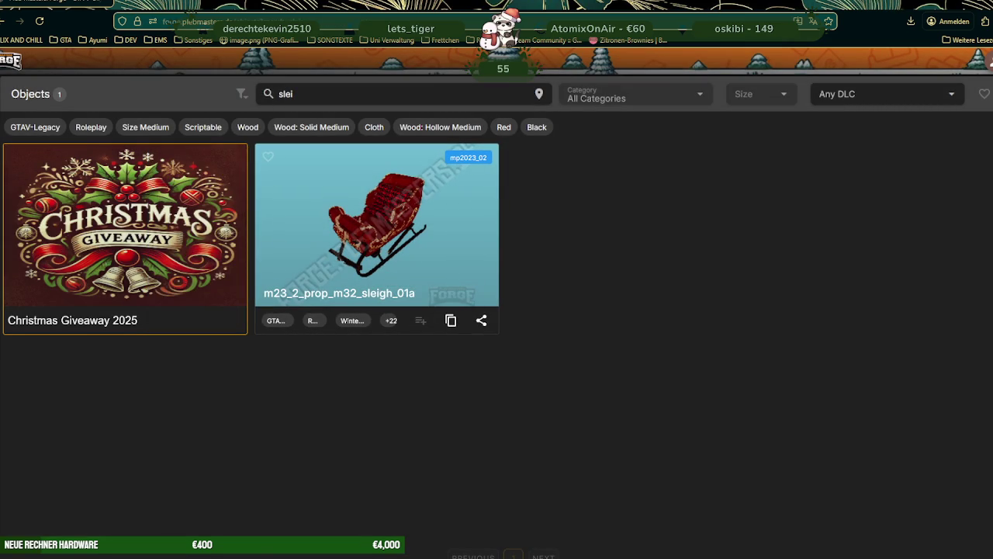
pyautogui.hotkey('alt', 'Tab')
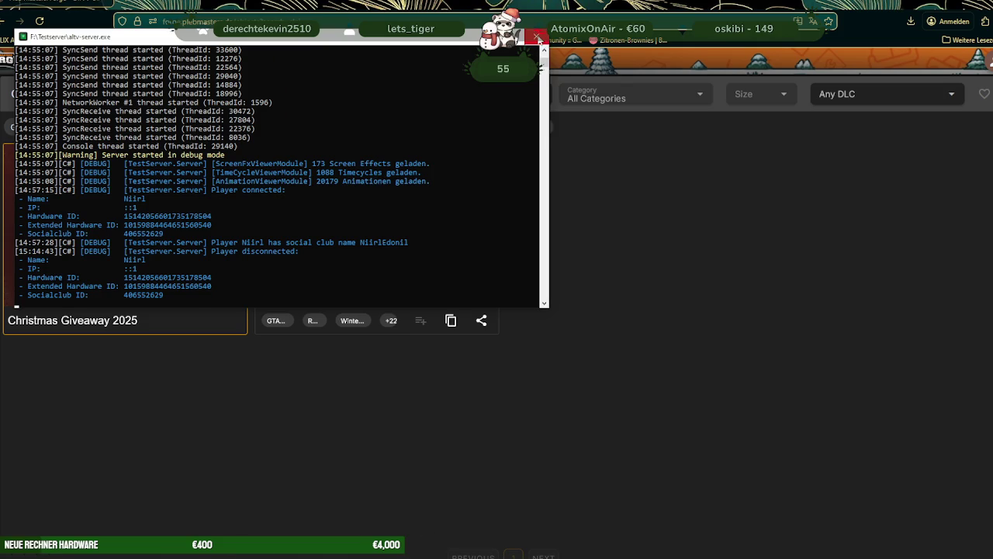
# Restart altv-server, launch the alt:V client and connect to localhost:7788
pyautogui.click(538, 37)
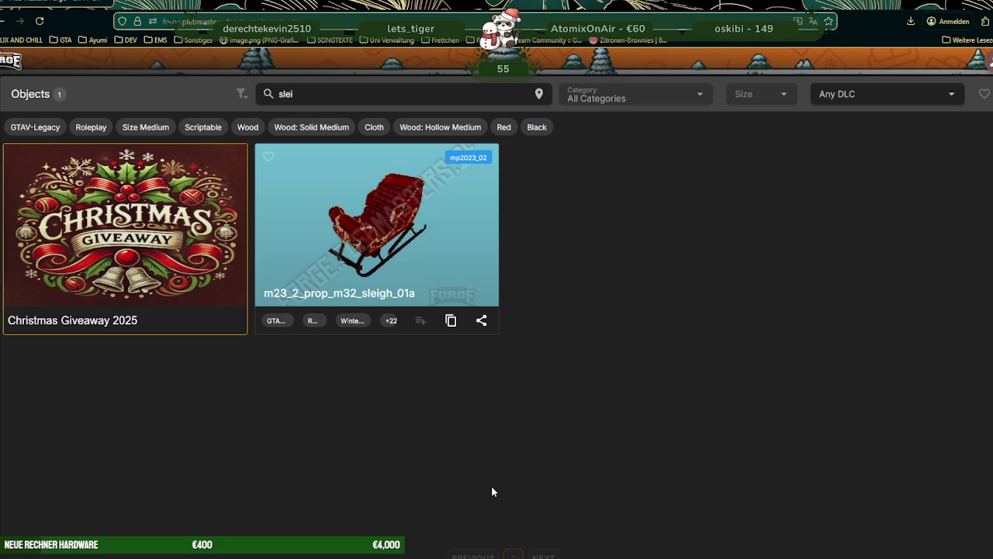
pyautogui.click(504, 557)
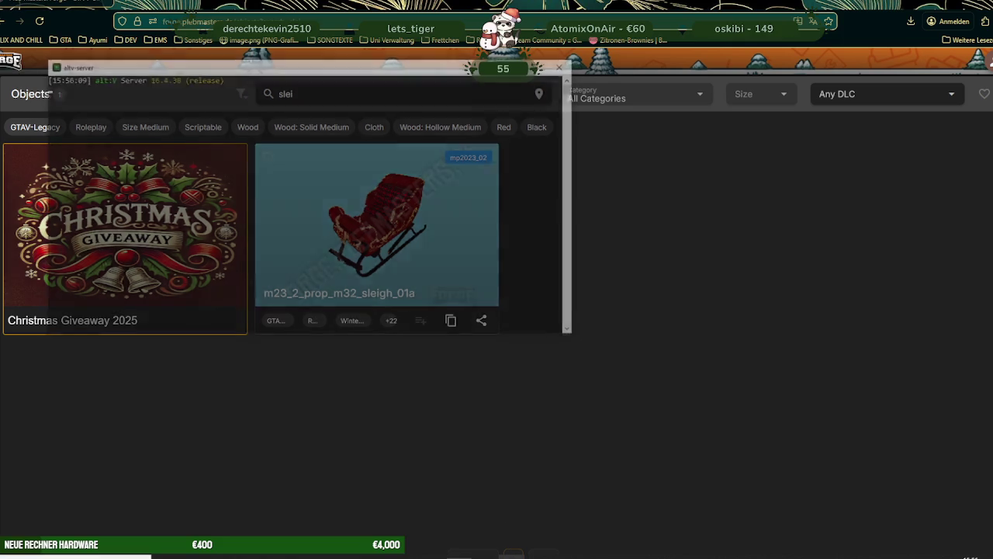
pyautogui.click(550, 541)
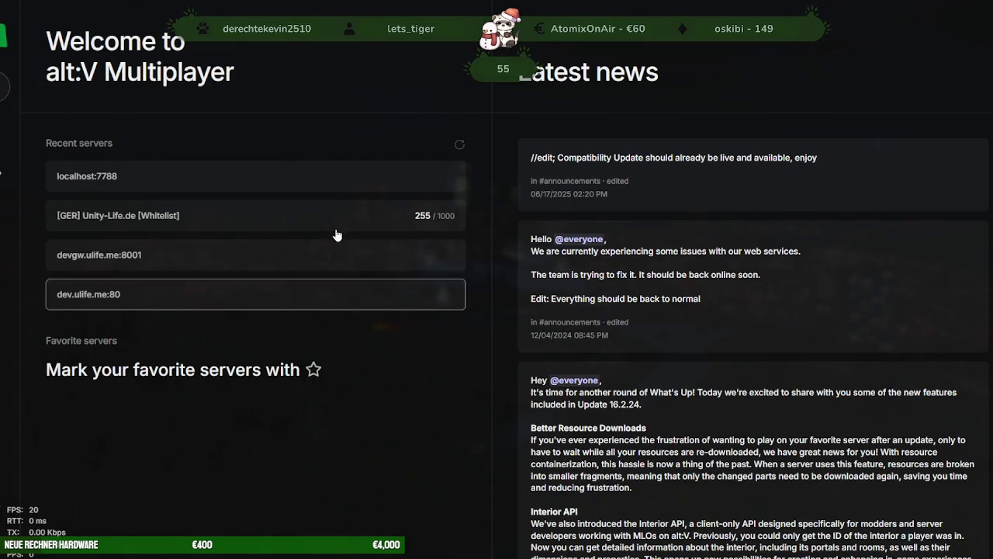
pyautogui.click(243, 178)
pyautogui.click(594, 323)
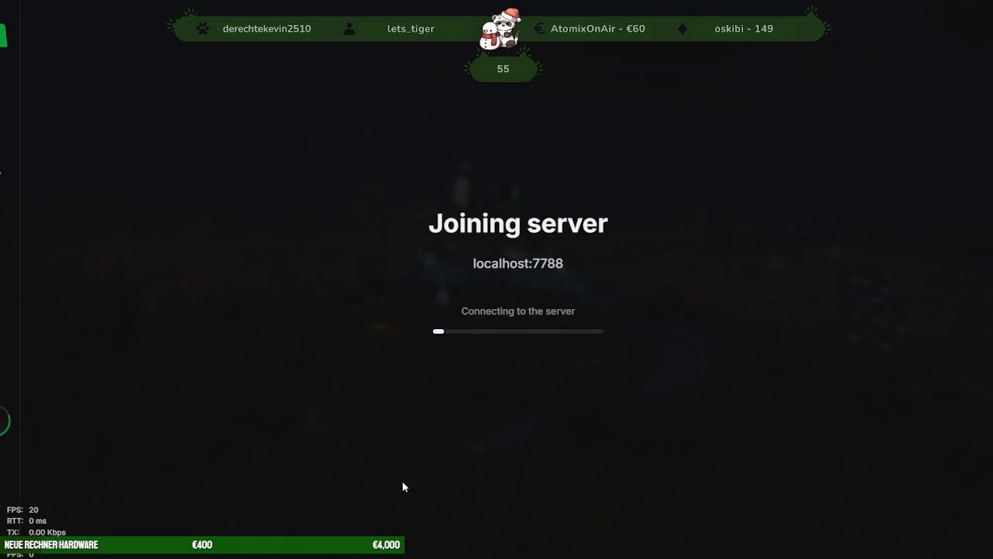
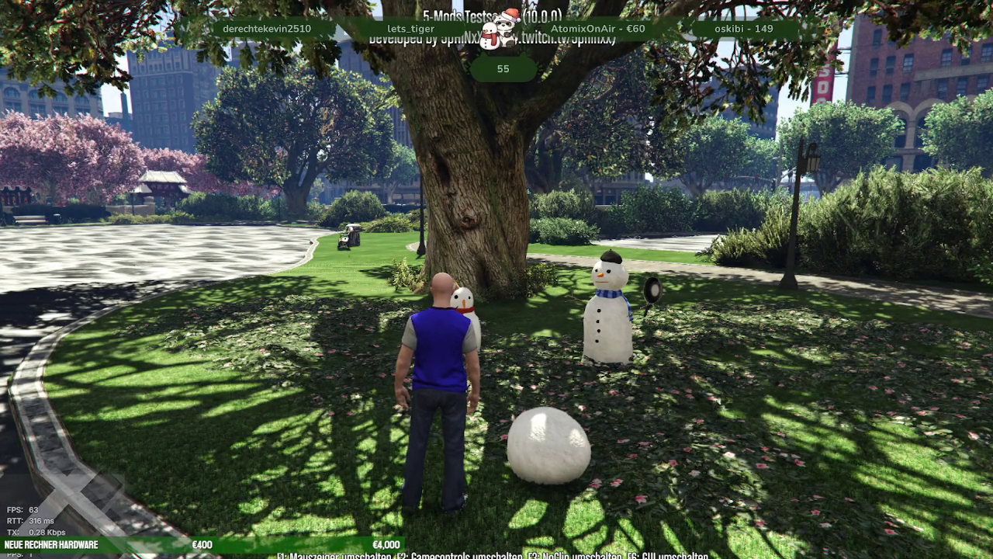
# Unload the niirl_park_summer IPL using the mod menu's IPL unload option
pyautogui.press('F5')
pyautogui.press('Down')
pyautogui.press('Down')
pyautogui.press('Down')
pyautogui.press('Down')
pyautogui.press('Down')
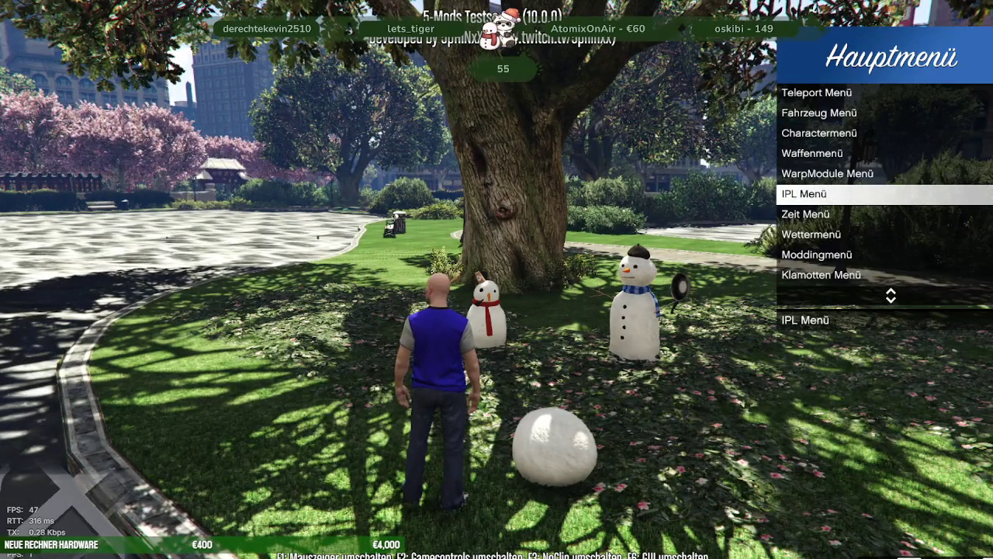
pyautogui.press('Return')
pyautogui.press('Down')
pyautogui.press('Return')
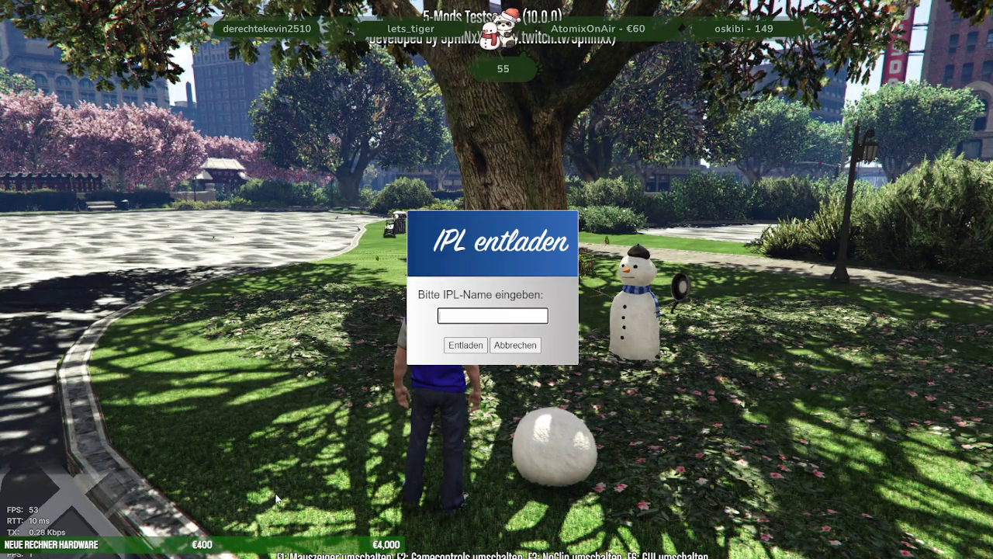
pyautogui.write('niirl_park')
pyautogui.press('BackSpace')
pyautogui.press('BackSpace')
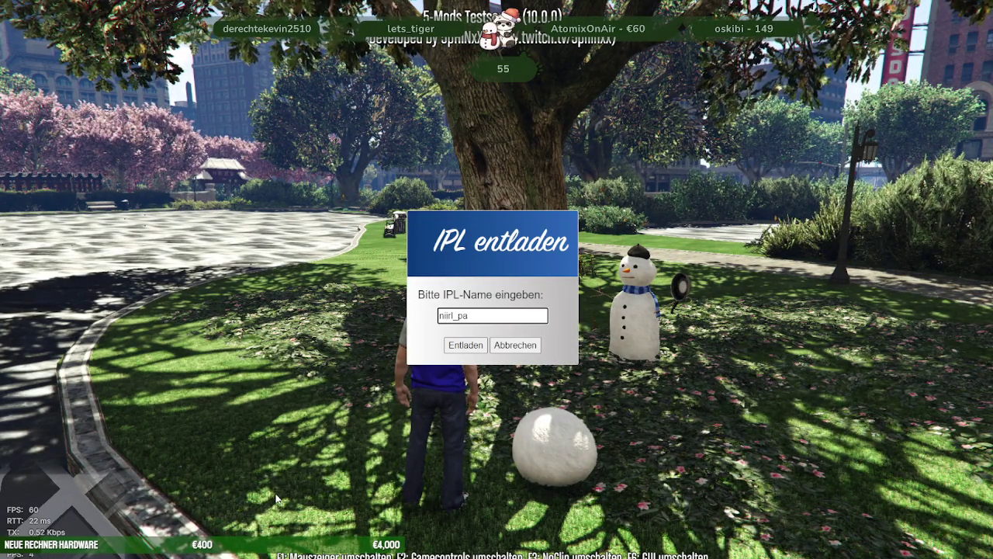
pyautogui.write('rk__summer')
pyautogui.press('Return')
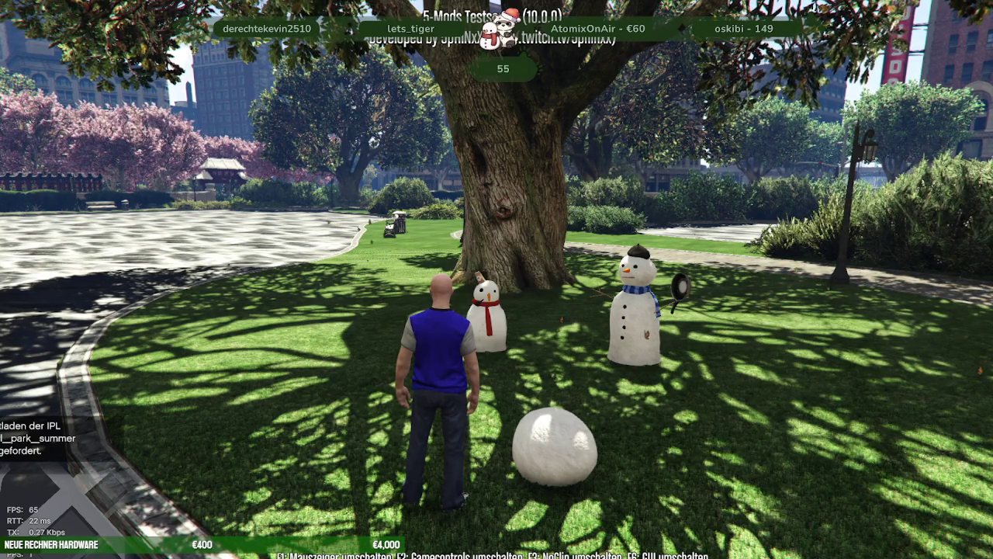
pyautogui.press('F5')
pyautogui.press('Down')
pyautogui.press('Down')
pyautogui.press('Down')
# Set the weather to XMAS from the mod's weather menu
pyautogui.press('Down')
pyautogui.press('Down')
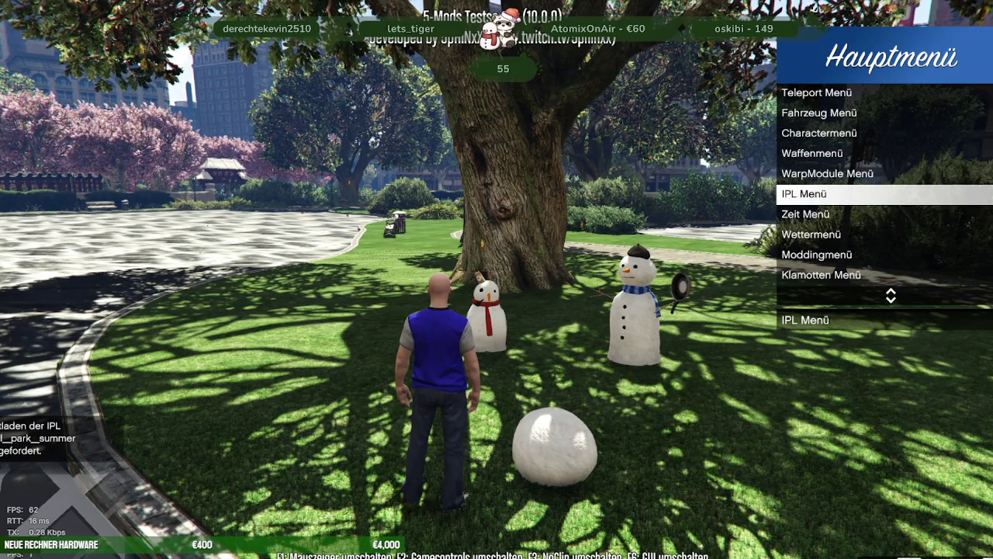
pyautogui.press('Down')
pyautogui.press('Down')
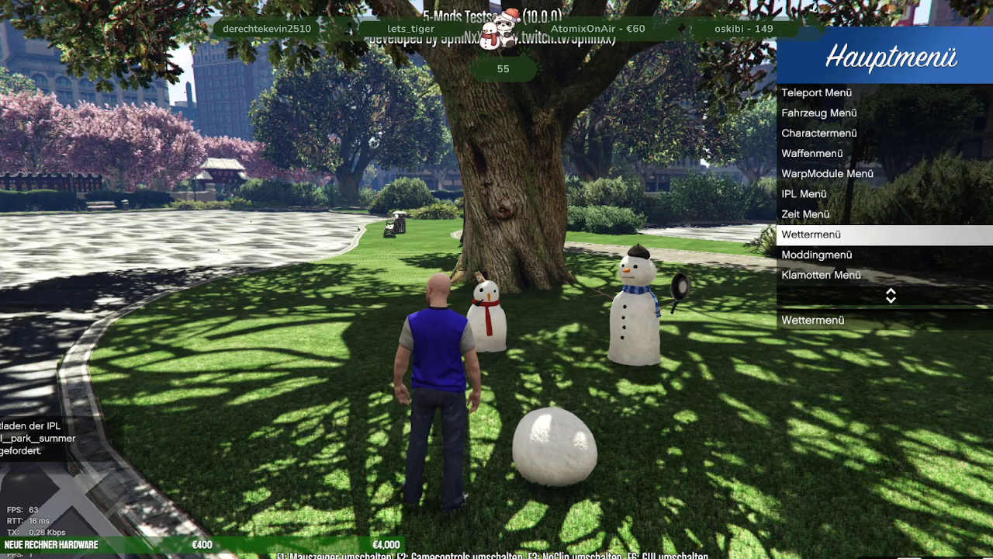
pyautogui.press('Return')
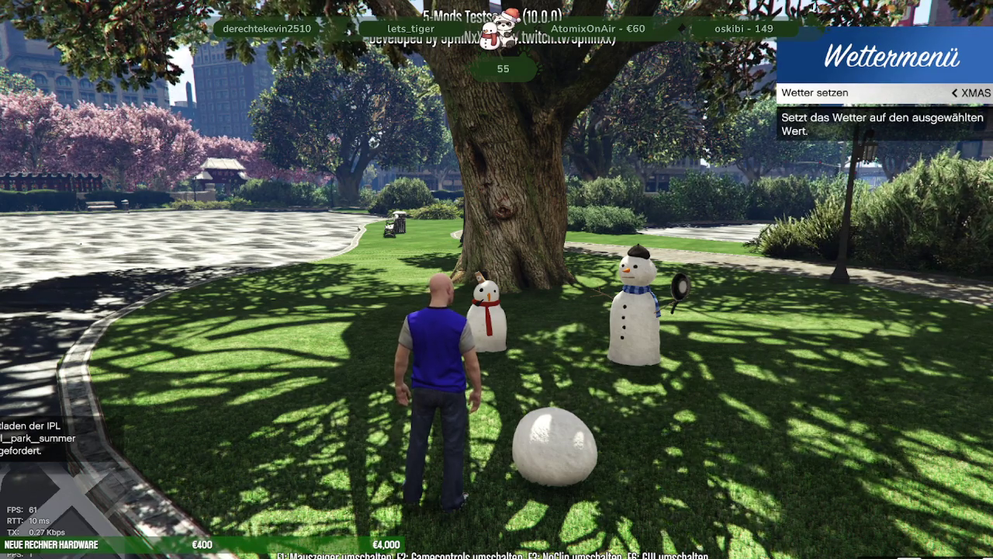
pyautogui.press('Return')
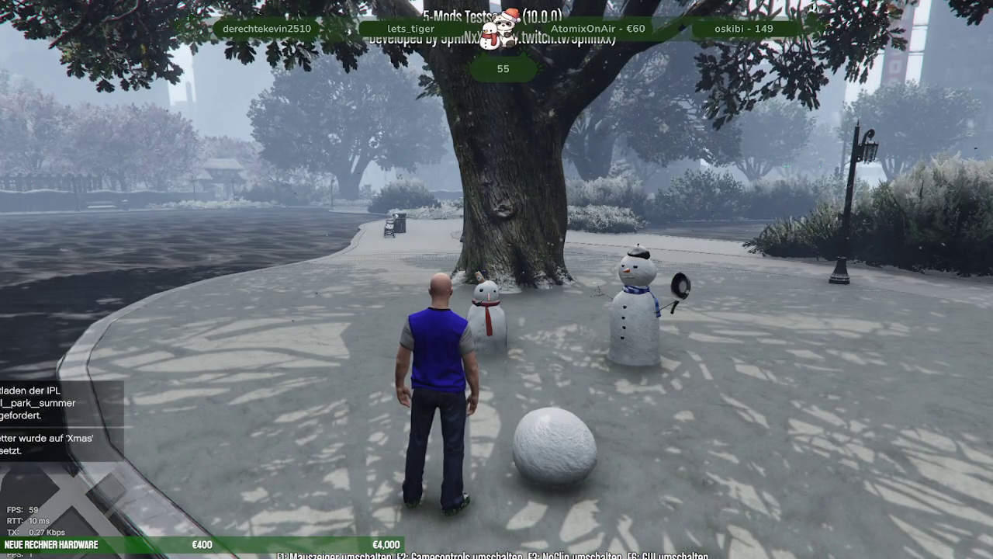
# Walk up to the snowmen, view them in first person, then step back to see both
pyautogui.press('w')
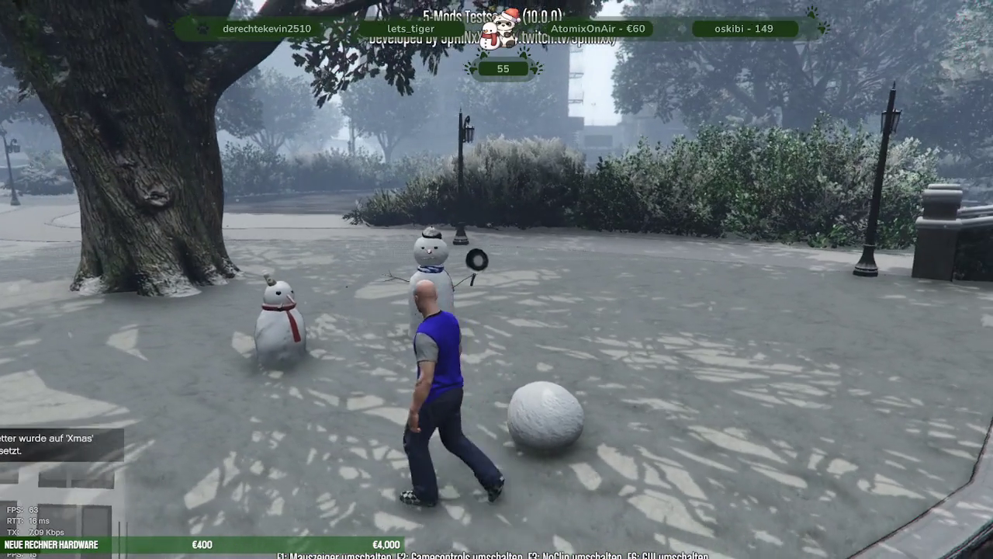
pyautogui.press('w')
pyautogui.press('w')
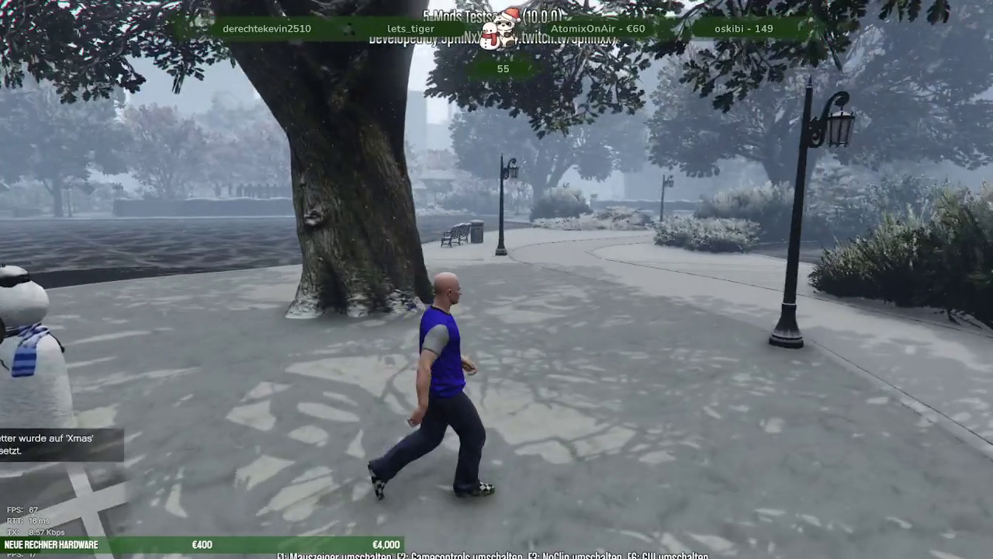
pyautogui.press('w')
pyautogui.press('w')
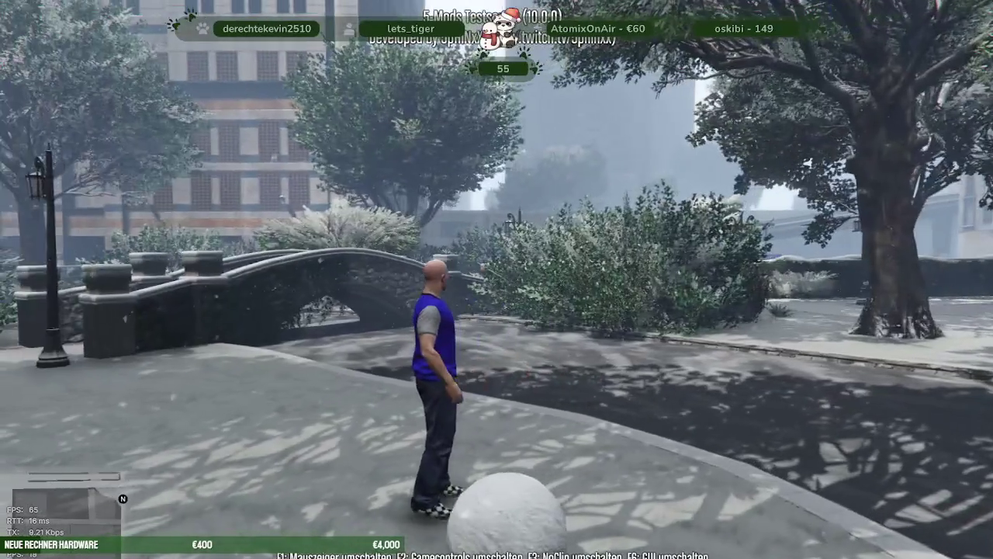
pyautogui.press('w')
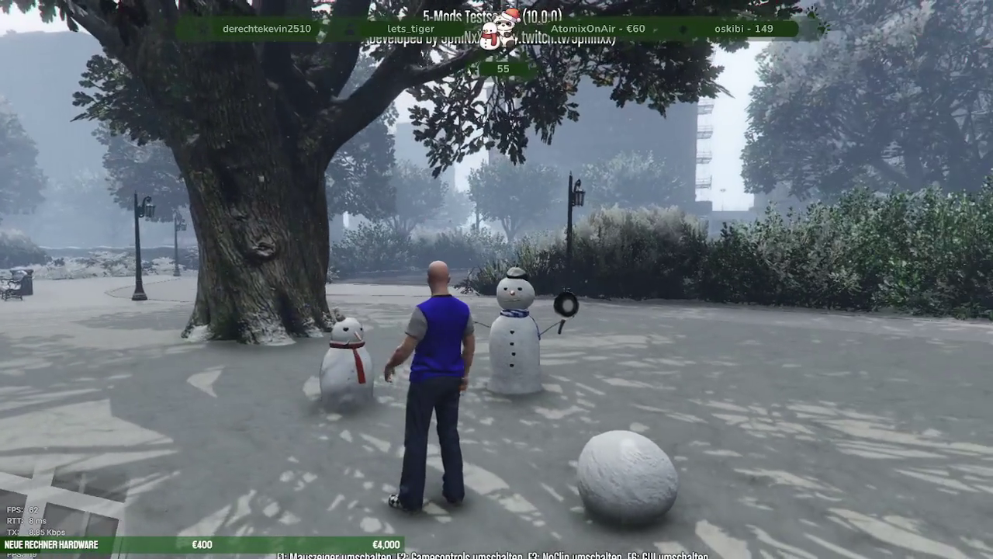
pyautogui.press('w')
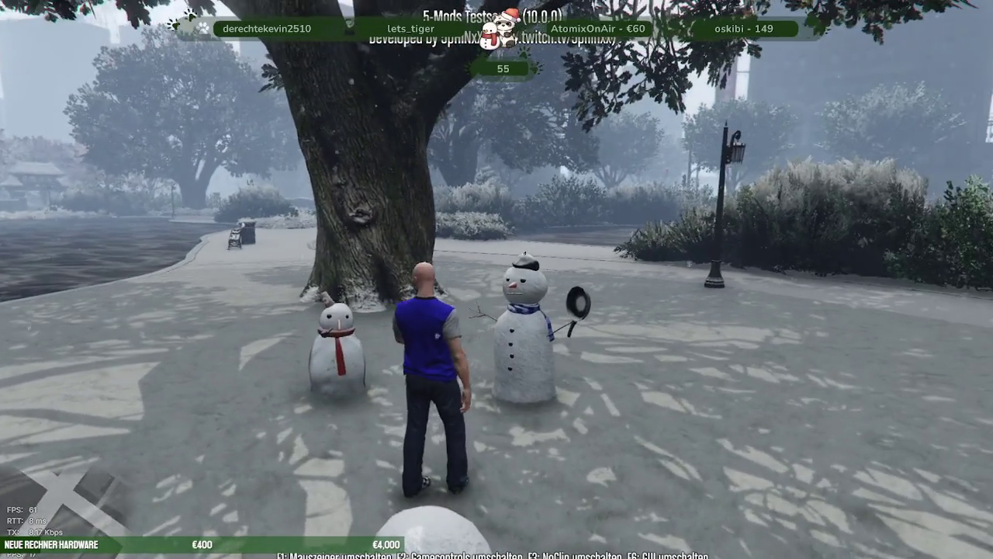
pyautogui.press('v')
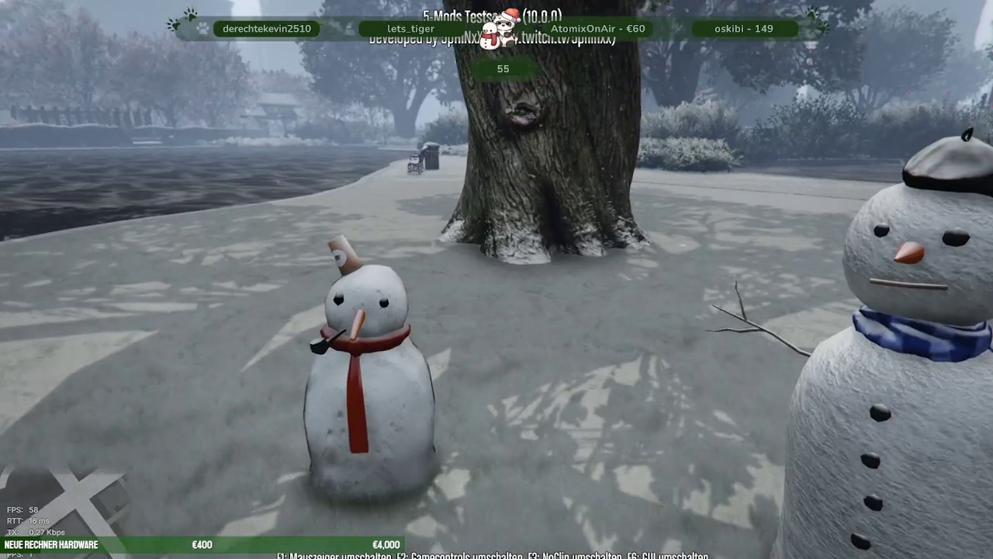
pyautogui.press('s')
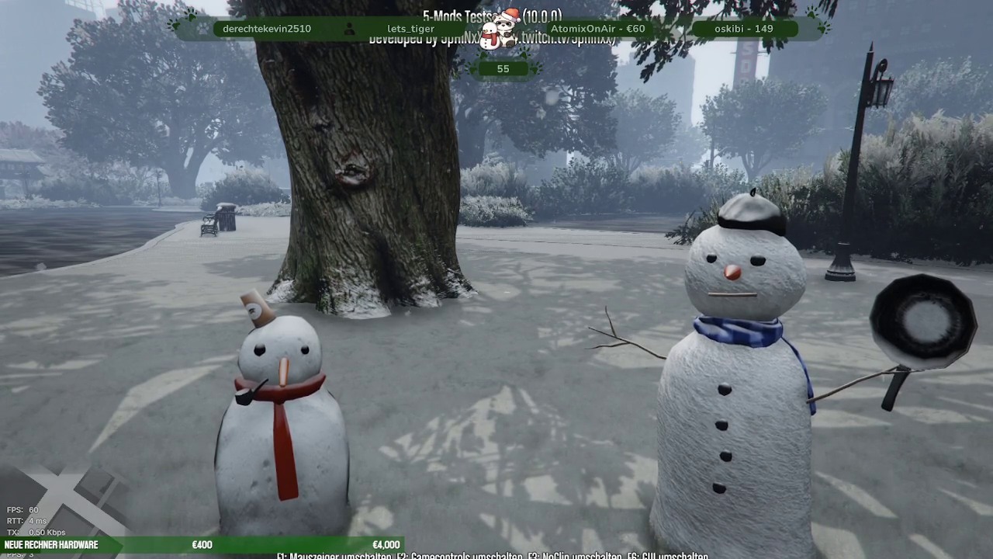
# Return to third person, run through the snowy park and climb onto the snow-capped stone wall
pyautogui.press('v')
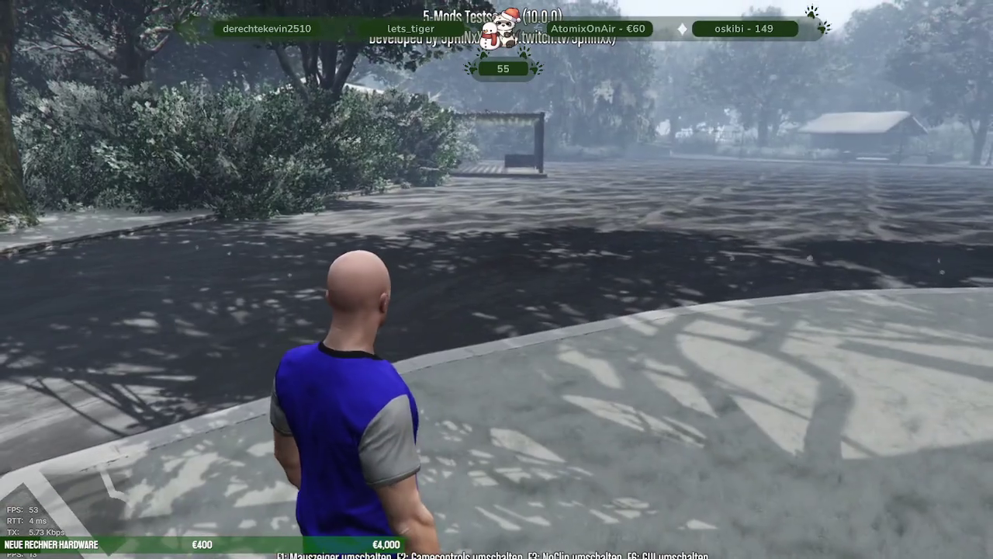
pyautogui.press('w')
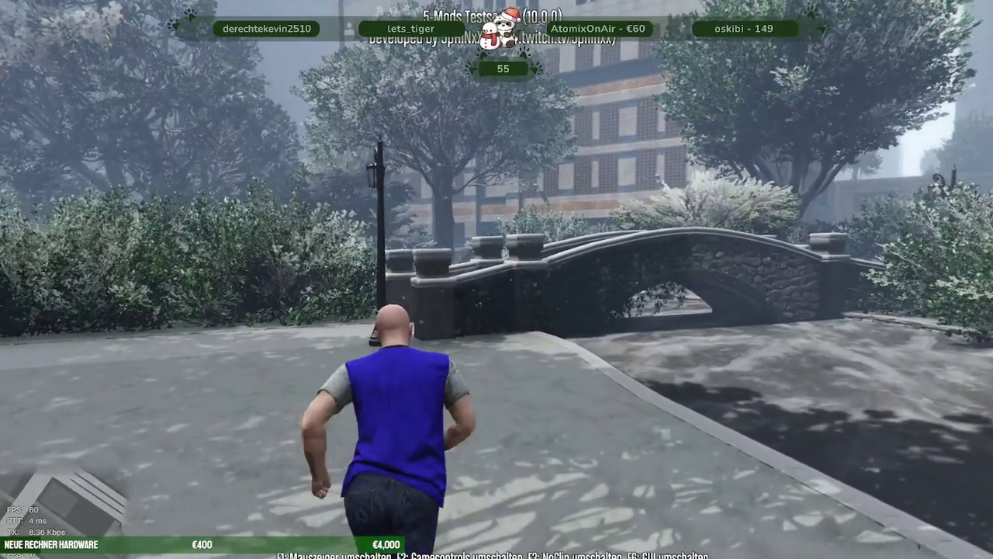
pyautogui.press('w')
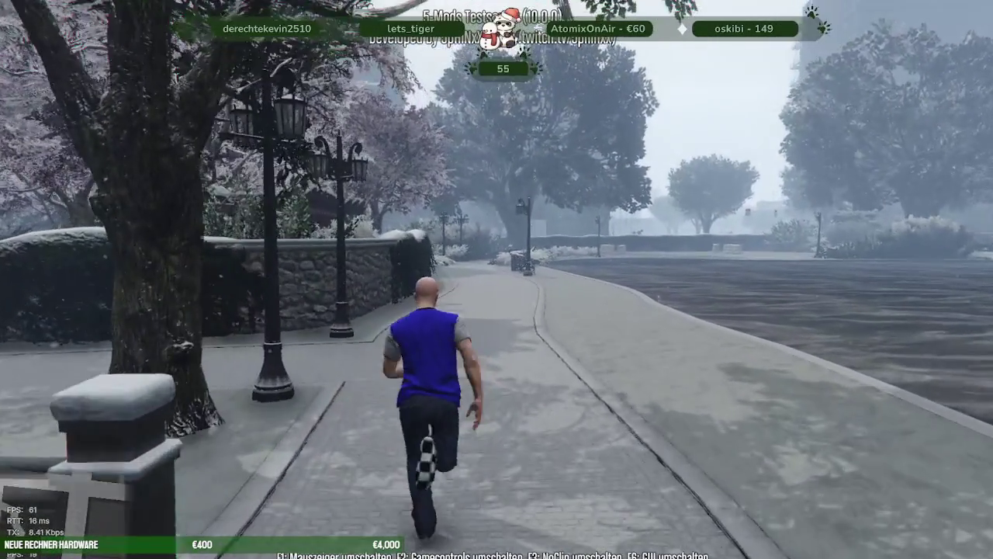
pyautogui.press('space')
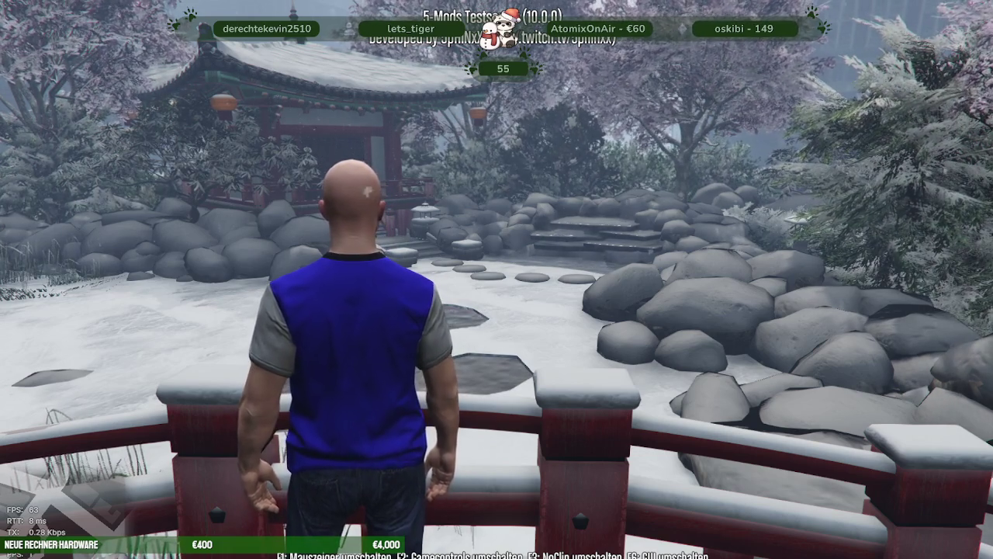
# Walk off the garden bridge across the snowy lawn toward the red pagoda
pyautogui.press('w')
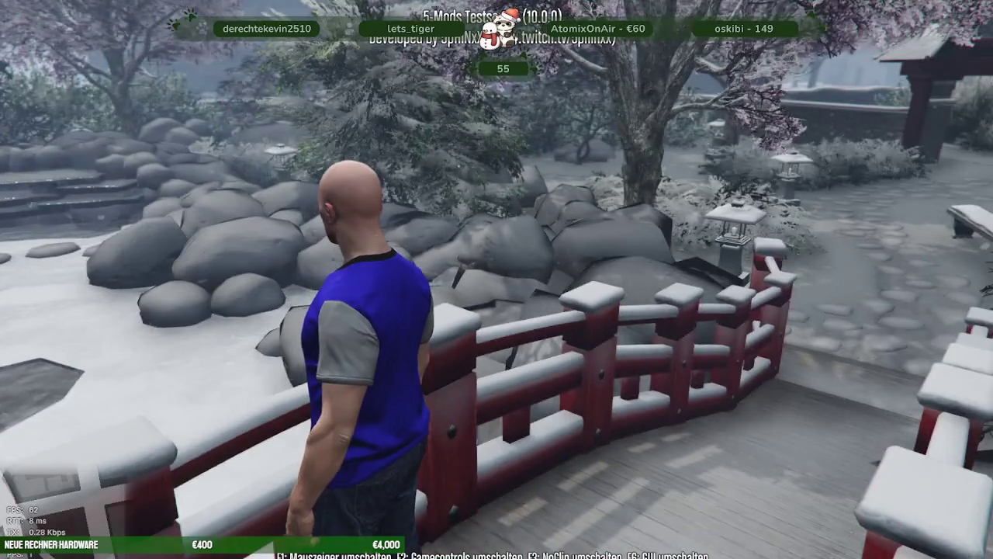
pyautogui.press('s')
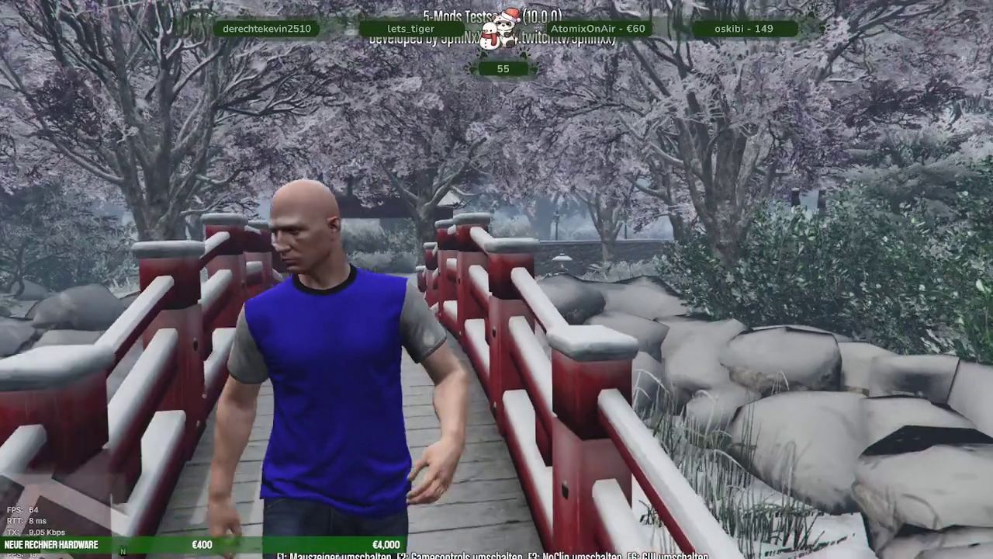
pyautogui.press('d')
pyautogui.press('w')
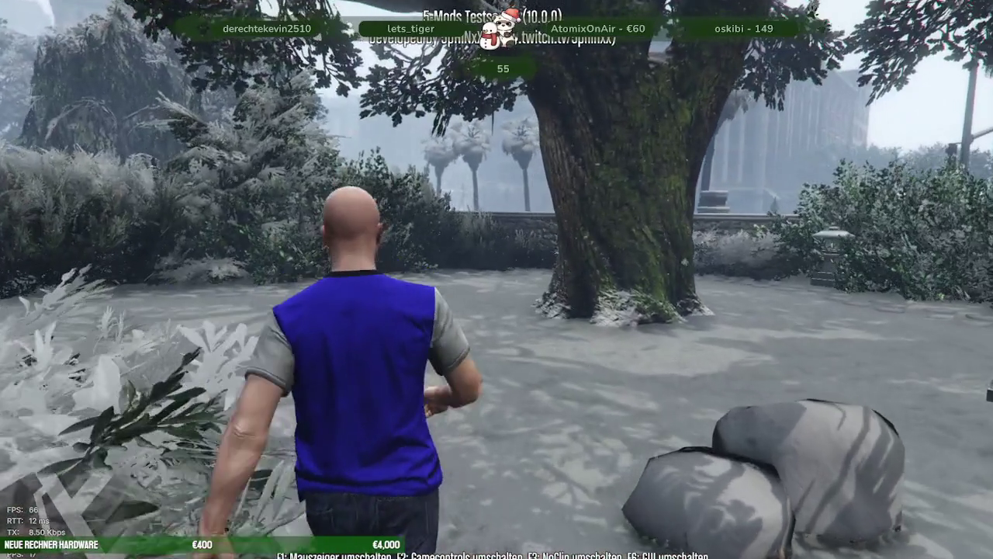
pyautogui.press('a')
pyautogui.press('w')
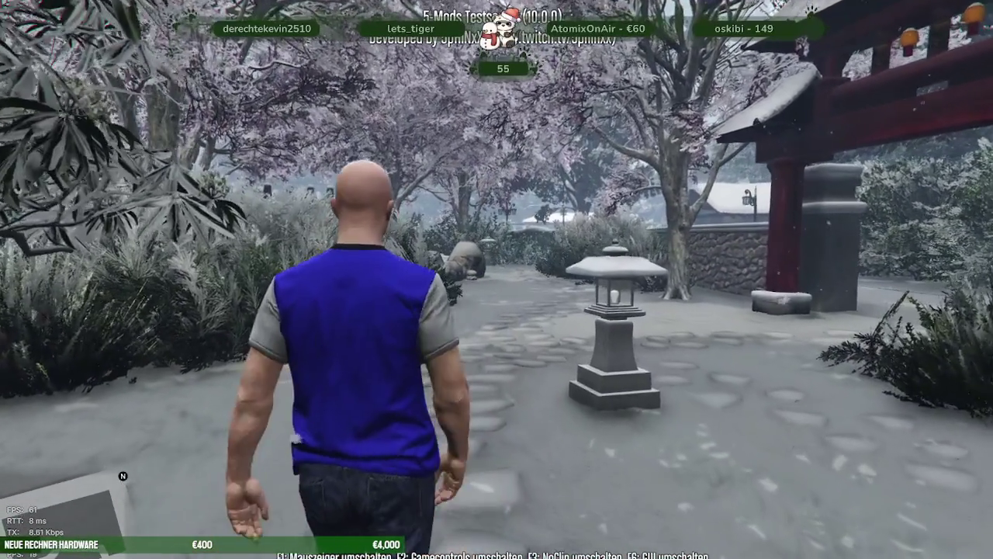
# Follow the garden path through the red gate toward the cube sculpture plaza
pyautogui.press('w')
pyautogui.press('w')
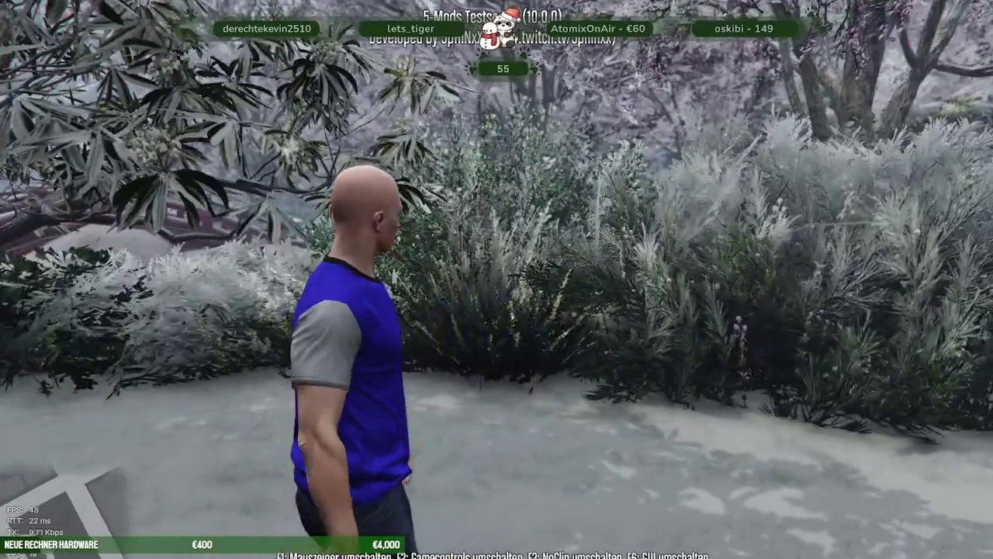
pyautogui.press('w')
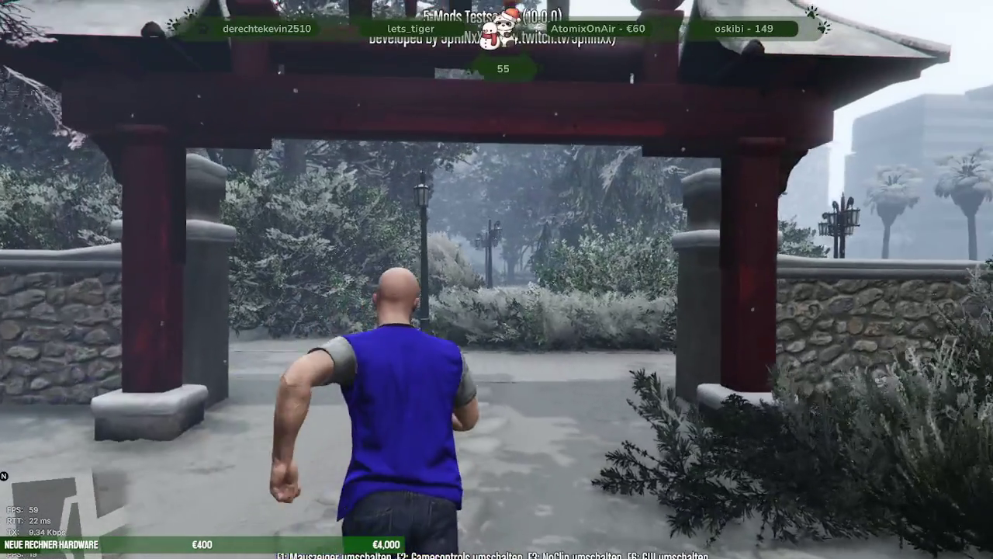
pyautogui.press('w')
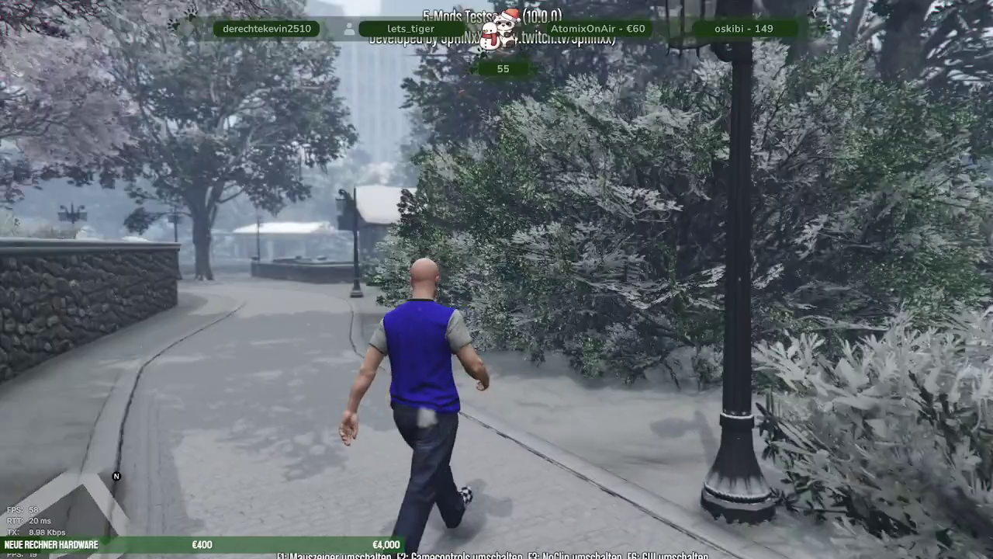
pyautogui.press('w')
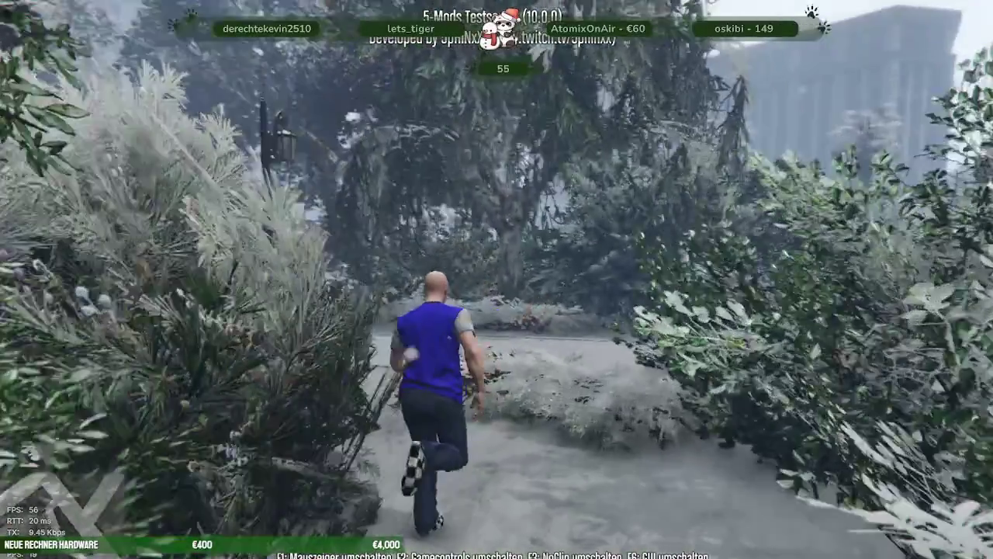
pyautogui.press('w')
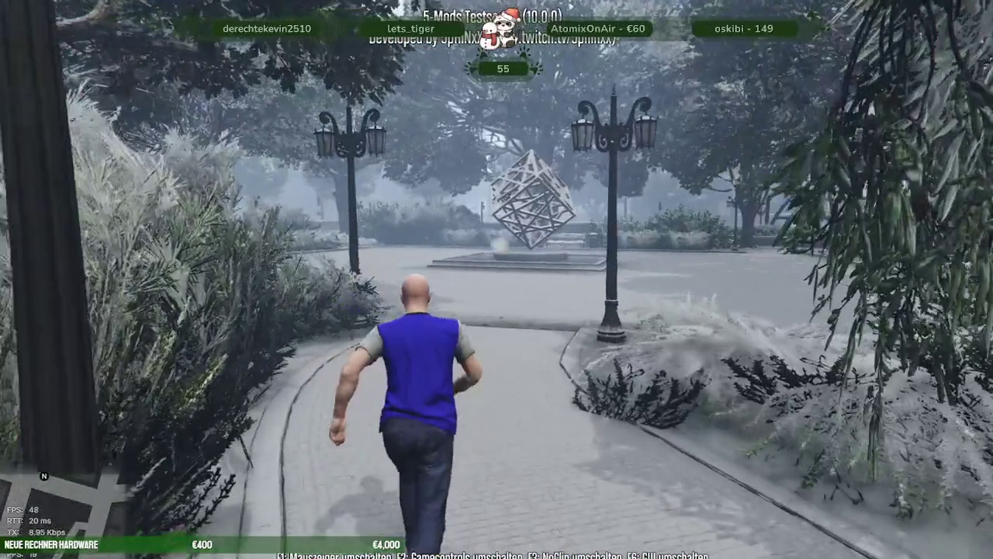
pyautogui.press('w')
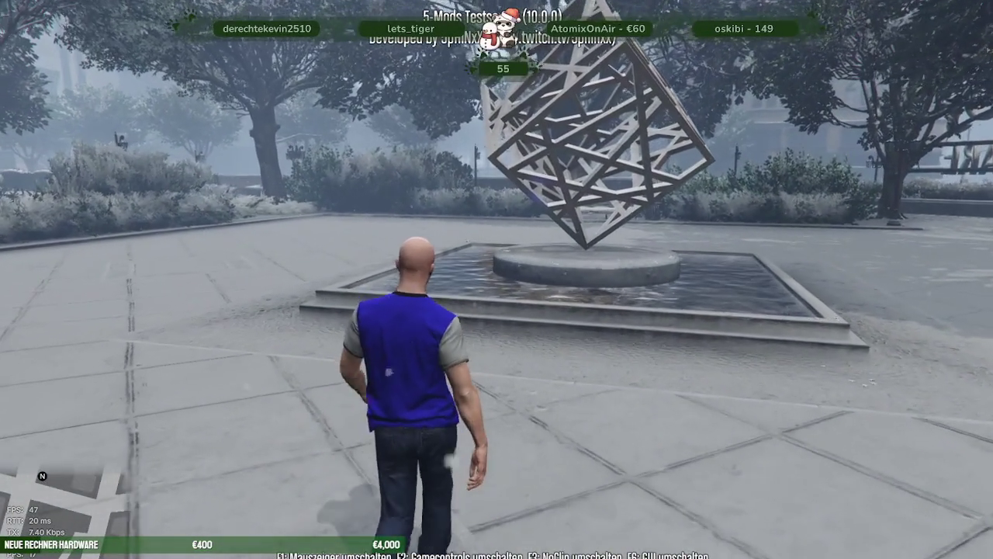
# Walk past the fountain through the snowy park, then run by the arch sign down the plaza steps
pyautogui.press('w')
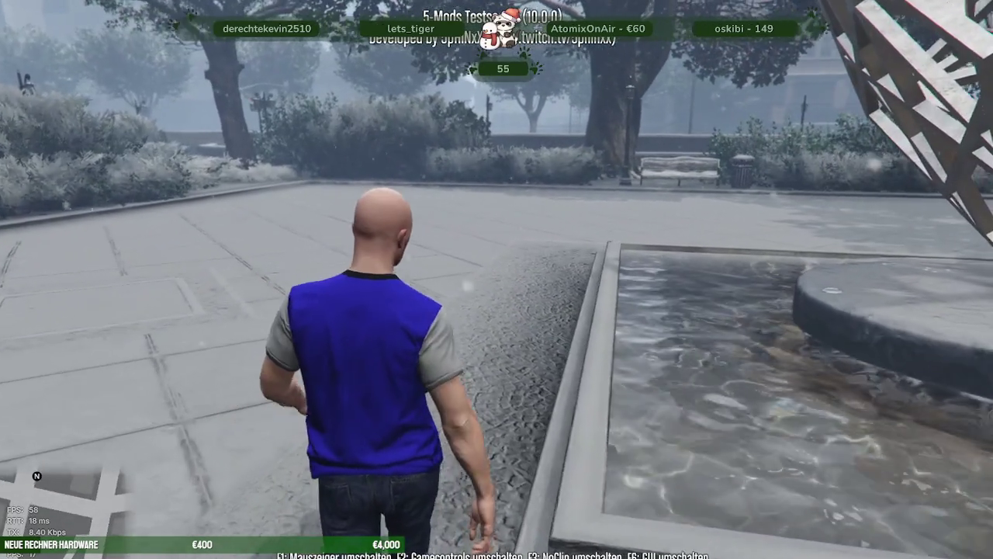
pyautogui.press('w')
pyautogui.press('w')
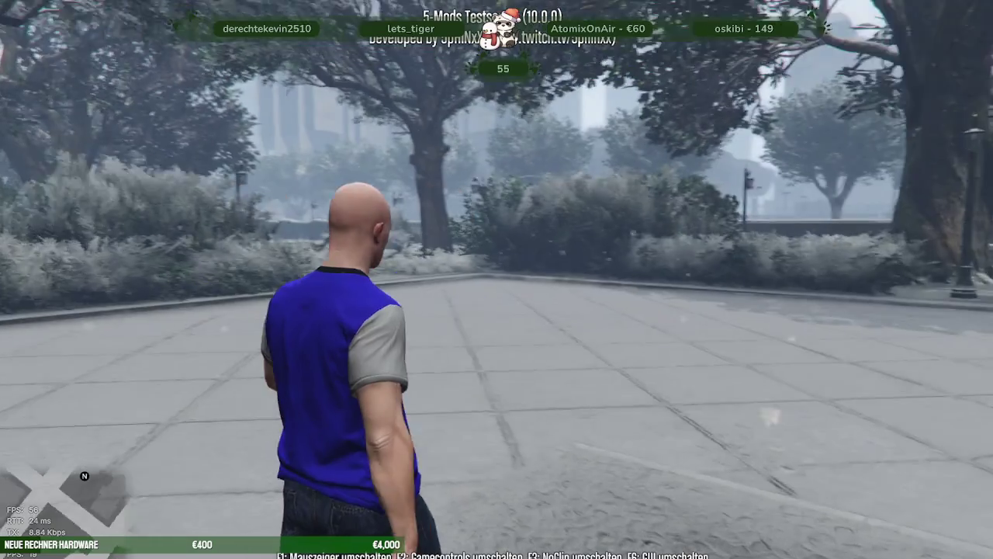
pyautogui.press('w')
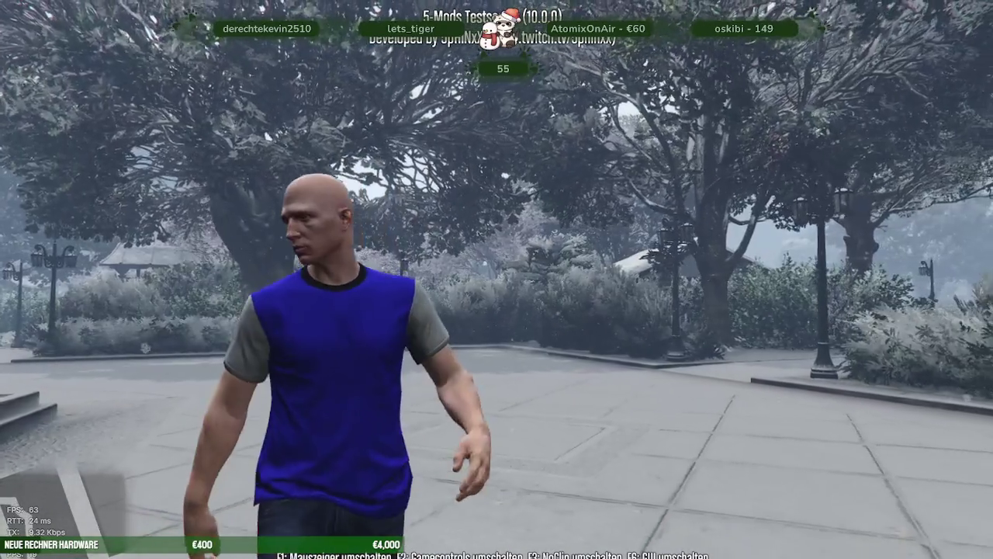
pyautogui.press('w')
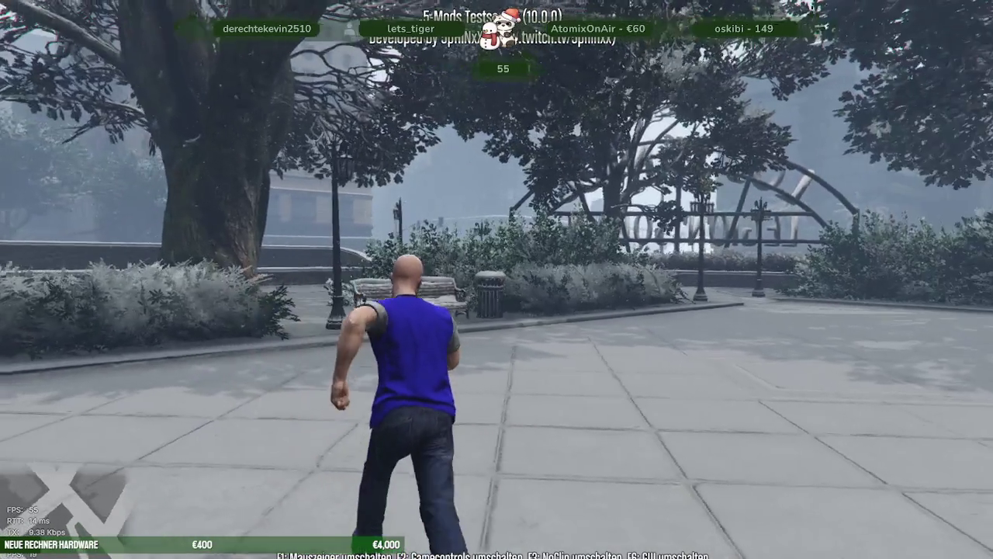
pyautogui.press('w')
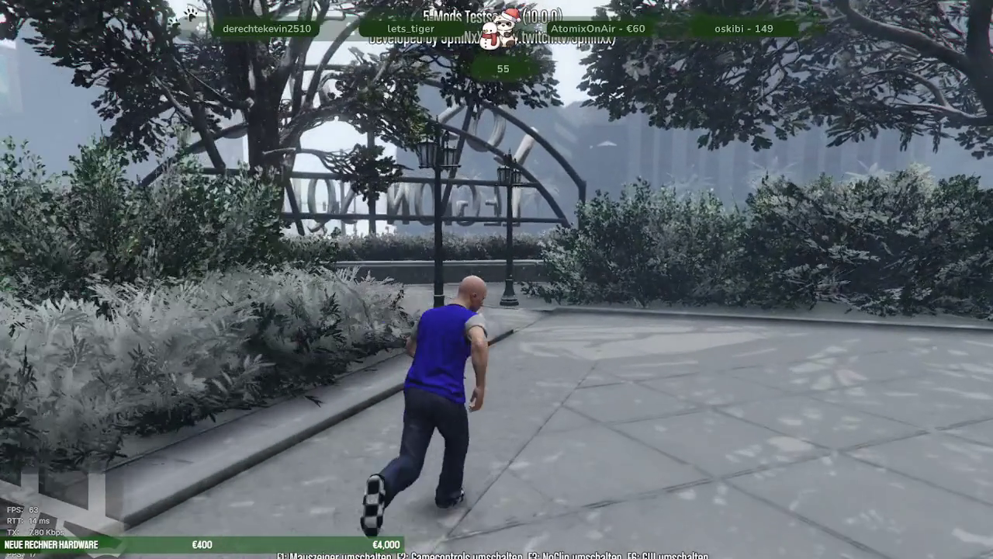
pyautogui.press('w')
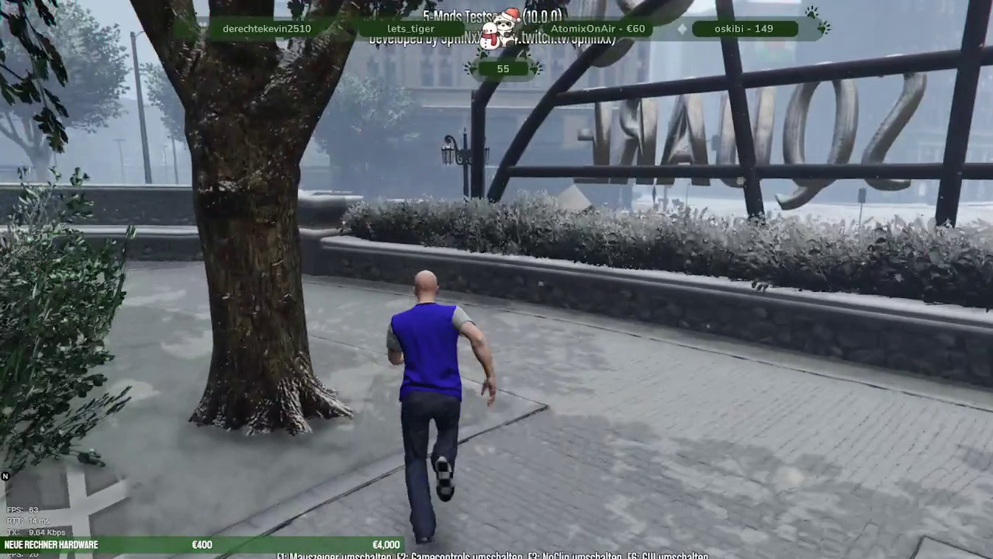
pyautogui.press('w')
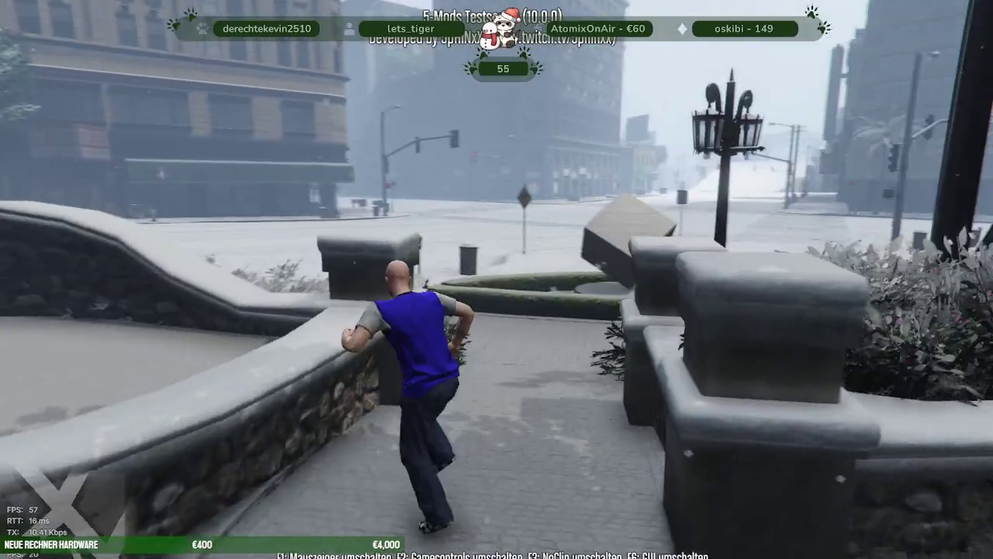
pyautogui.press('w')
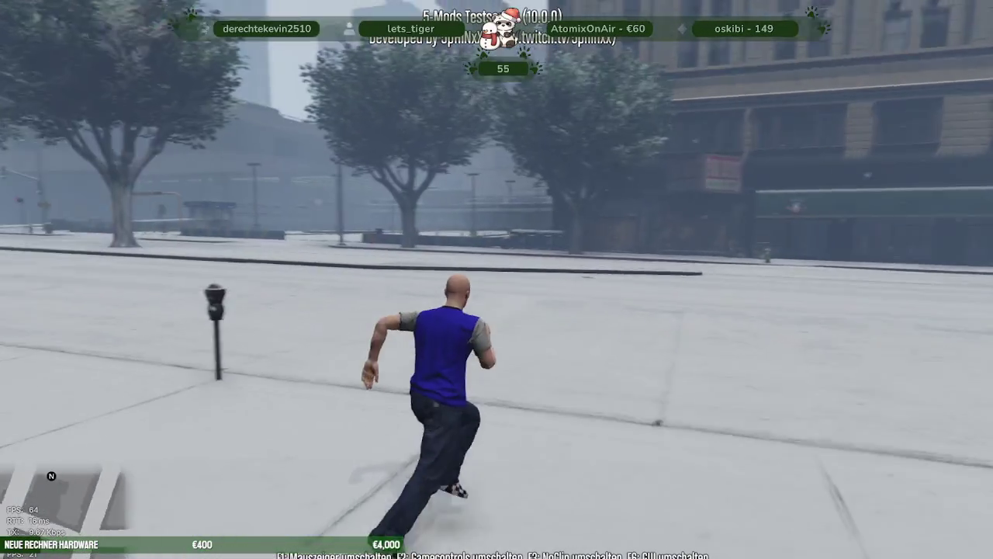
# Run along the snowy street past the traffic pole, swinging the camera around the character
pyautogui.press('s')
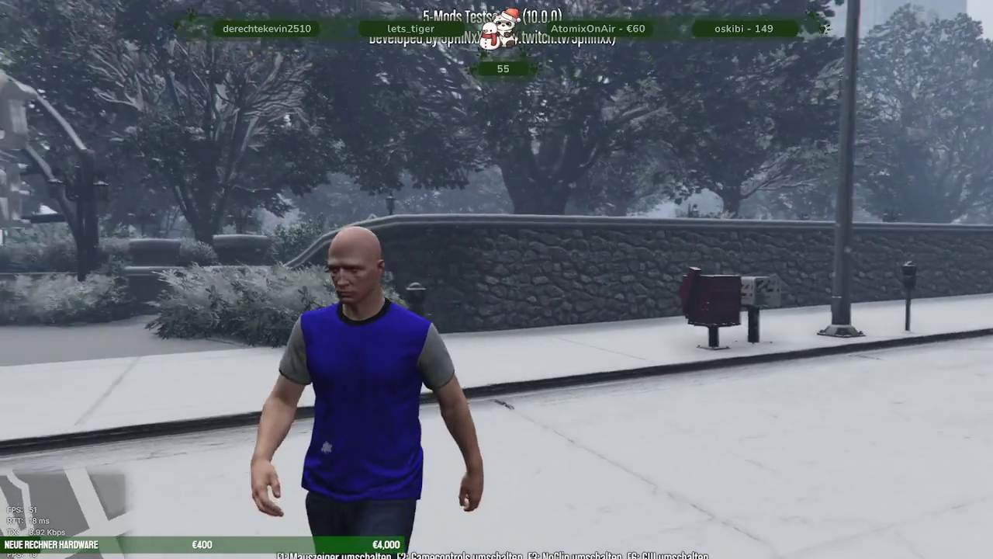
pyautogui.press('w')
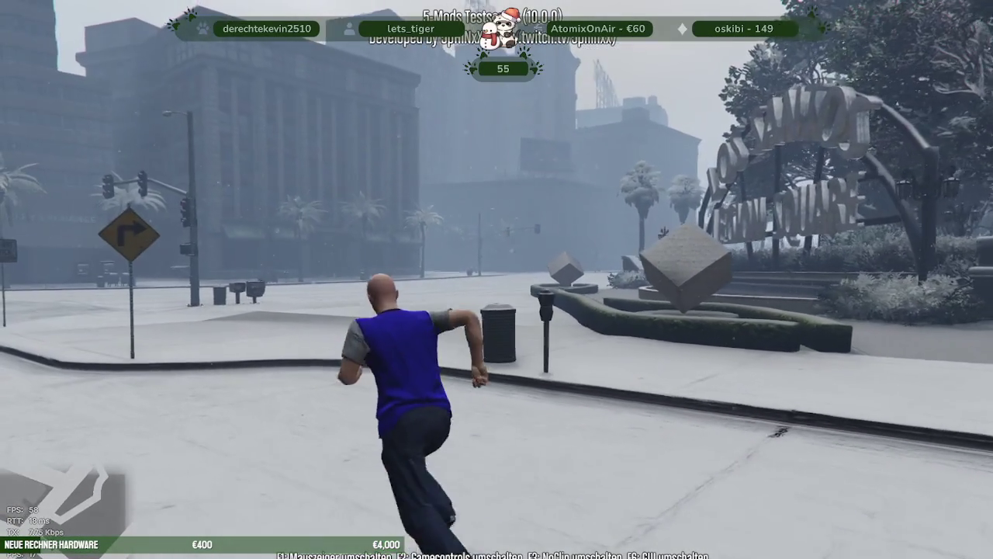
pyautogui.press('w')
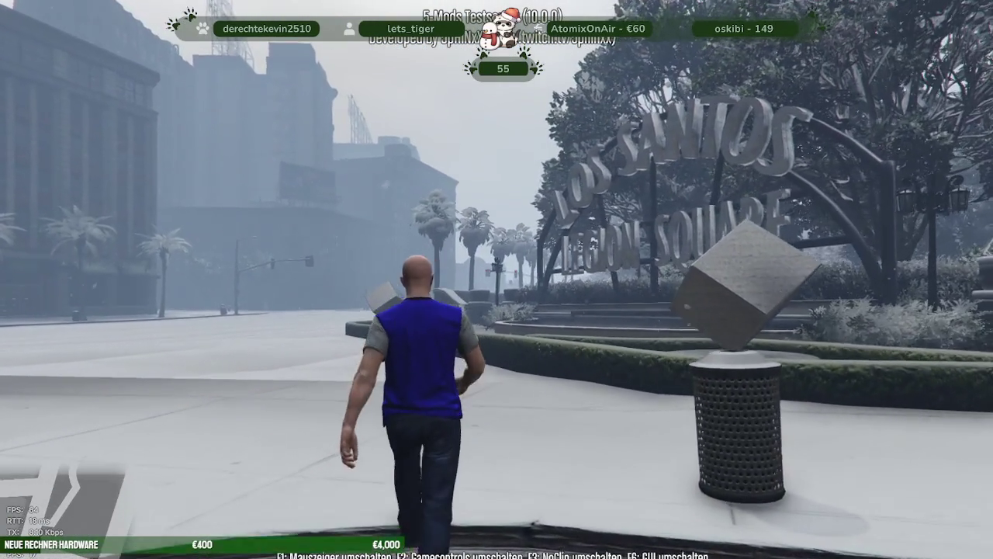
pyautogui.press('a')
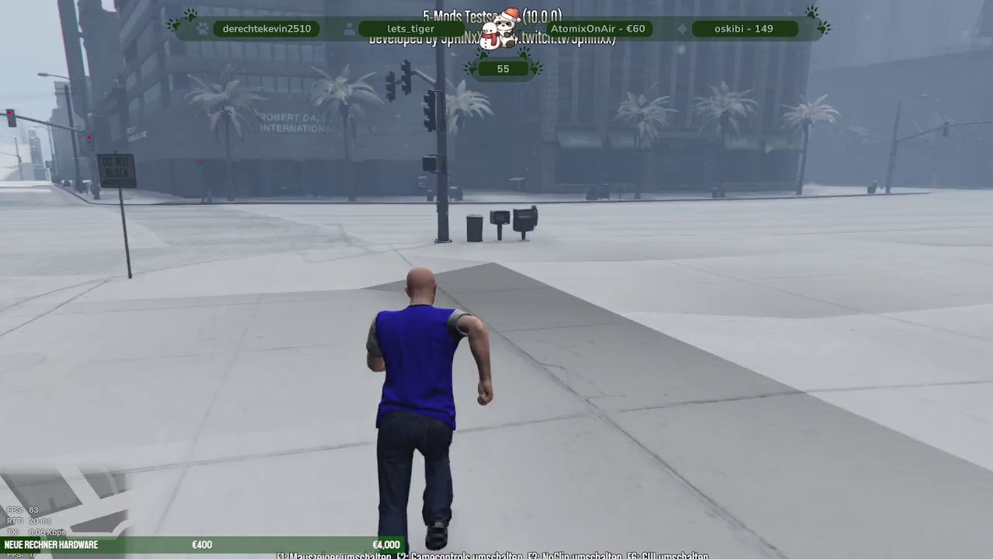
pyautogui.press('w')
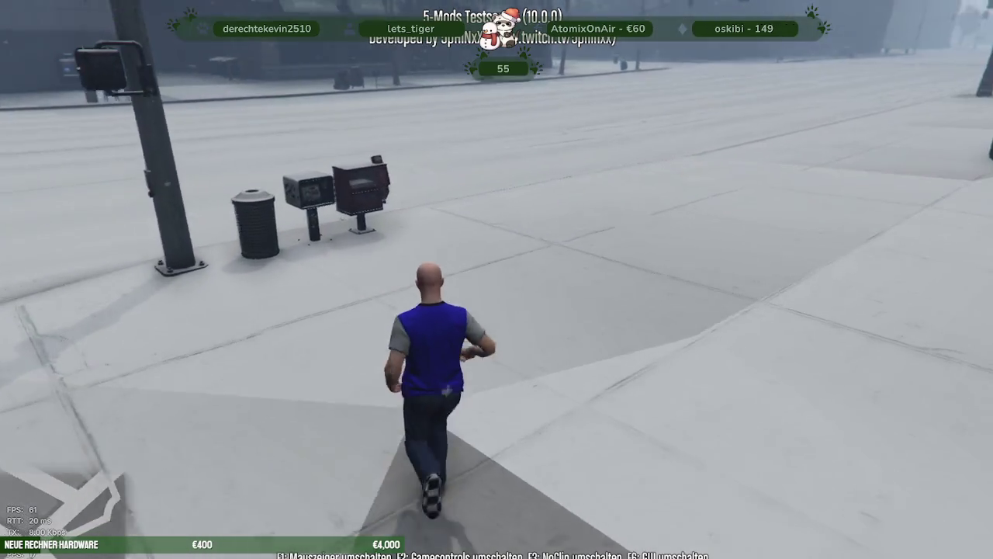
pyautogui.press('s')
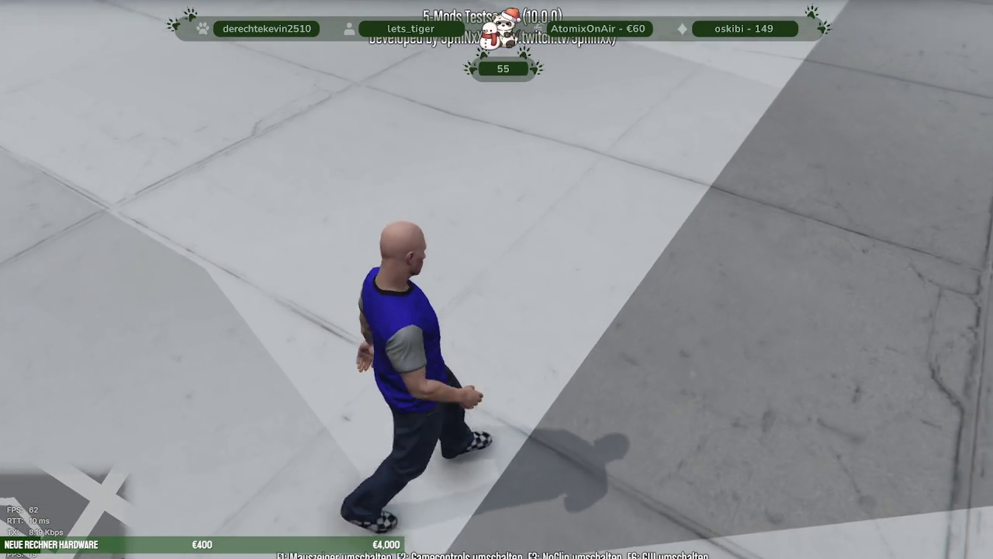
pyautogui.press('w')
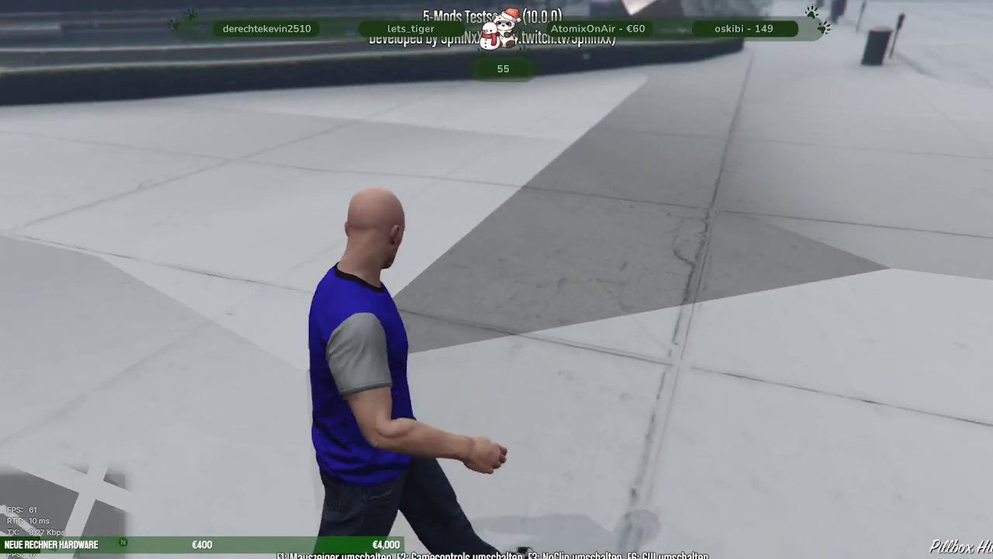
# Look over the plaza, hedges and cube sculpture, face the Legion Square sign and enable no-clip
pyautogui.press('a')
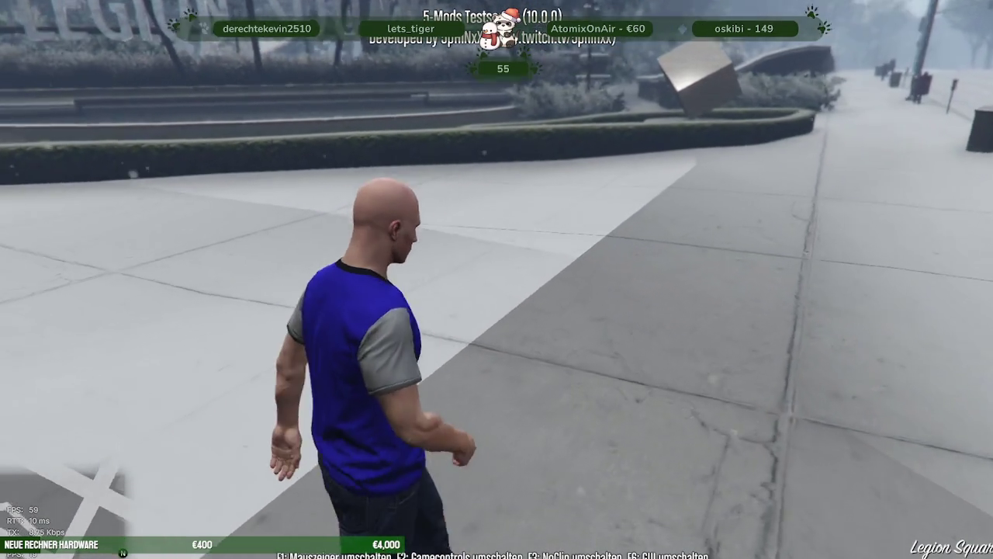
pyautogui.press('w')
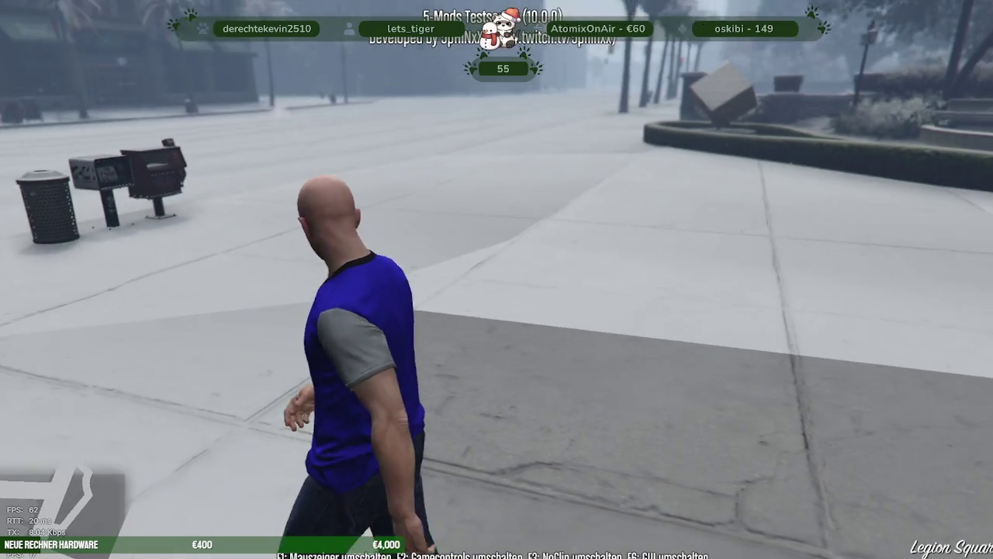
pyautogui.press('d')
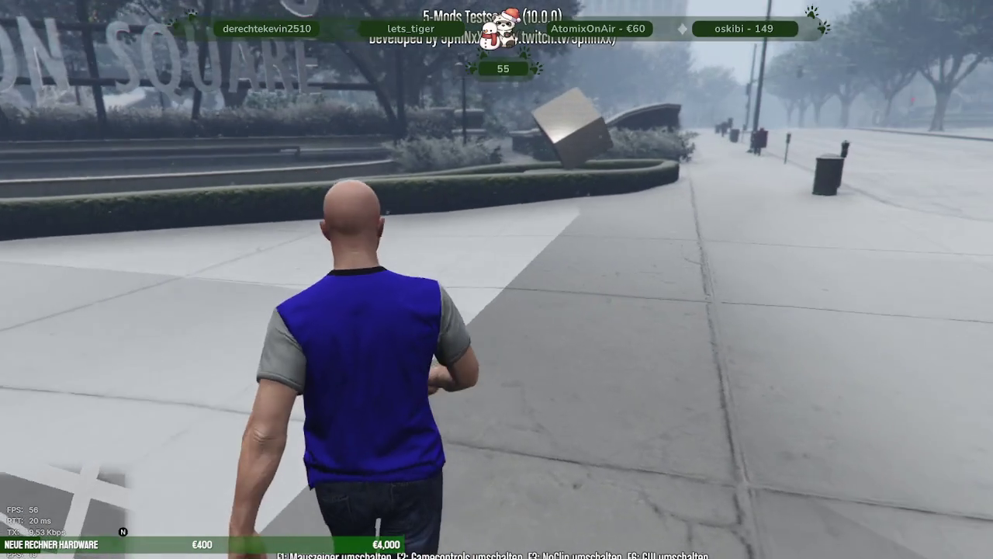
pyautogui.press('w')
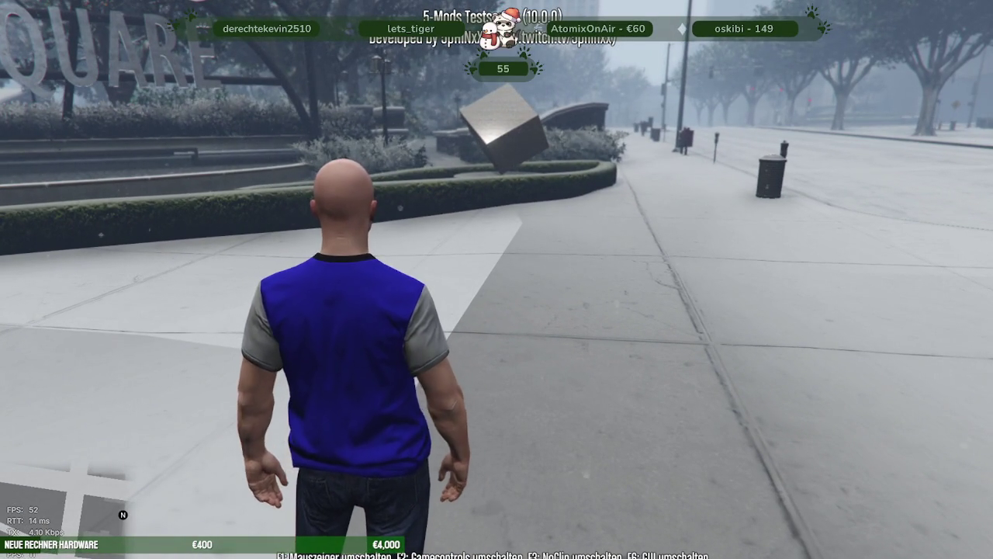
pyautogui.press('a')
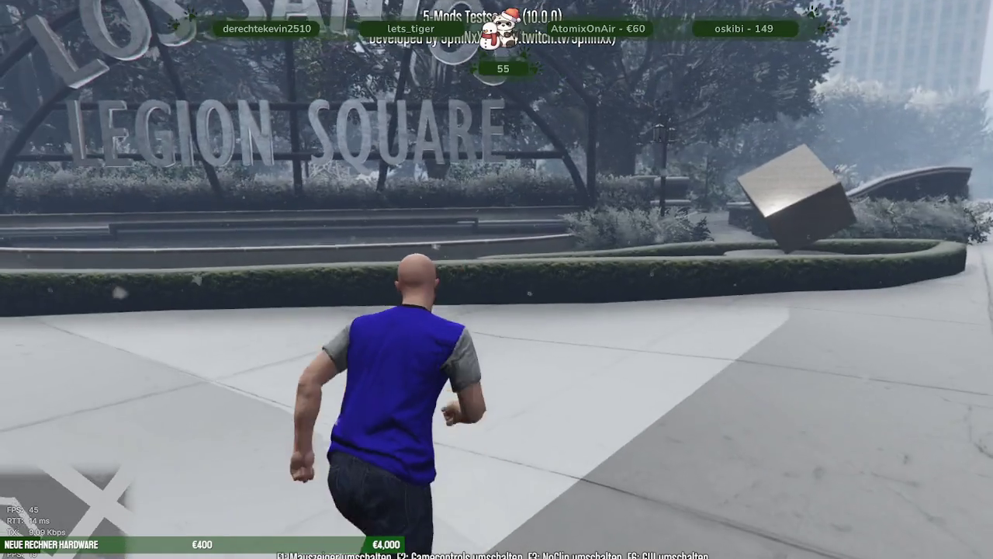
pyautogui.press('F3')
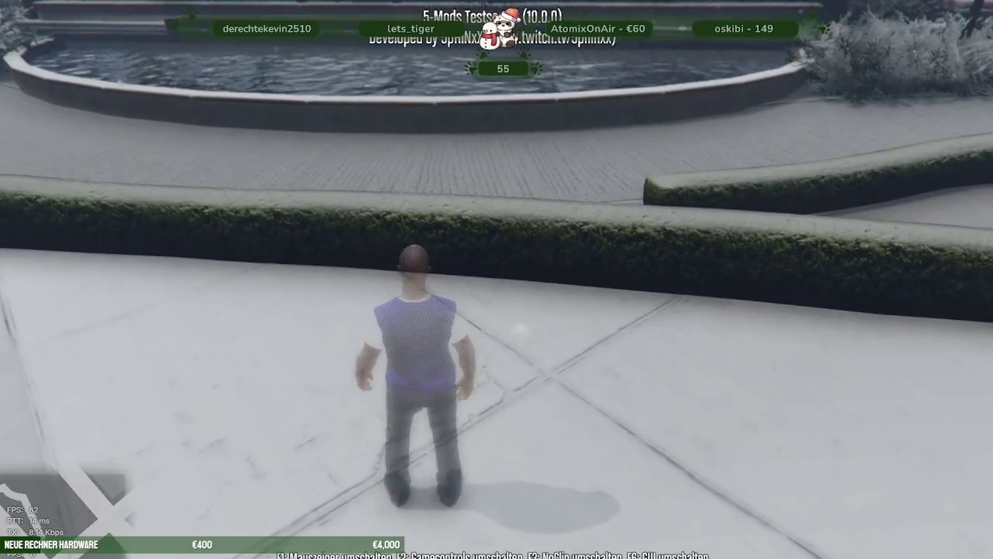
# Fly high above Legion Square and downtown, then turn no-clip off to drop down
pyautogui.press('q')
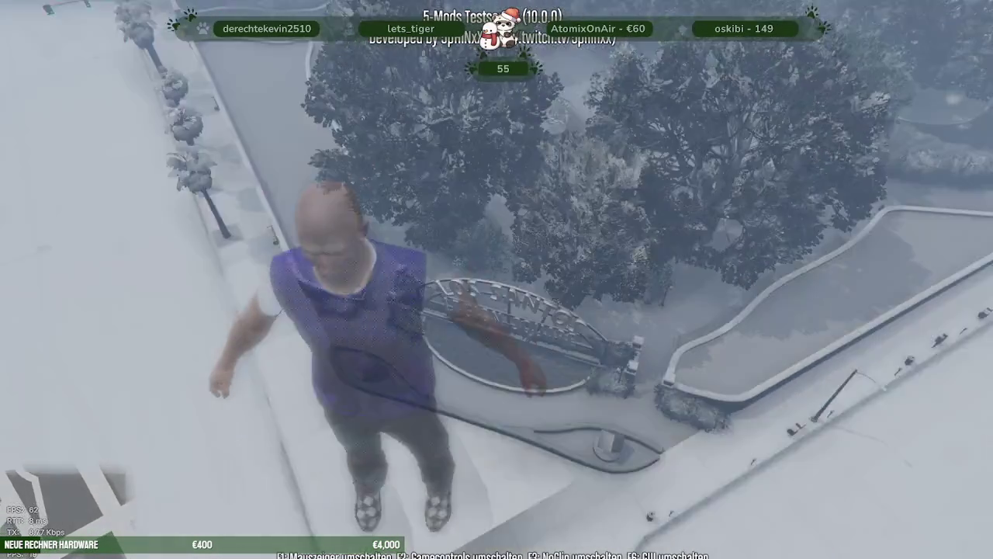
pyautogui.press('q')
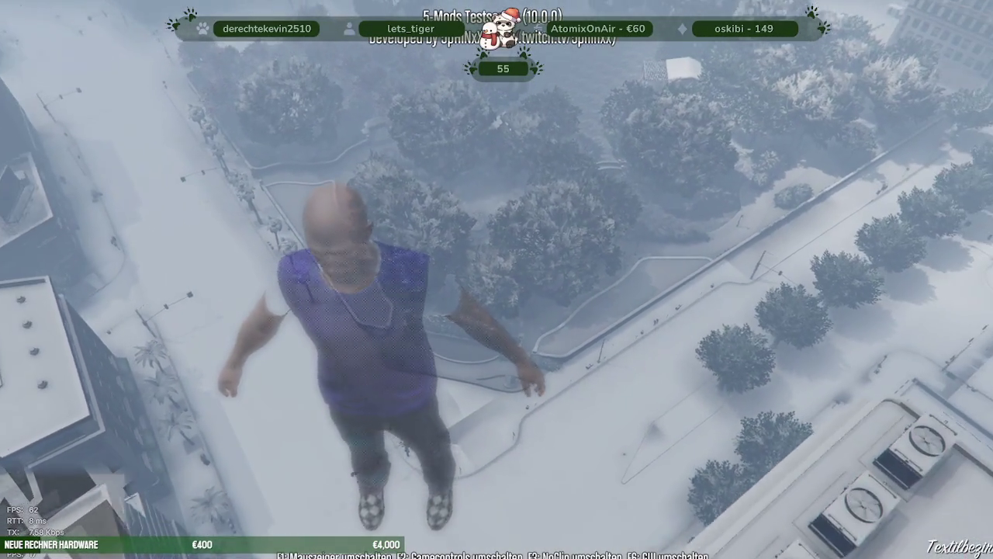
pyautogui.press('q')
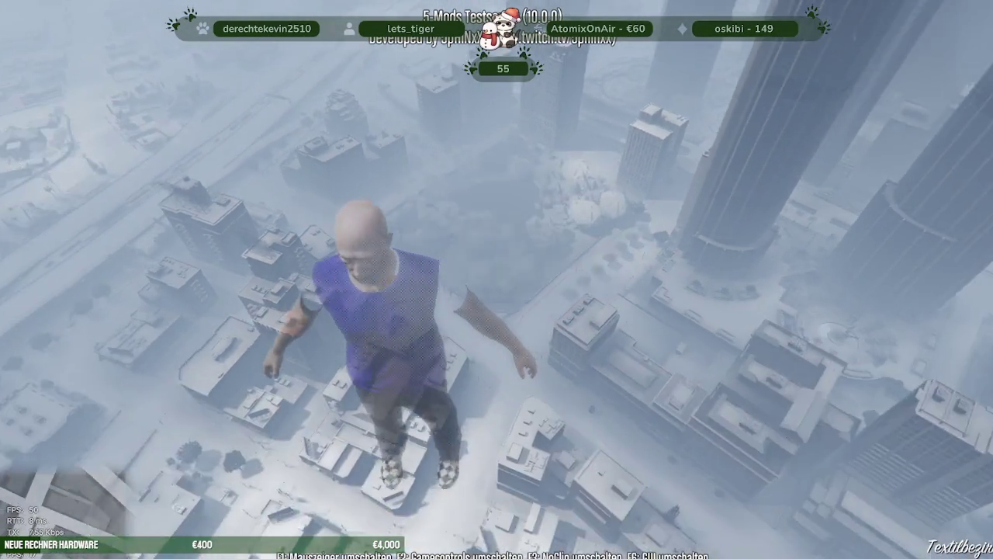
pyautogui.press('q')
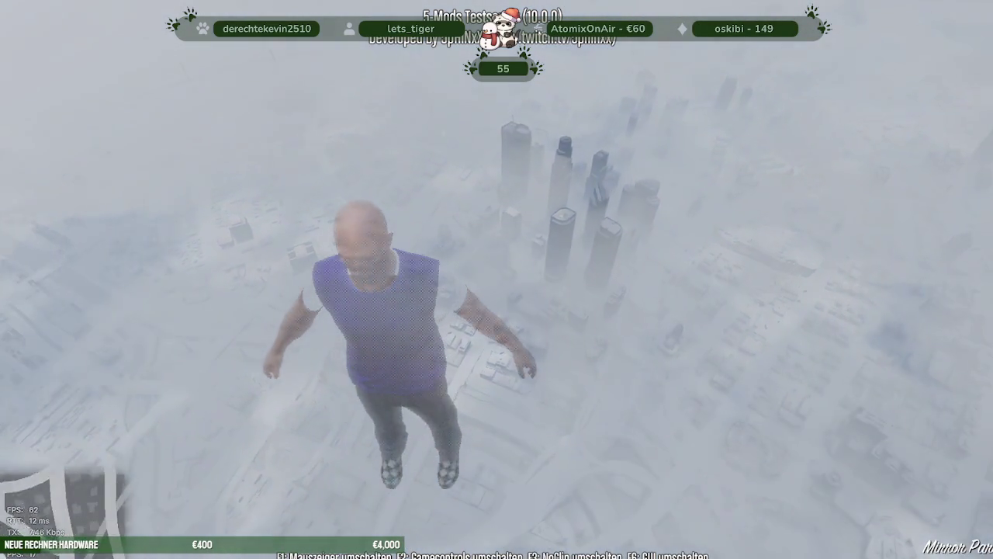
pyautogui.press('F3')
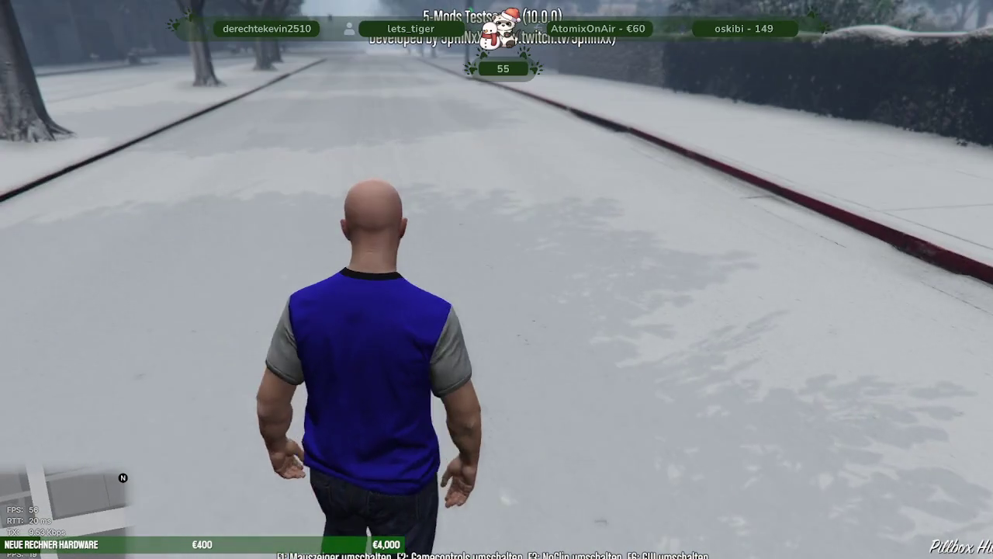
# Run along the snowy sidewalk by the stone wall, climb the hedge and cross the plaza toward the big tree
pyautogui.press('w')
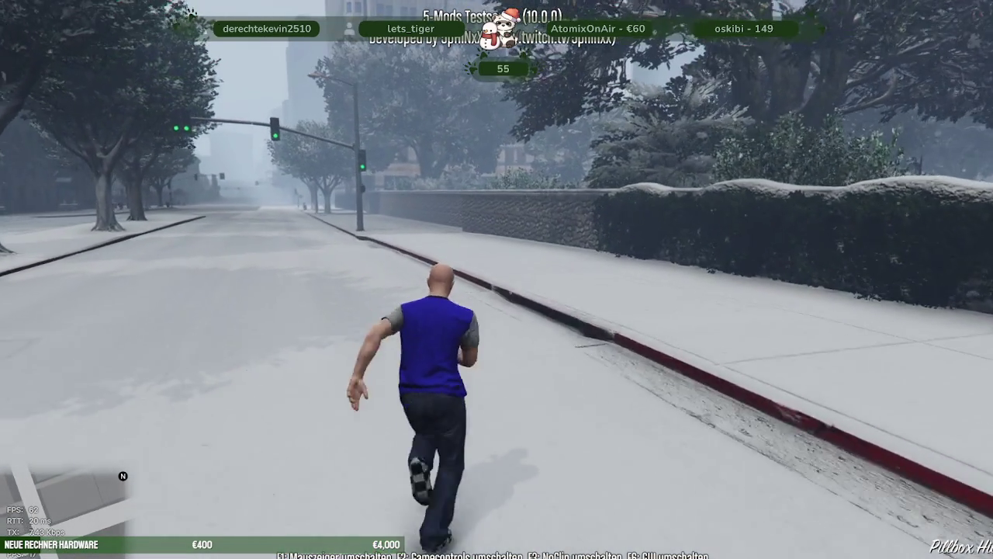
pyautogui.press('d')
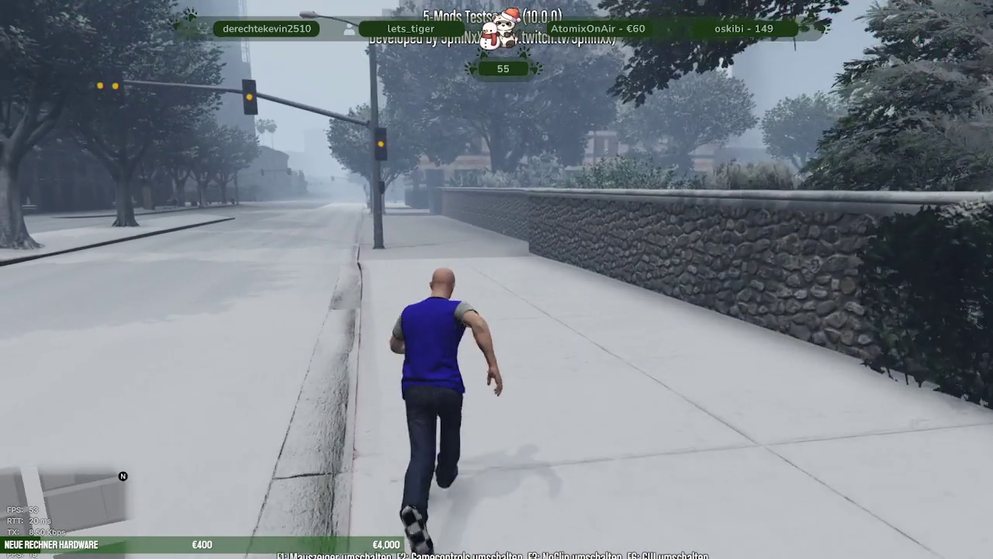
pyautogui.press('a')
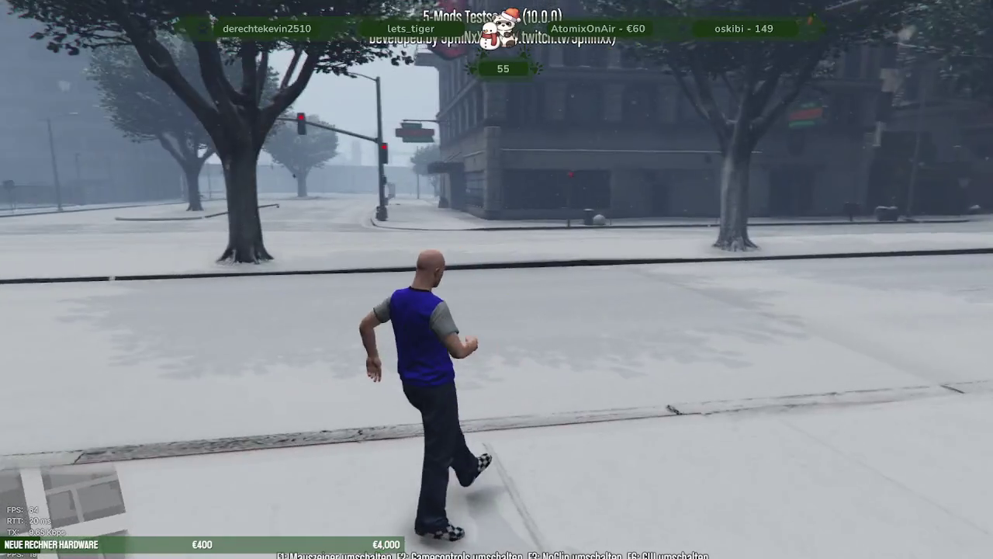
pyautogui.press('d')
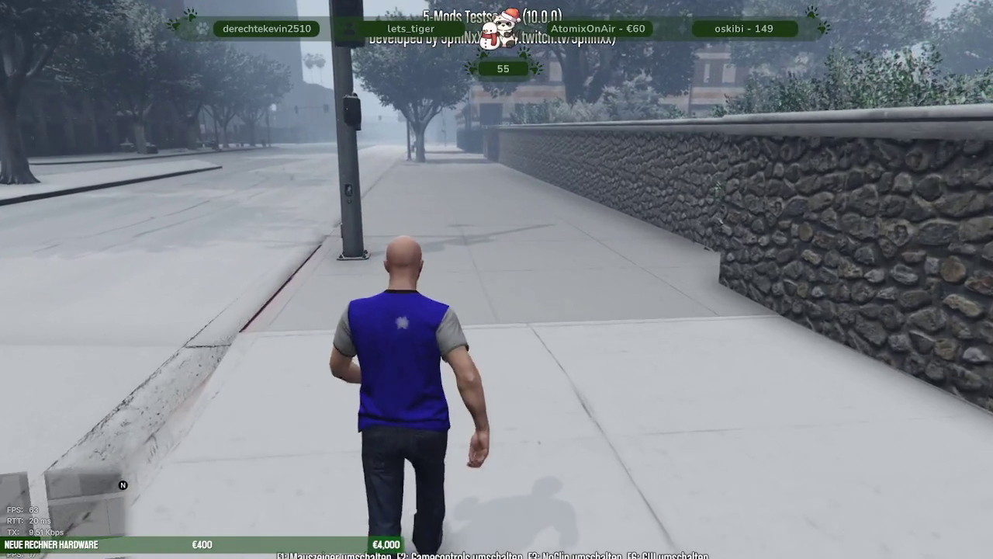
pyautogui.press('d')
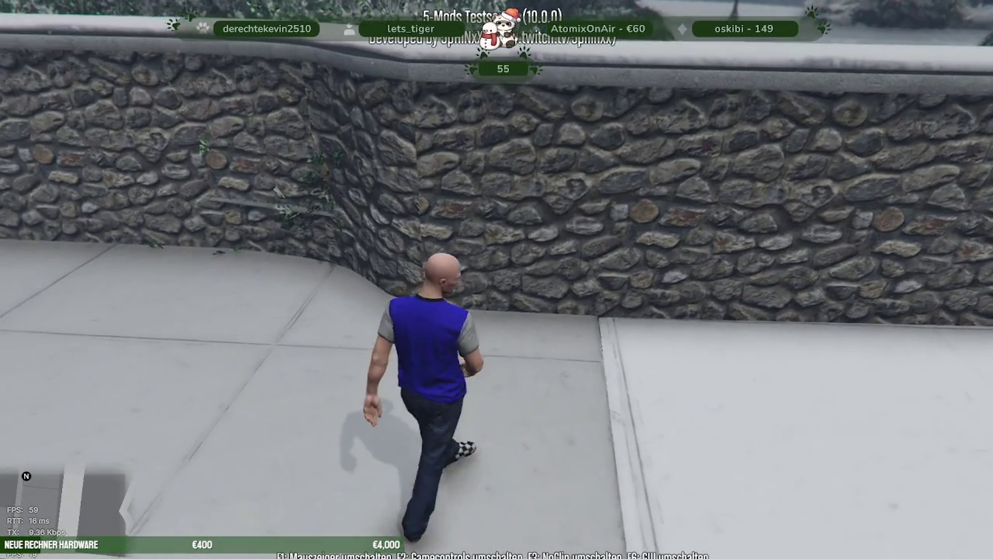
pyautogui.press('a')
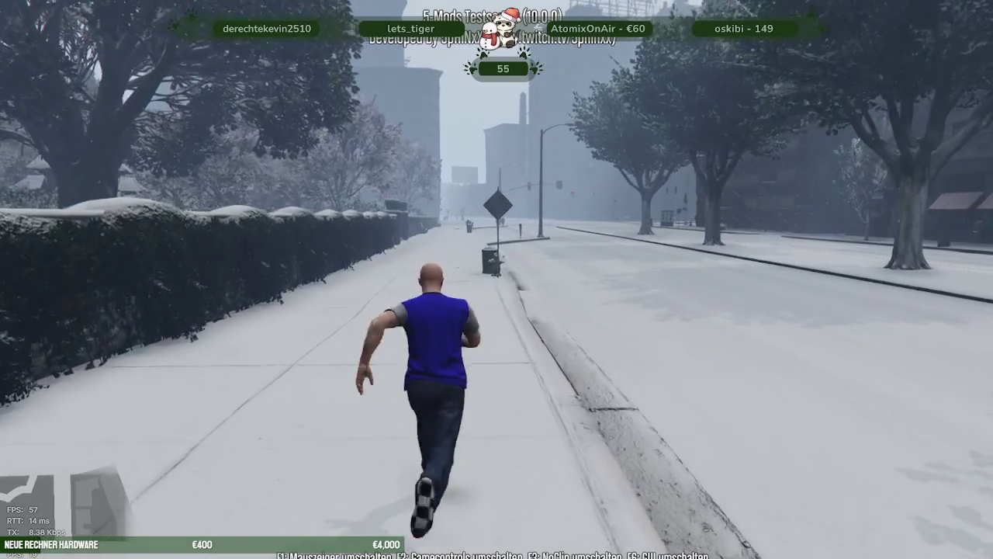
pyautogui.press('a')
pyautogui.press('space')
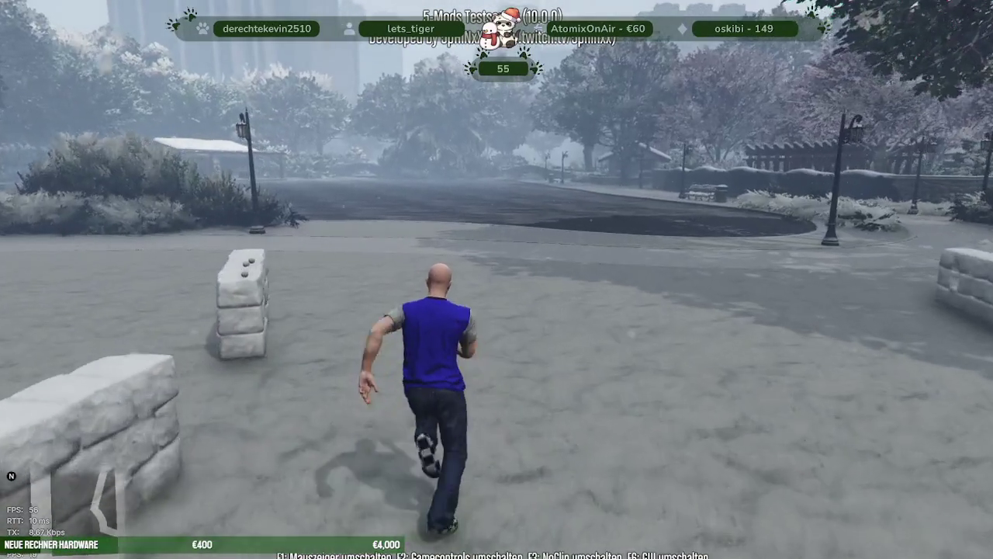
pyautogui.press('a')
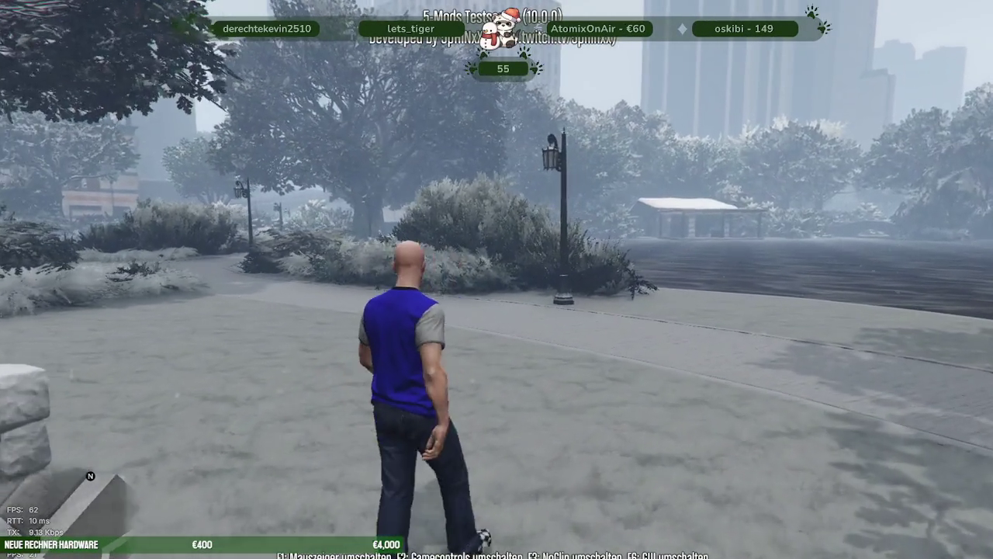
pyautogui.press('a')
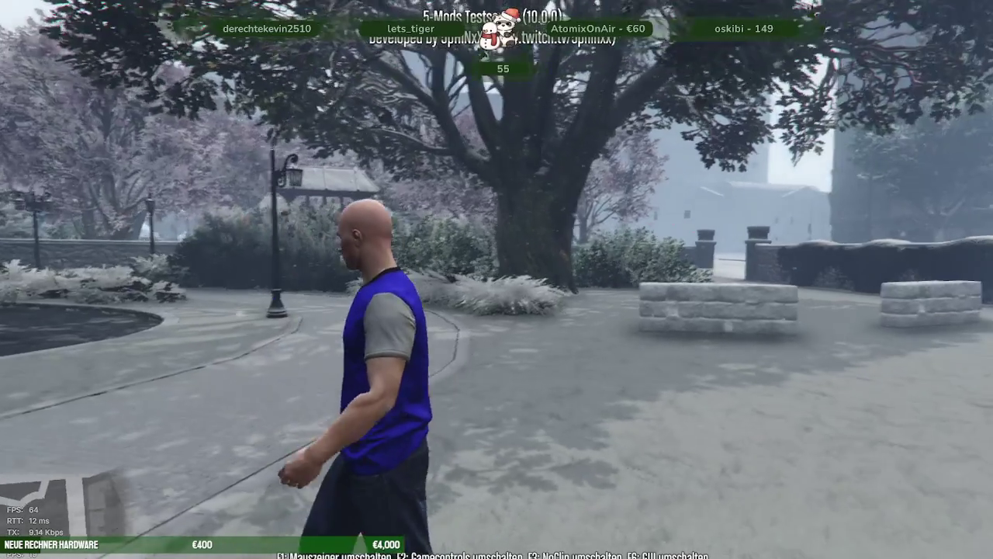
# Walk across the plaza past the lamp post and pavilion toward the stone wall
pyautogui.press('w')
pyautogui.press('a')
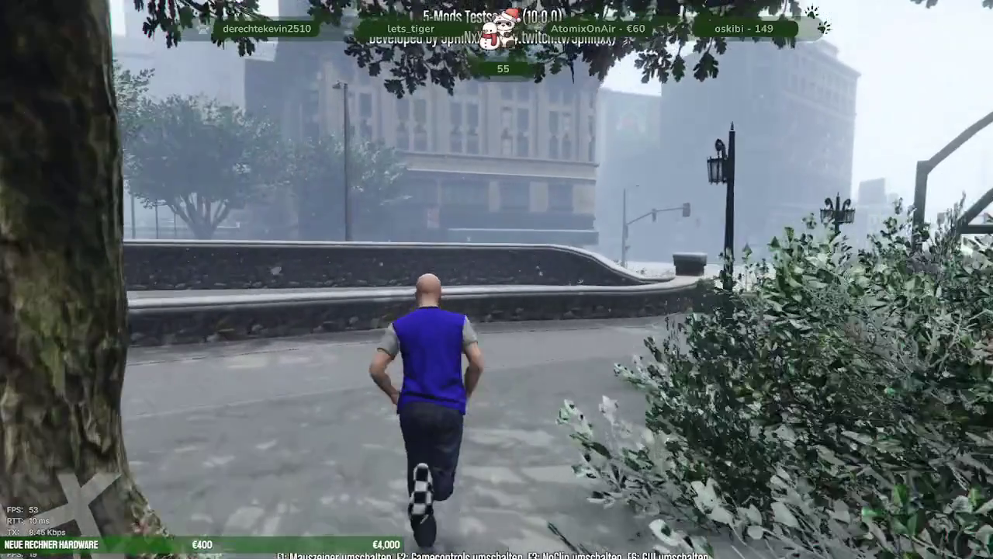
# Climb over the stone ledge and pillar, cross the snowy street to the tree-lined sidewalk, then bring up the alt:V console
pyautogui.press('space')
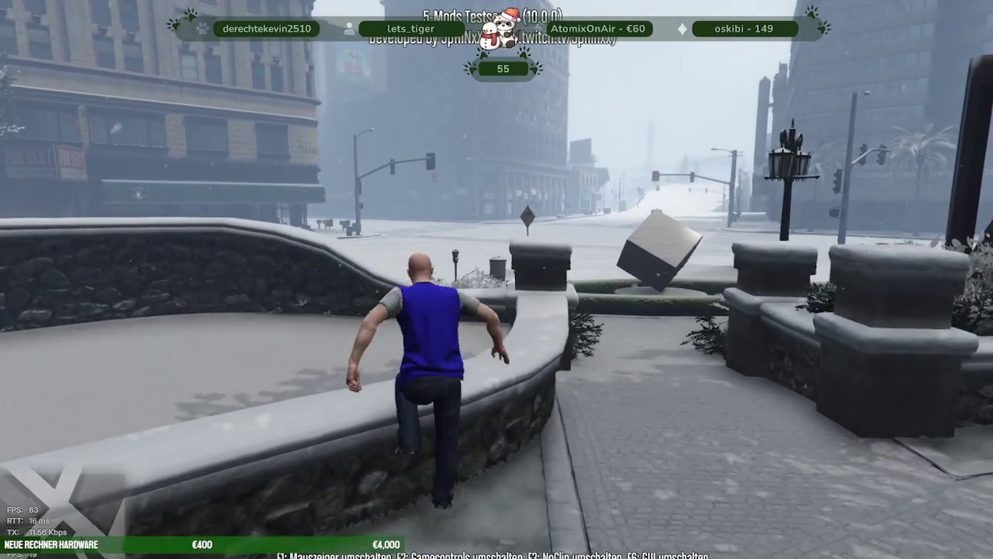
pyautogui.press('space')
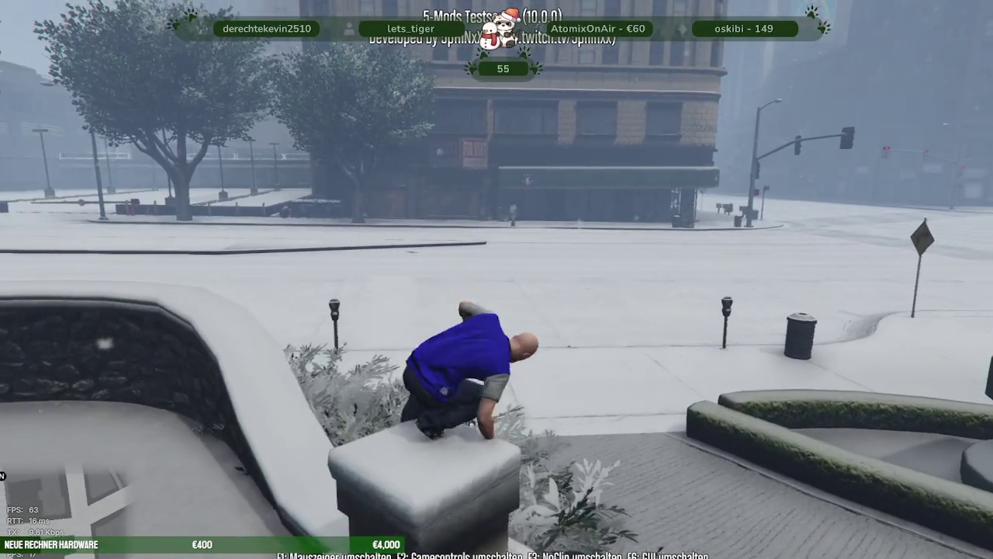
pyautogui.press('w')
pyautogui.press('w')
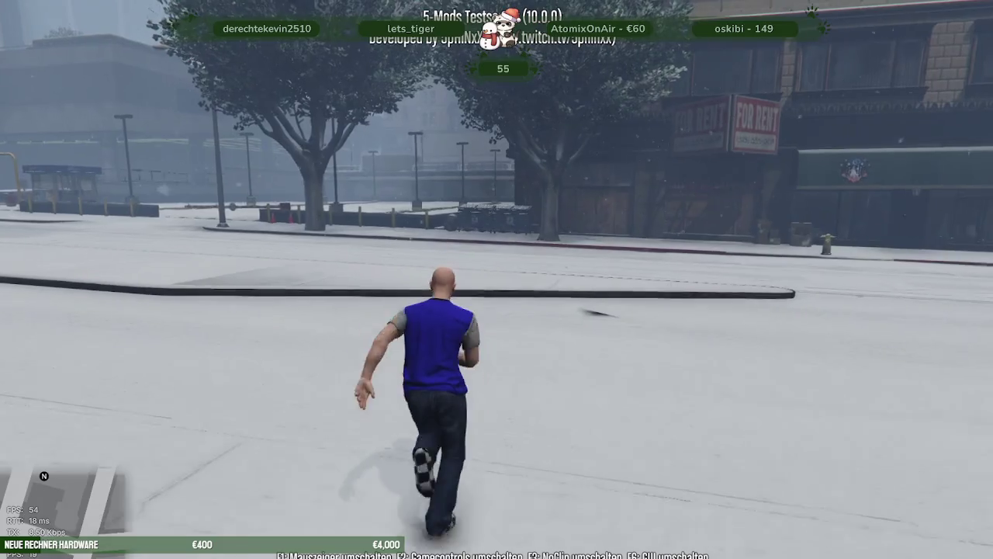
pyautogui.press('w')
pyautogui.press('w')
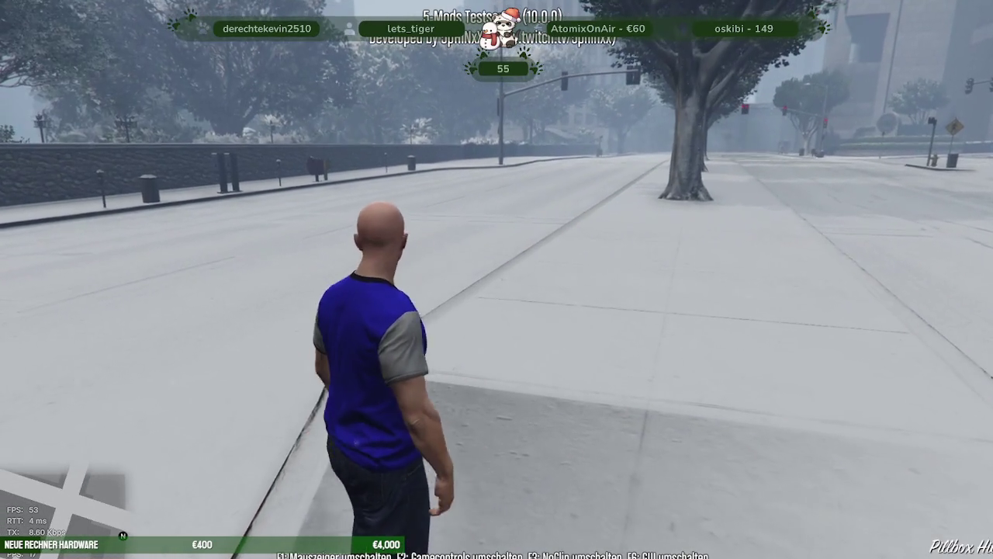
pyautogui.press('F8')
# Shut down the alt:V test server console and return to the Blender scene
pyautogui.hotkey('alt', 'Tab')
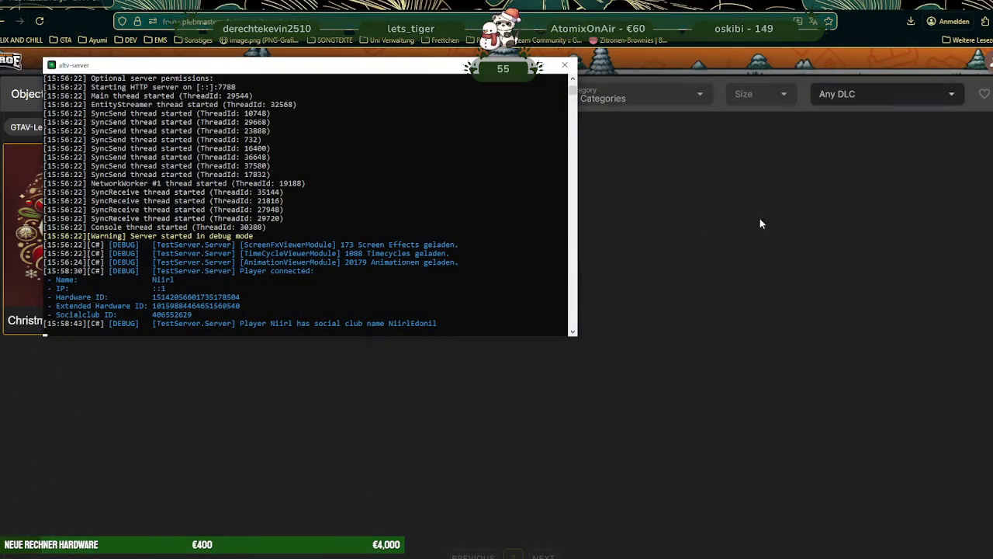
pyautogui.click(565, 65)
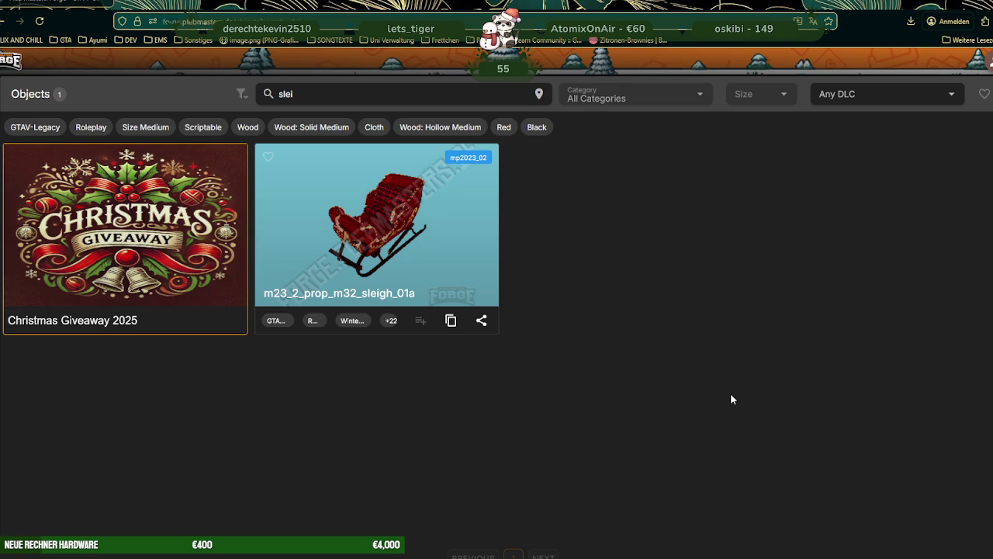
pyautogui.hotkey('alt', 'Tab')
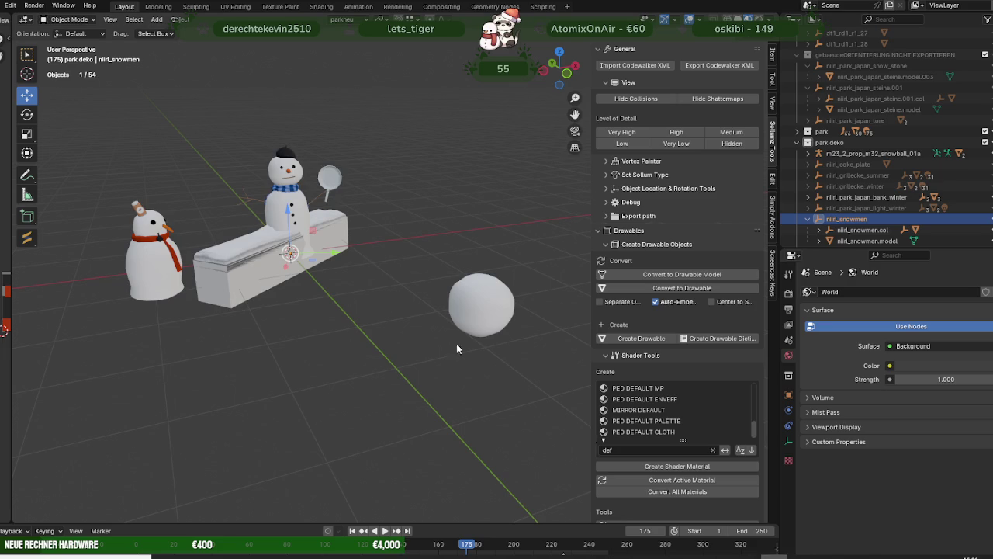
# In the bench's Edit Mode, select the faces using the snow edges and snow ground materials
pyautogui.scroll(2, 342, 245)
pyautogui.moveTo(342, 244); pyautogui.dragTo(354, 256, button='middle')
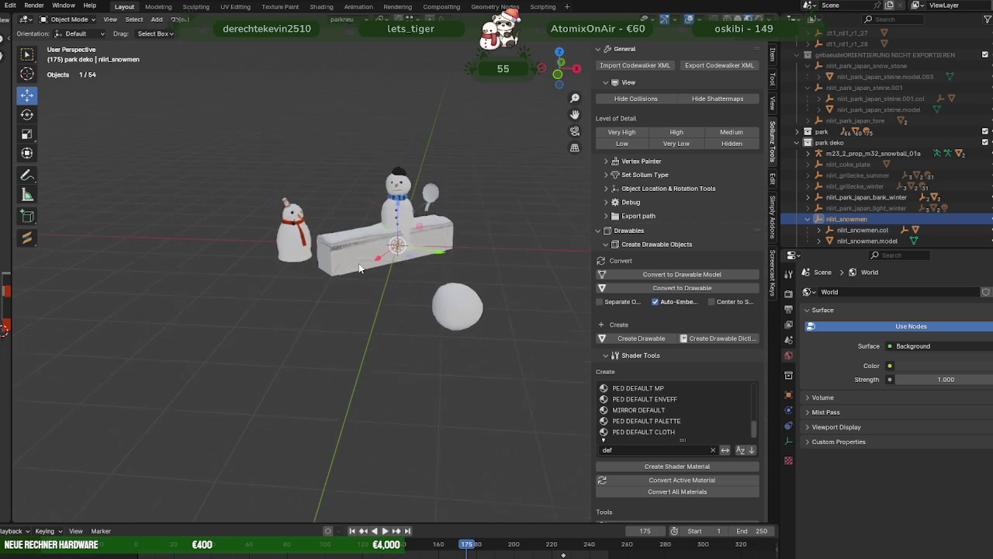
pyautogui.click(354, 257)
pyautogui.scroll(3, 384, 322)
pyautogui.press('Tab')
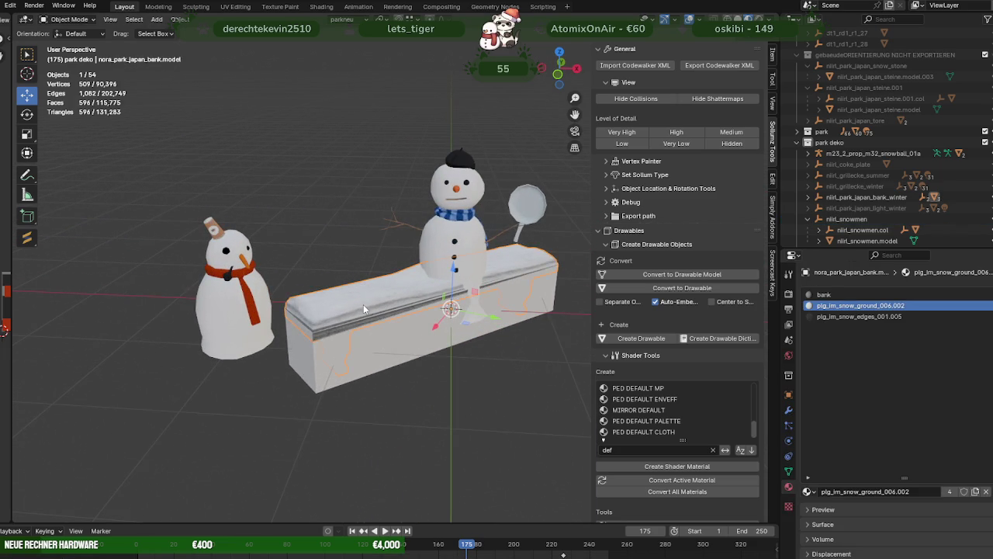
pyautogui.click(860, 315)
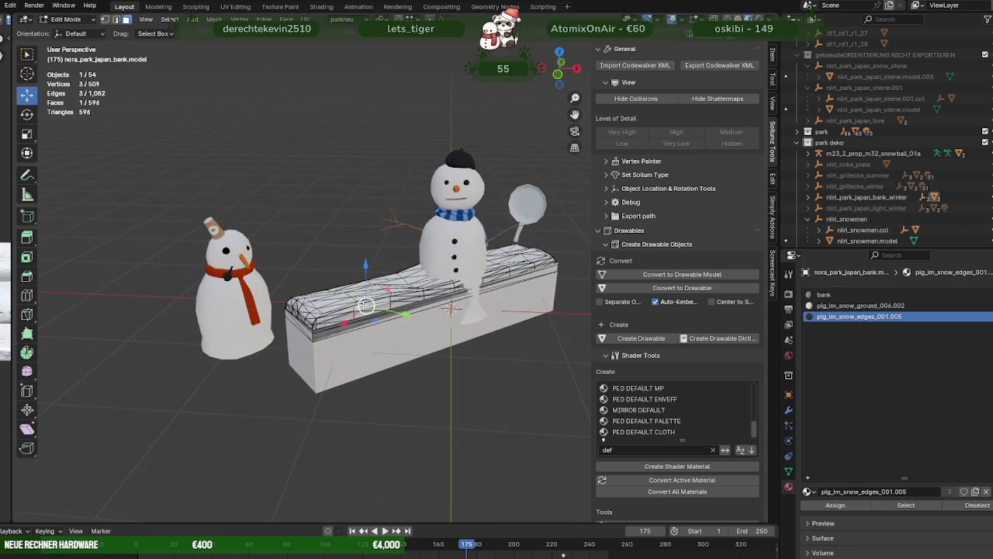
pyautogui.click(906, 505)
pyautogui.scroll(1, 364, 309)
pyautogui.click(861, 305)
pyautogui.click(906, 505)
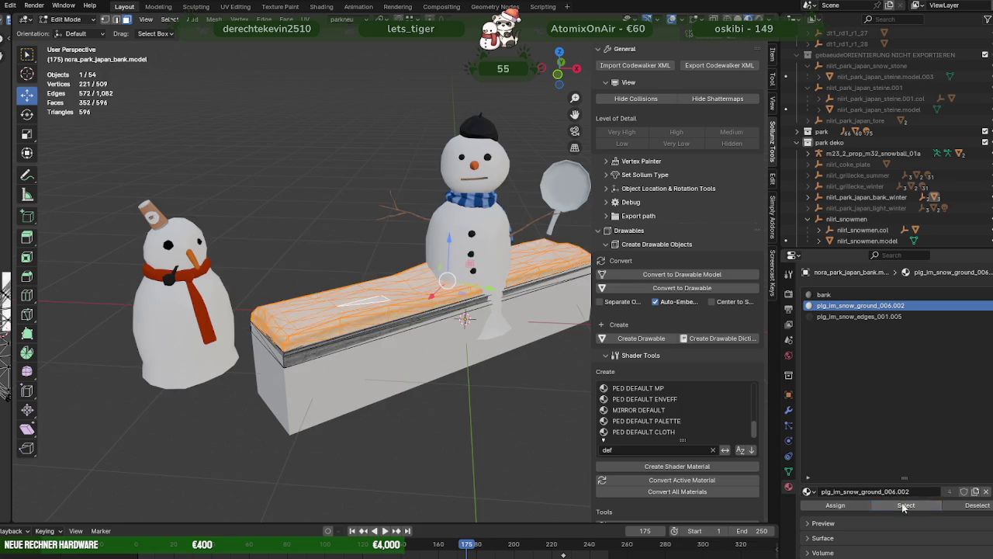
pyautogui.scroll(-1, 412, 313)
# Duplicate the selected snow-top faces and separate them into their own object
pyautogui.hotkey('shift', 'd')
pyautogui.press('Escape')
pyautogui.scroll(-1, 412, 313)
pyautogui.scroll(-3, 420, 283)
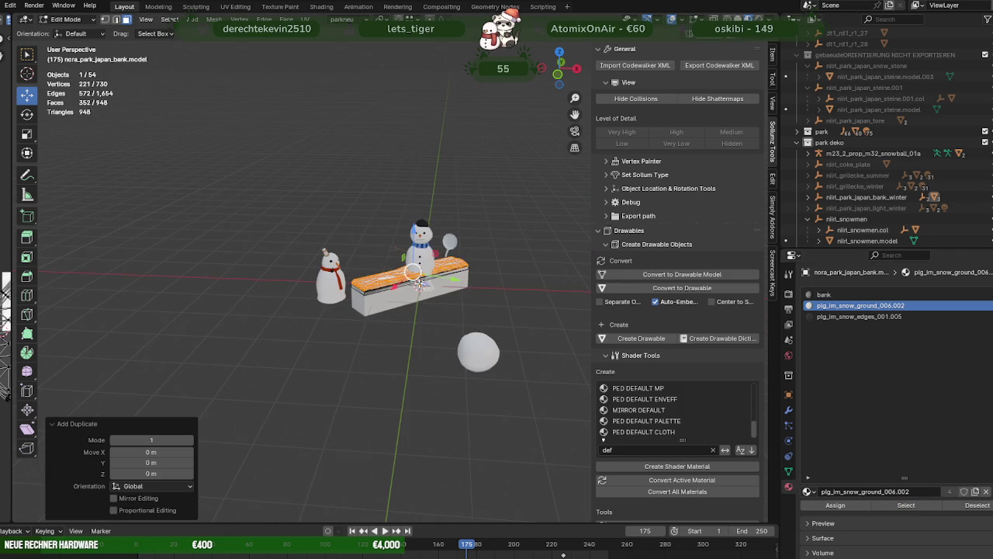
pyautogui.moveTo(423, 284); pyautogui.dragTo(361, 364)
pyautogui.hotkey('ctrl', 'f')
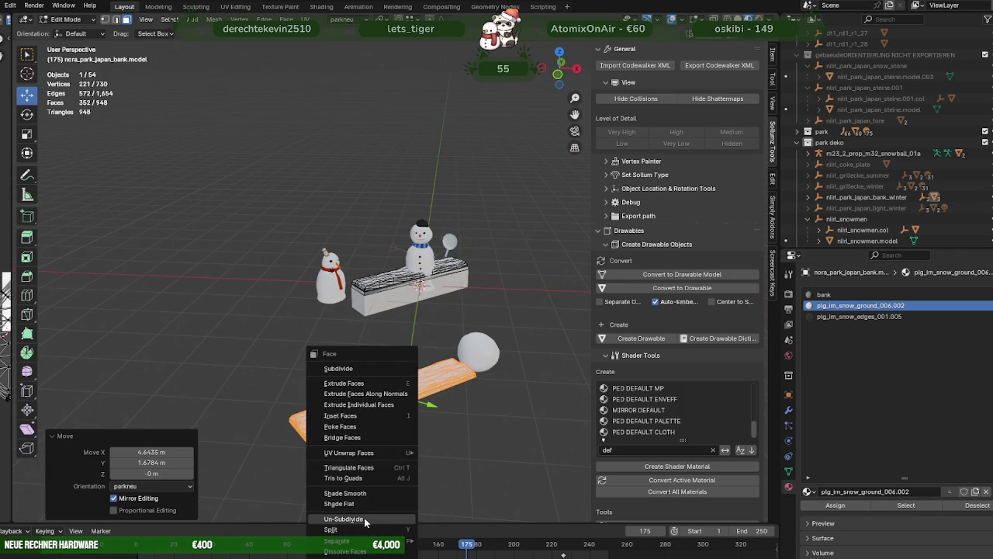
pyautogui.click(457, 516)
pyautogui.press('Tab')
# Move the separated slab nora_park_japan_bank.model.002 over beside the park wall
pyautogui.click(391, 382)
pyautogui.press('Tab')
pyautogui.scroll(-5, 391, 383)
pyautogui.moveTo(463, 359); pyautogui.dragTo(417, 281, button='middle')
pyautogui.scroll(3, 414, 276)
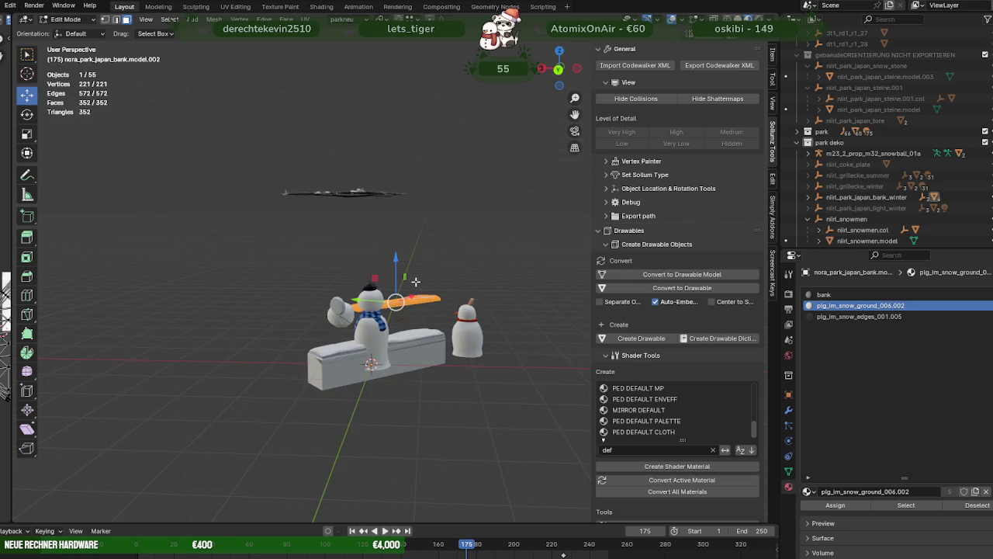
pyautogui.moveTo(396, 302); pyautogui.dragTo(359, 191)
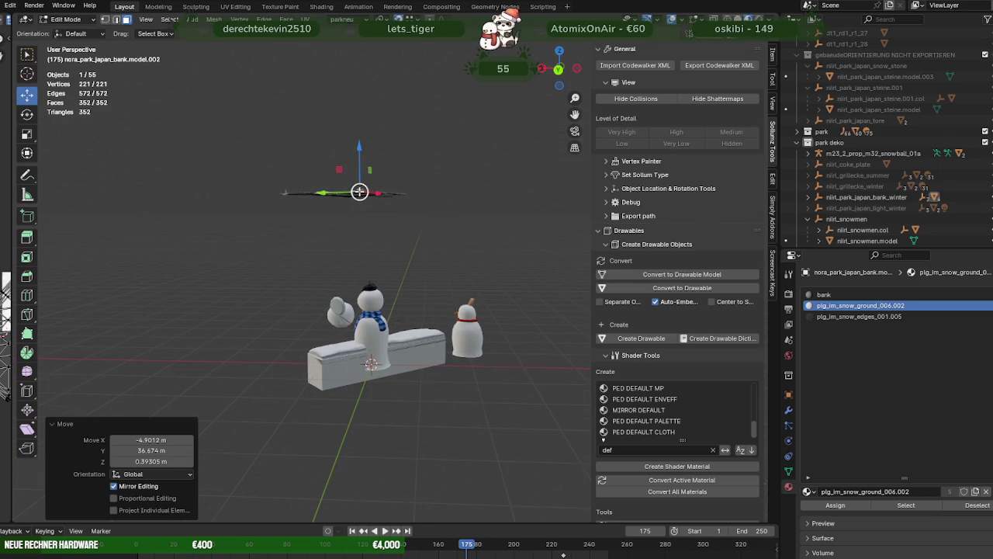
pyautogui.press('KP_Decimal')
pyautogui.scroll(-3, 360, 191)
pyautogui.moveTo(359, 194)
pyautogui.mouseDown(button='middle')
pyautogui.moveTo(350, 281)
pyautogui.moveTo(396, 284)
pyautogui.mouseUp(button='middle')
pyautogui.scroll(4, 377, 297)
pyautogui.press('g')
pyautogui.hotkey('shift', 'z')
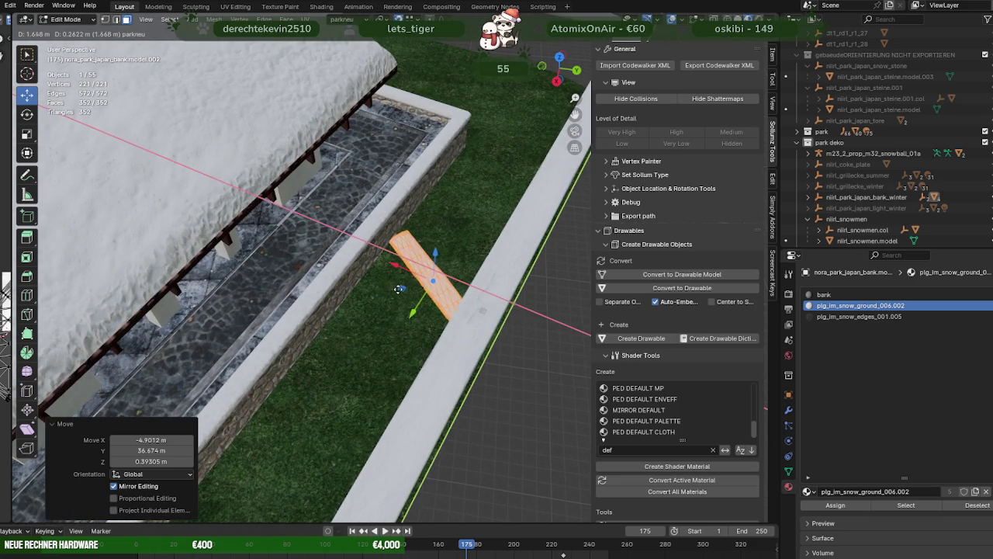
# Drop the slab at its new spot and view it from above
pyautogui.click(386, 289)
pyautogui.press('KP_Decimal')
pyautogui.scroll(-3, 388, 287)
pyautogui.moveTo(388, 287)
pyautogui.mouseDown(button='middle')
pyautogui.moveTo(423, 358)
pyautogui.moveTo(293, 275)
pyautogui.mouseUp(button='middle')
# Edit the wall mesh mauer.003 in wireframe shading
pyautogui.press('Tab')
pyautogui.click(291, 273)
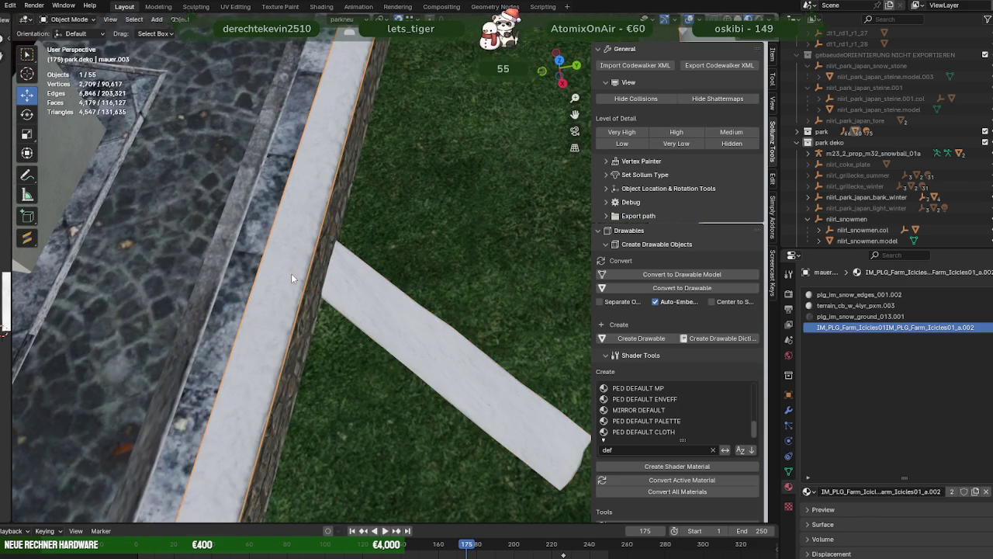
pyautogui.press('Tab')
pyautogui.scroll(-4, 291, 273)
pyautogui.press('a')
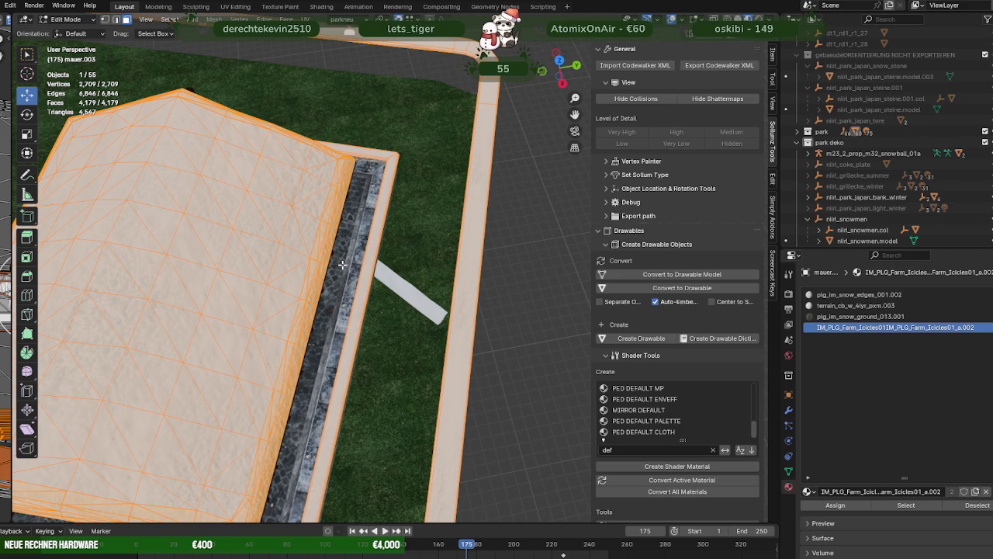
pyautogui.scroll(-4, 342, 265)
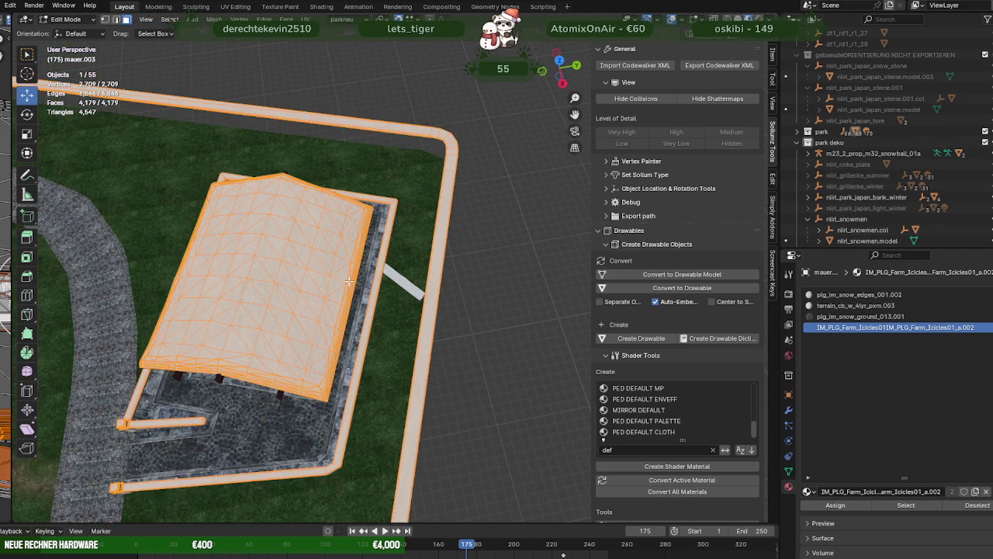
pyautogui.hotkey('shift', 'z')
pyautogui.moveTo(346, 272)
pyautogui.mouseDown(button='middle')
pyautogui.moveTo(315, 367)
pyautogui.moveTo(343, 336)
pyautogui.mouseUp(button='middle')
pyautogui.scroll(3, 315, 367)
pyautogui.scroll(-3, 356, 296)
pyautogui.scroll(3, 362, 294)
pyautogui.moveTo(428, 179); pyautogui.dragTo(411, 344, button='middle')
pyautogui.scroll(2, 350, 264)
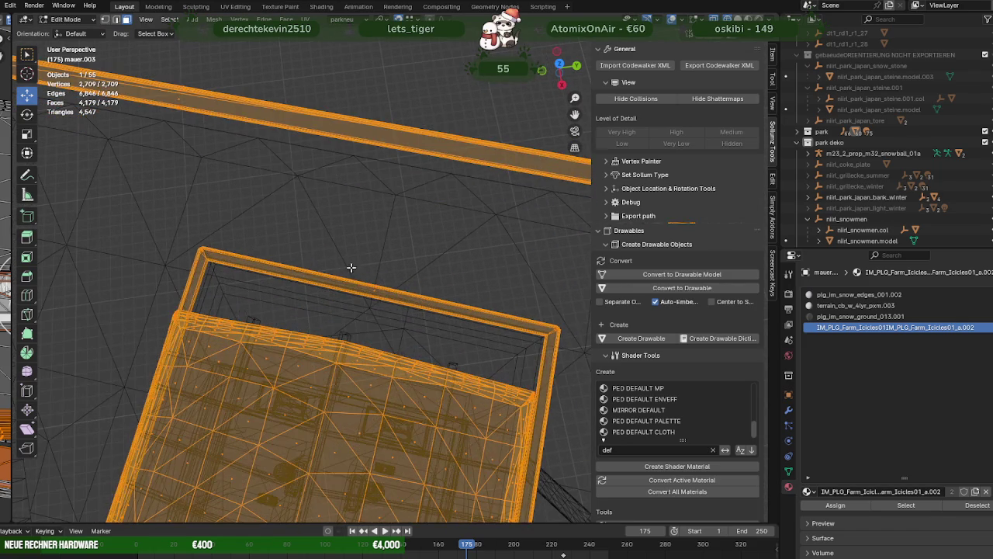
# Select the wall's beam parts
pyautogui.click(350, 263)
pyautogui.moveTo(458, 319); pyautogui.dragTo(497, 325, button='middle')
pyautogui.moveTo(444, 405); pyautogui.dragTo(445, 307, button='middle')
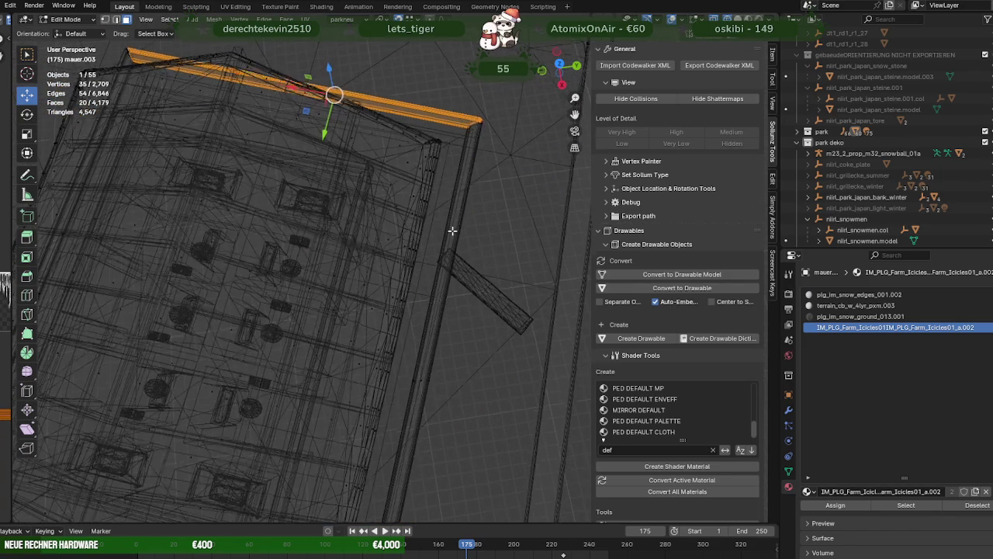
pyautogui.keyDown('shift'); pyautogui.click(437, 403); pyautogui.keyUp('shift')
pyautogui.moveTo(437, 403)
pyautogui.mouseDown(button='middle')
pyautogui.moveTo(440, 364)
pyautogui.moveTo(372, 394)
pyautogui.moveTo(421, 368)
pyautogui.mouseUp(button='middle')
pyautogui.keyDown('shift'); pyautogui.click(444, 396); pyautogui.keyUp('shift')
pyautogui.moveTo(266, 388); pyautogui.dragTo(332, 343, button='middle')
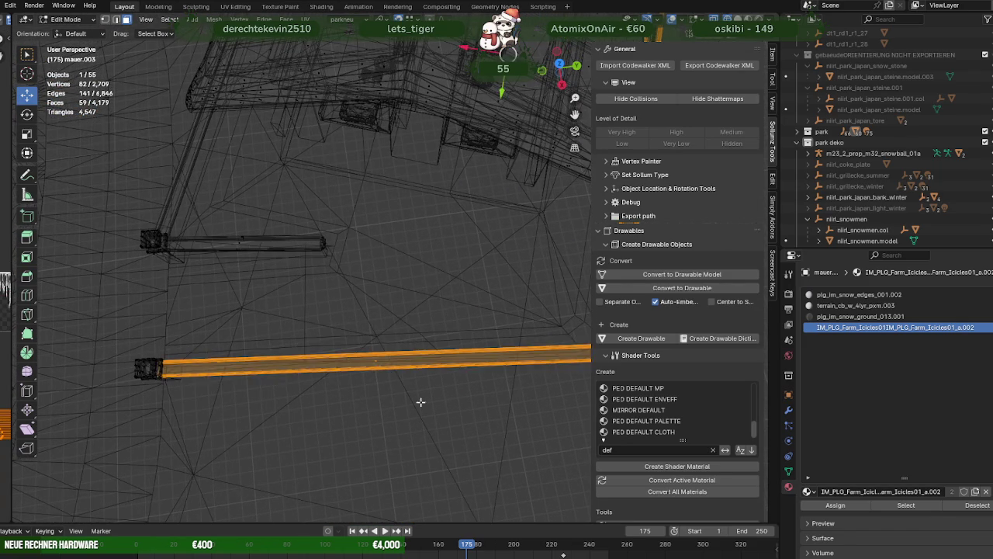
pyautogui.keyDown('shift'); pyautogui.moveTo(322, 328); pyautogui.dragTo(416, 404); pyautogui.keyUp('shift')
pyautogui.moveTo(417, 404); pyautogui.dragTo(321, 350, button='middle')
pyautogui.keyDown('shift'); pyautogui.moveTo(285, 261); pyautogui.dragTo(343, 318); pyautogui.keyUp('shift')
pyautogui.moveTo(343, 317)
pyautogui.mouseDown(button='middle')
pyautogui.moveTo(406, 277)
pyautogui.moveTo(253, 236)
pyautogui.mouseUp(button='middle')
pyautogui.keyDown('shift'); pyautogui.moveTo(410, 274); pyautogui.dragTo(409, 273); pyautogui.keyUp('shift')
pyautogui.moveTo(410, 273)
pyautogui.mouseDown(button='middle')
pyautogui.moveTo(355, 292)
pyautogui.moveTo(377, 284)
pyautogui.moveTo(193, 220)
pyautogui.mouseUp(button='middle')
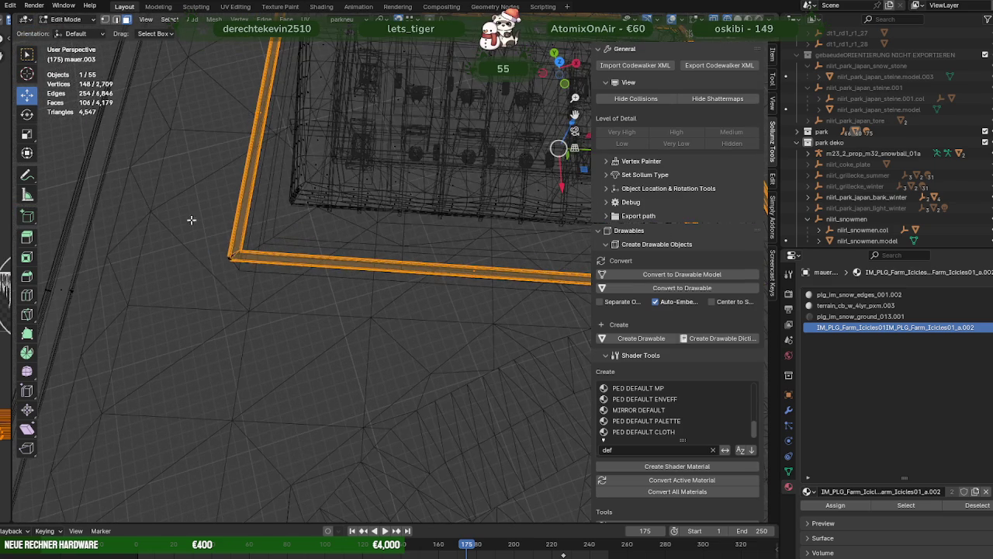
# Delete the selected beams and return to textured material shading
pyautogui.press('x')
pyautogui.click(291, 288)
pyautogui.hotkey('shift', 'z')
pyautogui.moveTo(295, 288)
pyautogui.mouseDown(button='middle')
pyautogui.moveTo(370, 288)
pyautogui.moveTo(277, 262)
pyautogui.moveTo(347, 308)
pyautogui.moveTo(377, 305)
pyautogui.moveTo(459, 217)
pyautogui.mouseUp(button='middle')
pyautogui.scroll(3, 377, 305)
# Raise the snow strip vertically and place it at the wall corner
pyautogui.hotkey('alt', 'q')
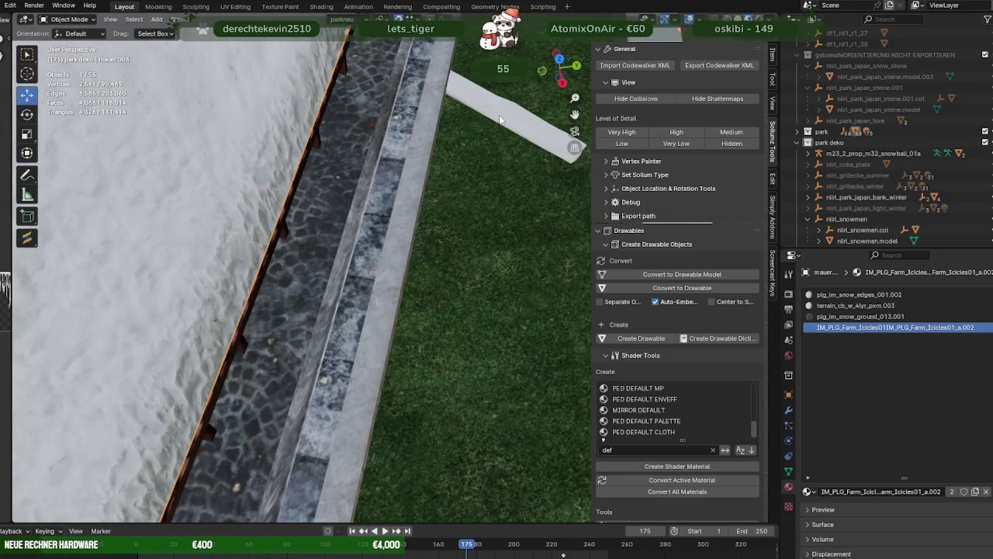
pyautogui.moveTo(503, 114); pyautogui.dragTo(338, 247, button='middle')
pyautogui.press('KP_Decimal')
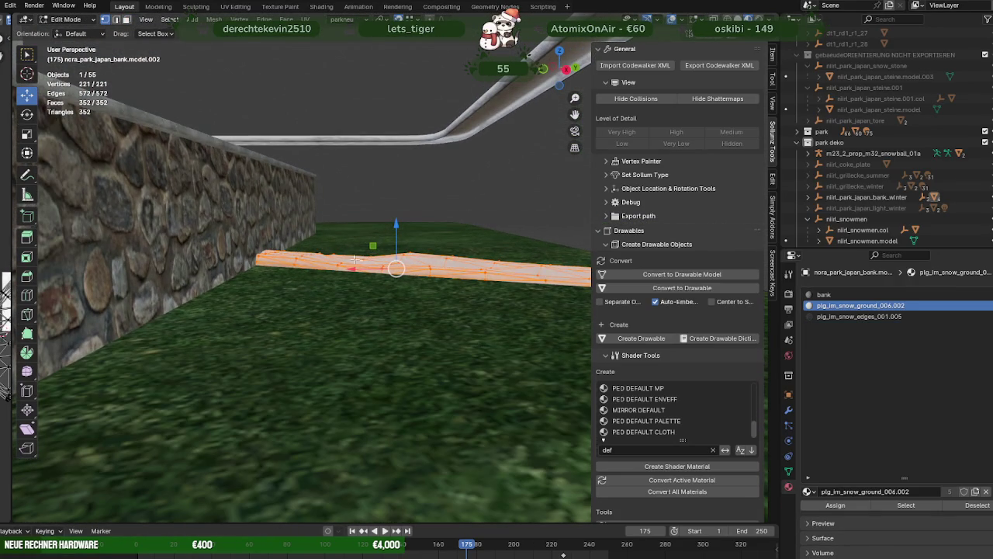
pyautogui.press('g')
pyautogui.press('z')
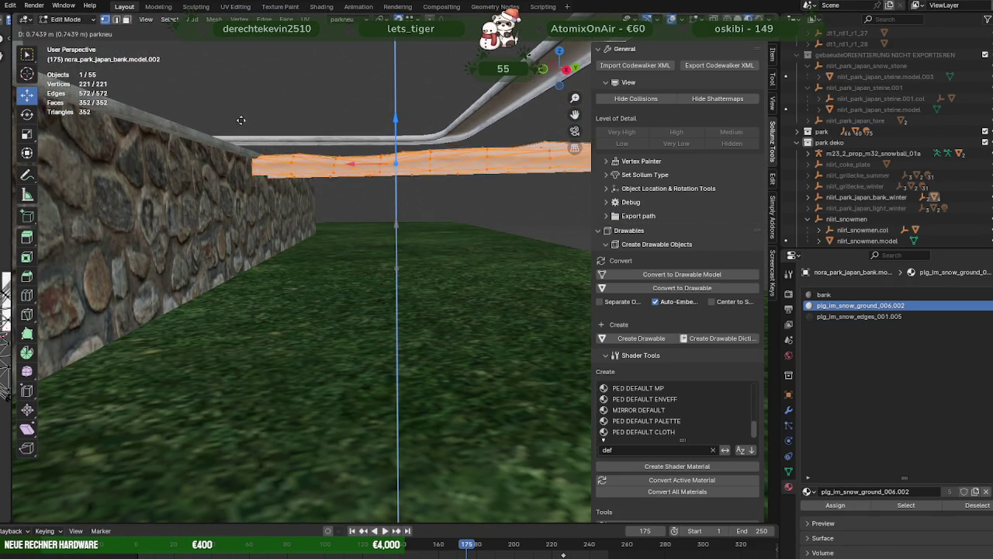
pyautogui.click(244, 103)
pyautogui.moveTo(245, 103); pyautogui.dragTo(272, 259, button='middle')
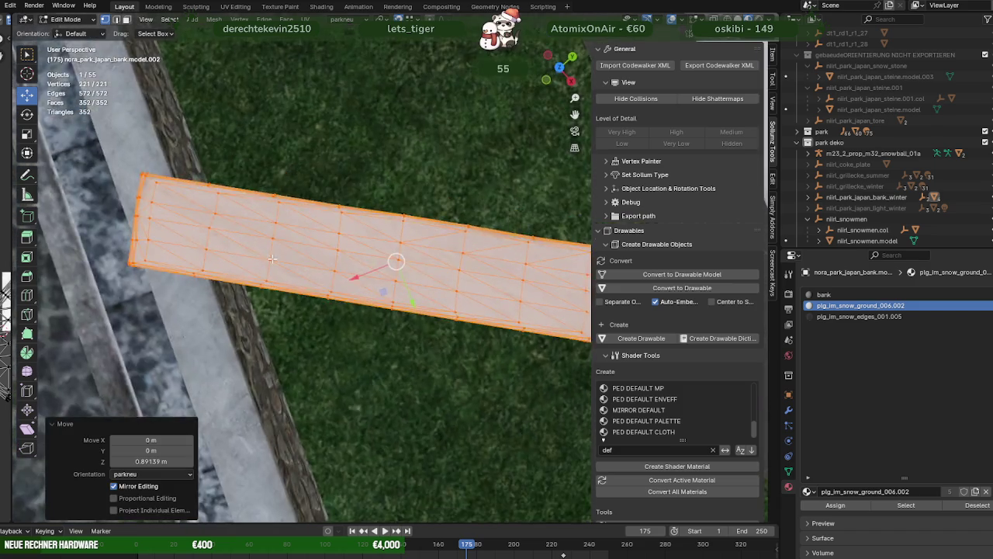
pyautogui.scroll(-5, 272, 258)
pyautogui.scroll(-3, 349, 248)
pyautogui.moveTo(349, 248); pyautogui.dragTo(406, 242, button='middle')
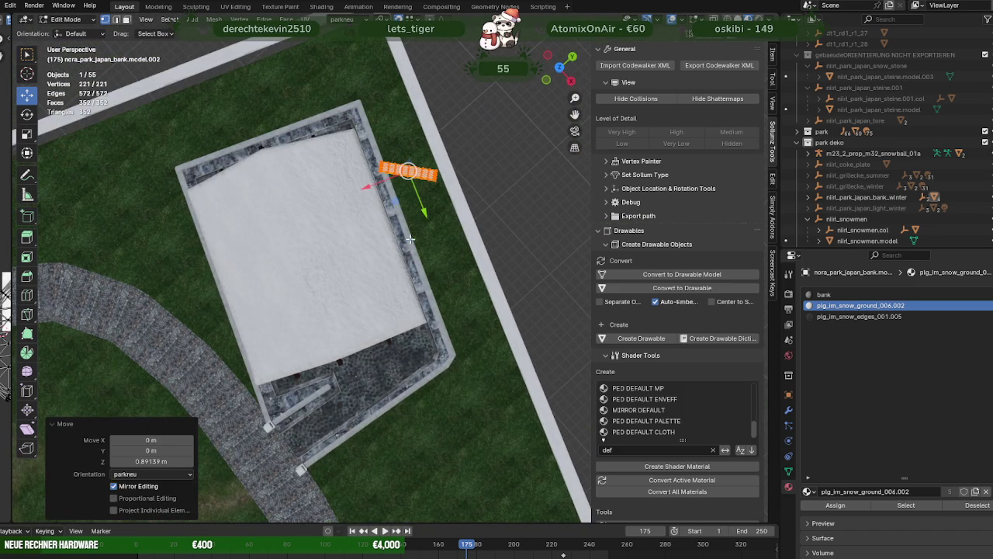
pyautogui.press('g')
pyautogui.hotkey('shift', 'z')
pyautogui.click(359, 95)
# Rotate the strip to the wall's angle, stretch it 4.761× along Y and slide it 5.5929 m onto the wall top
pyautogui.press('KP_7')
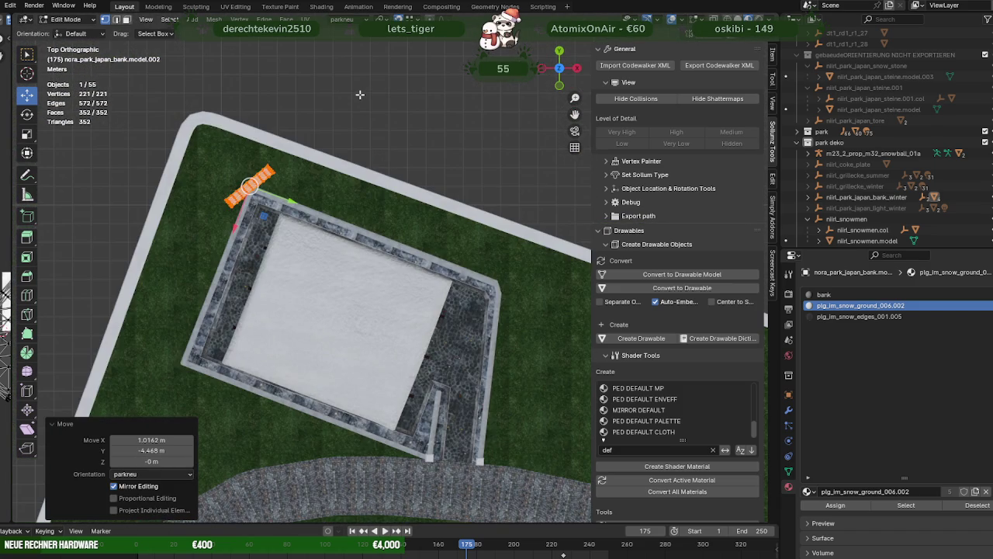
pyautogui.press('KP_Decimal')
pyautogui.press('r')
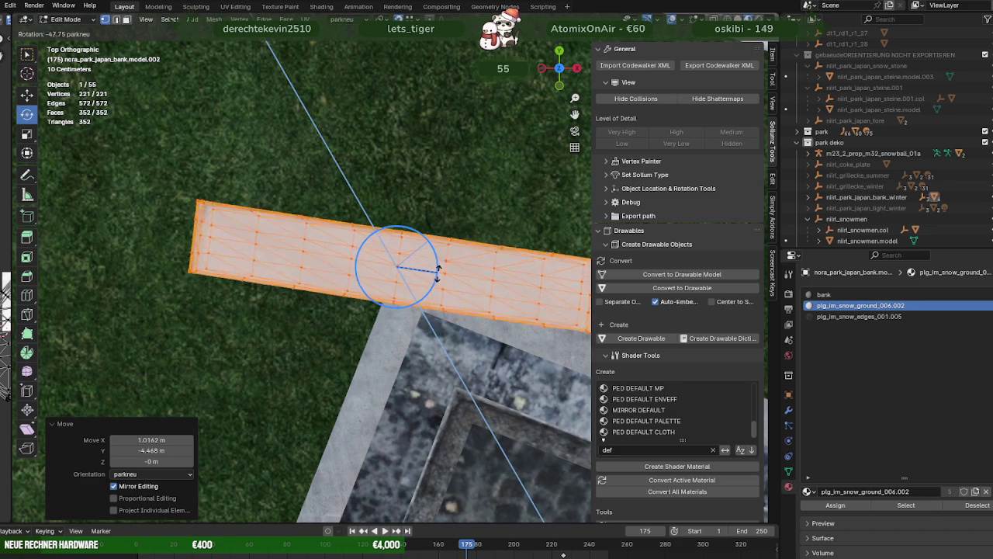
pyautogui.scroll(-6, 437, 278)
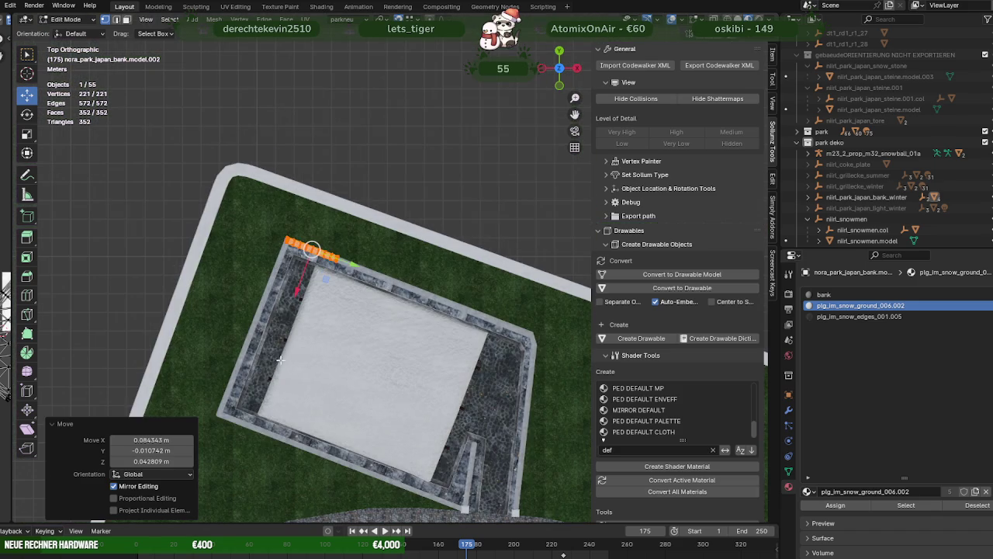
pyautogui.moveTo(345, 264); pyautogui.dragTo(532, 333)
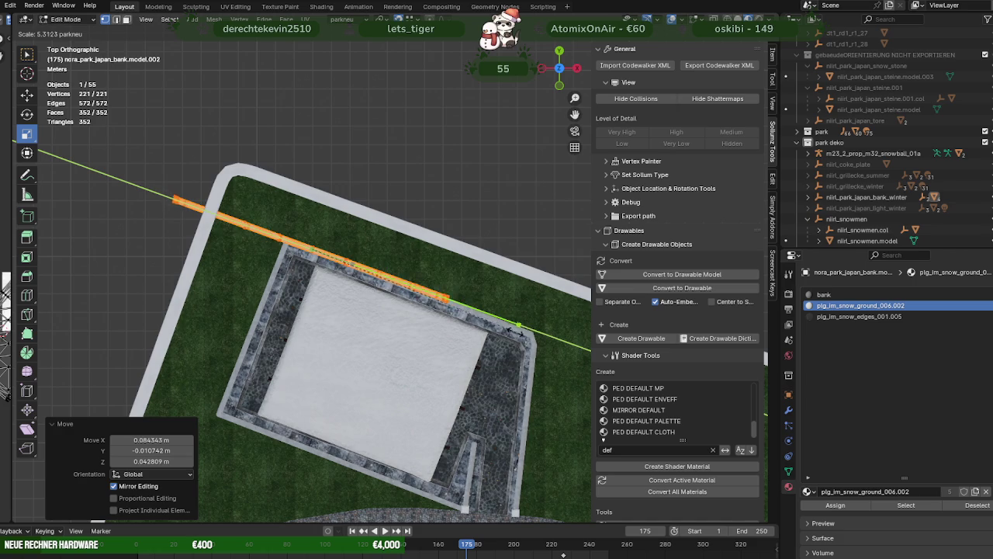
pyautogui.click(497, 326)
pyautogui.hotkey('shift', 'space')
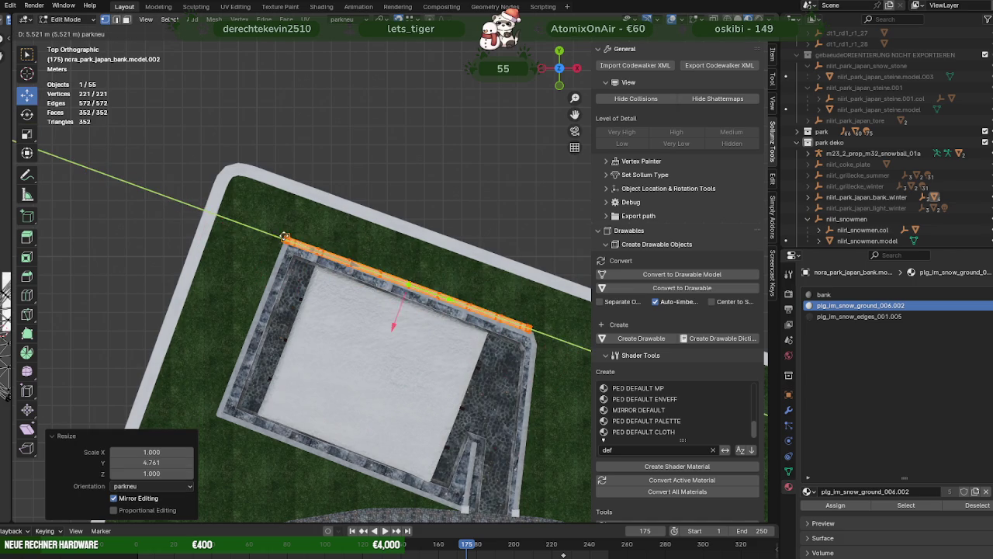
pyautogui.click(287, 236)
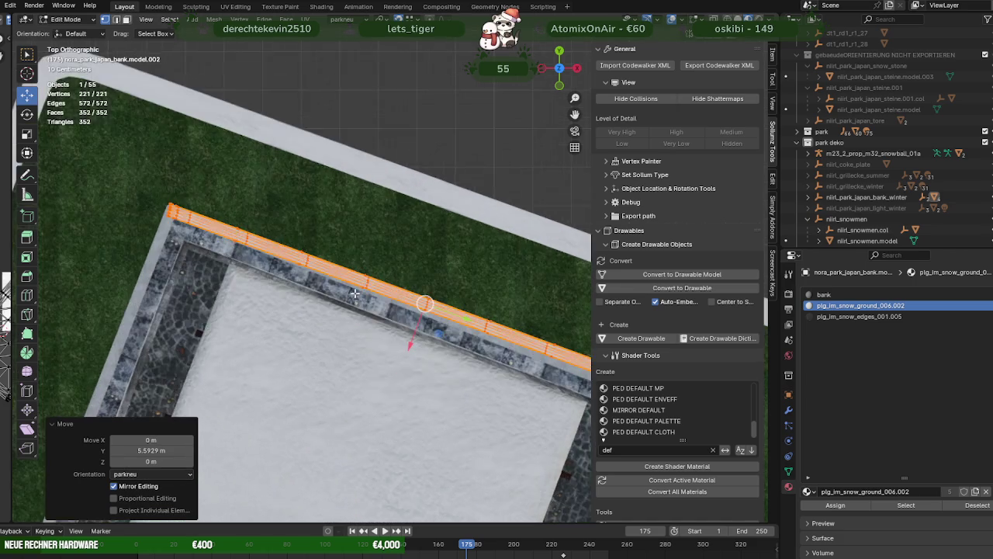
pyautogui.scroll(4, 287, 237)
pyautogui.moveTo(365, 256)
pyautogui.mouseDown(button='middle')
pyautogui.moveTo(380, 374)
pyautogui.moveTo(337, 344)
pyautogui.moveTo(155, 302)
pyautogui.moveTo(232, 304)
pyautogui.moveTo(256, 325)
pyautogui.moveTo(311, 328)
pyautogui.moveTo(439, 411)
pyautogui.moveTo(384, 368)
pyautogui.moveTo(392, 251)
pyautogui.moveTo(336, 310)
pyautogui.mouseUp(button='middle')
pyautogui.scroll(-3, 385, 369)
pyautogui.scroll(3, 392, 251)
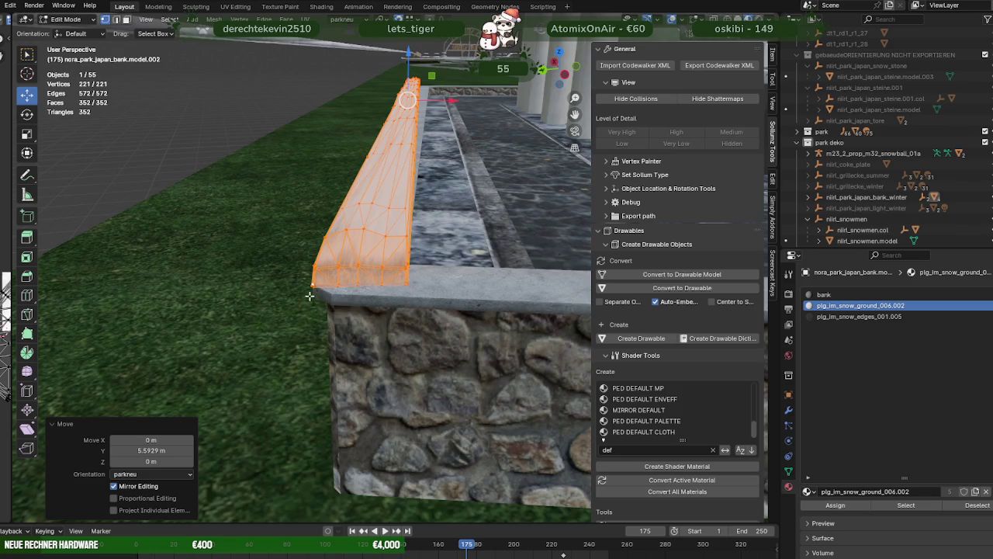
# Inspect the strip on the wall, then open the UV editor at left and box-select all its UVs
pyautogui.scroll(2, 310, 289)
pyautogui.moveTo(218, 305); pyautogui.dragTo(238, 312, button='middle')
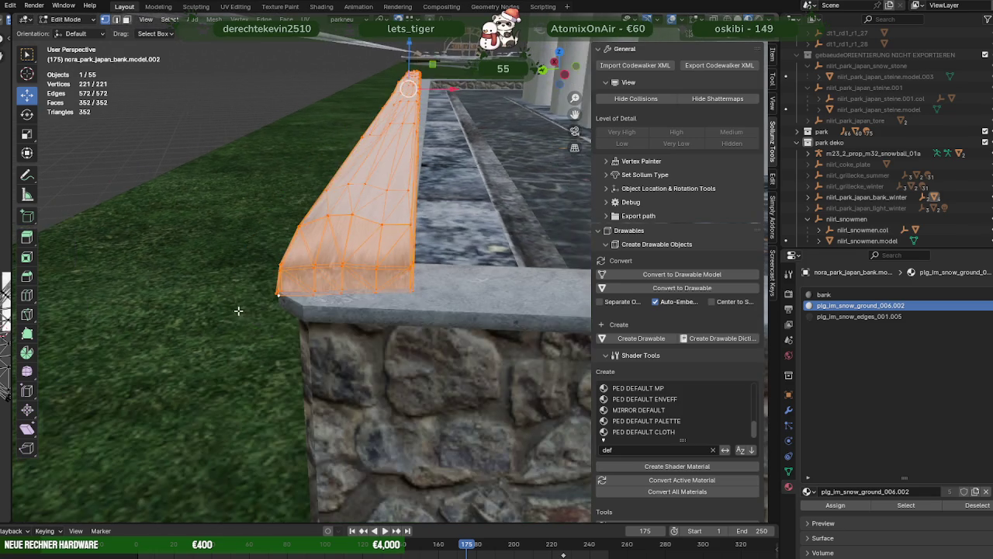
pyautogui.scroll(2, 269, 308)
pyautogui.moveTo(124, 326)
pyautogui.mouseDown(button='middle')
pyautogui.moveTo(220, 298)
pyautogui.moveTo(268, 405)
pyautogui.moveTo(296, 422)
pyautogui.mouseUp(button='middle')
pyautogui.scroll(-4, 219, 298)
pyautogui.scroll(3, 268, 405)
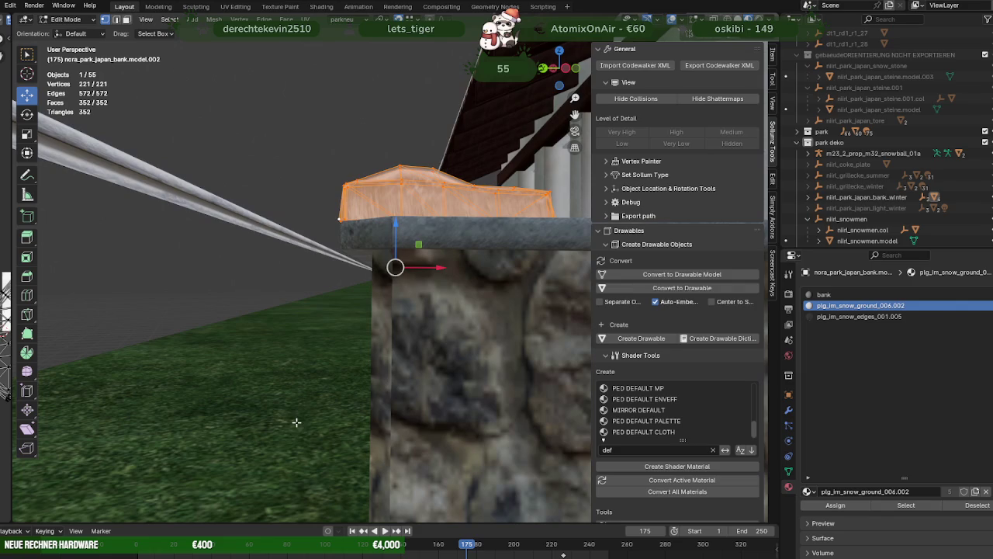
pyautogui.moveTo(390, 268)
pyautogui.mouseDown(button='middle')
pyautogui.moveTo(354, 277)
pyautogui.moveTo(363, 317)
pyautogui.mouseUp(button='middle')
pyautogui.click(392, 267)
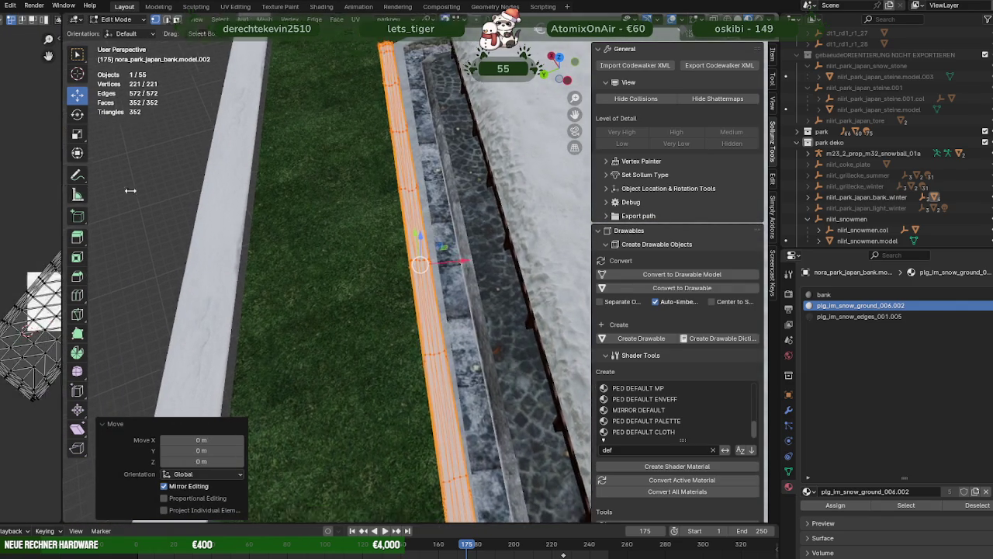
pyautogui.moveTo(12, 188); pyautogui.dragTo(381, 194)
pyautogui.scroll(-2, 211, 204)
pyautogui.scroll(2, 212, 203)
pyautogui.moveTo(117, 211); pyautogui.dragTo(297, 383)
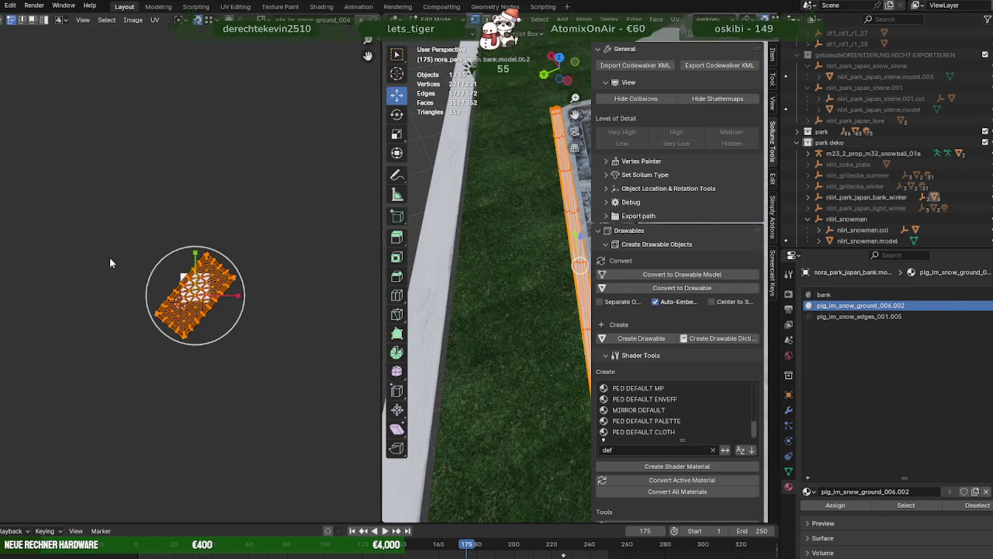
# Rotate the strip's UV island and stretch it lengthwise so the snow runs along the wall
pyautogui.rightClick(206, 289)
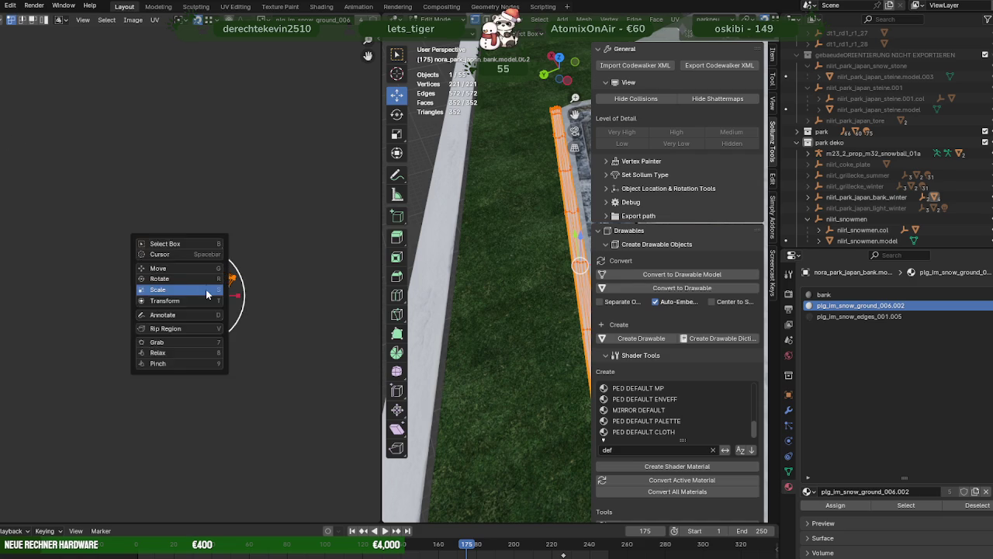
pyautogui.click(206, 289)
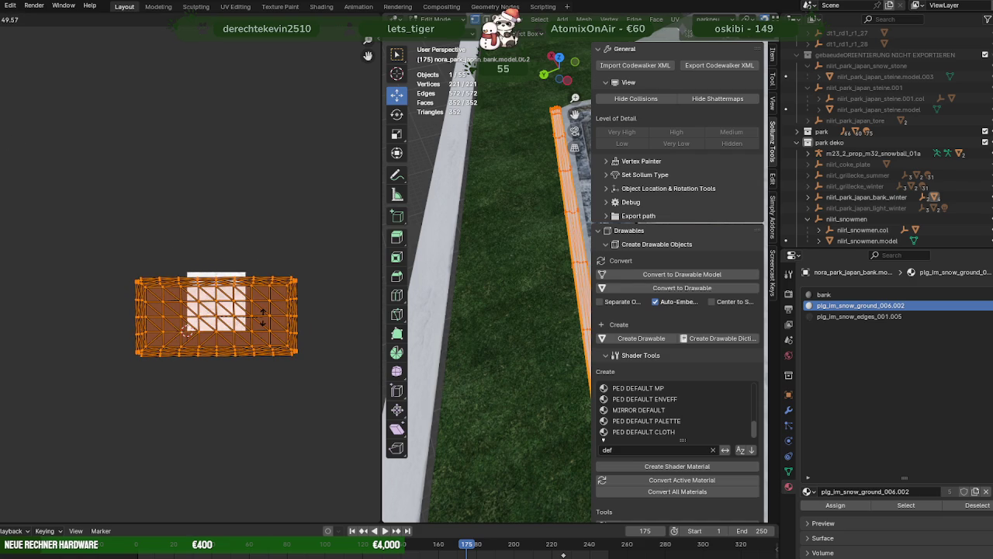
pyautogui.click(262, 319)
pyautogui.rightClick(260, 319)
pyautogui.press('Escape')
pyautogui.moveTo(252, 315); pyautogui.dragTo(404, 317)
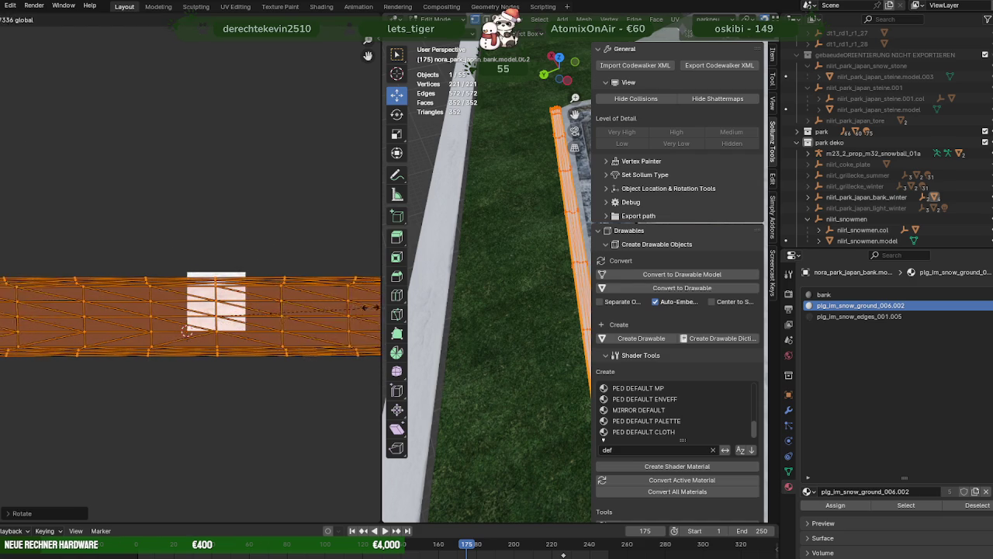
pyautogui.moveTo(506, 255)
pyautogui.mouseDown(button='middle')
pyautogui.moveTo(503, 362)
pyautogui.moveTo(505, 233)
pyautogui.mouseUp(button='middle')
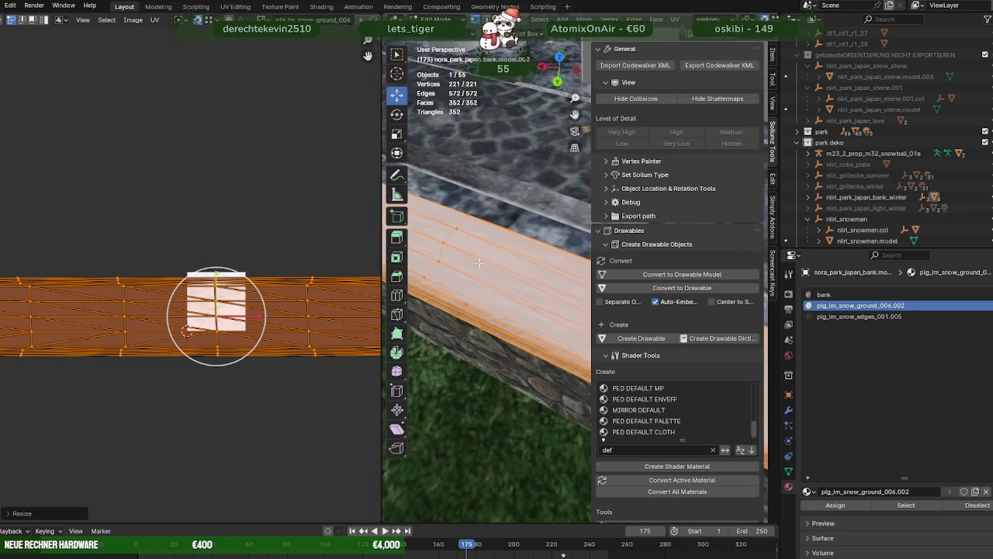
pyautogui.moveTo(261, 317); pyautogui.dragTo(294, 309)
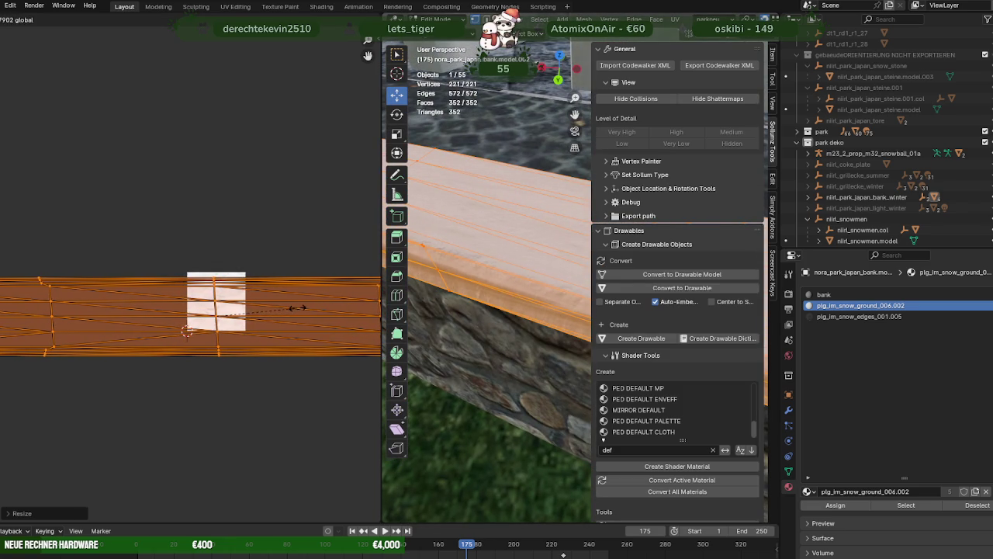
pyautogui.click(294, 309)
# Collapse the UV editor and check the textured strip at the wall's corner
pyautogui.moveTo(466, 295); pyautogui.dragTo(451, 303, button='middle')
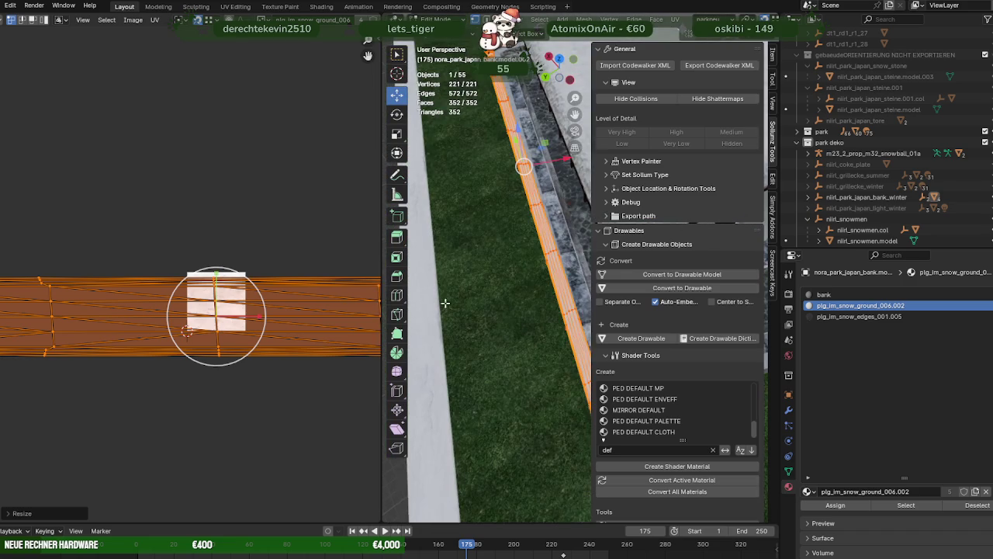
pyautogui.moveTo(381, 281); pyautogui.dragTo(4, 281)
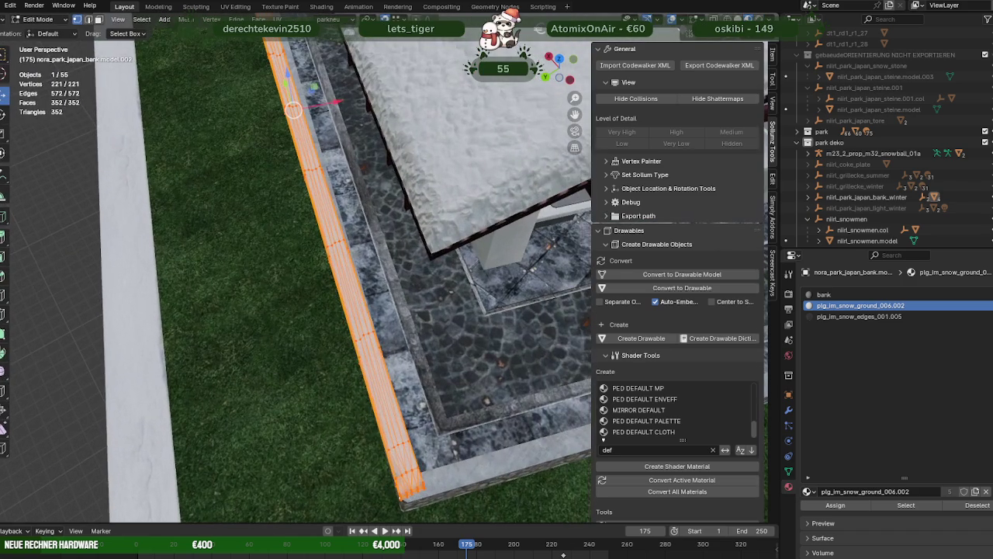
pyautogui.moveTo(325, 343); pyautogui.dragTo(344, 290, button='middle')
pyautogui.scroll(3, 409, 354)
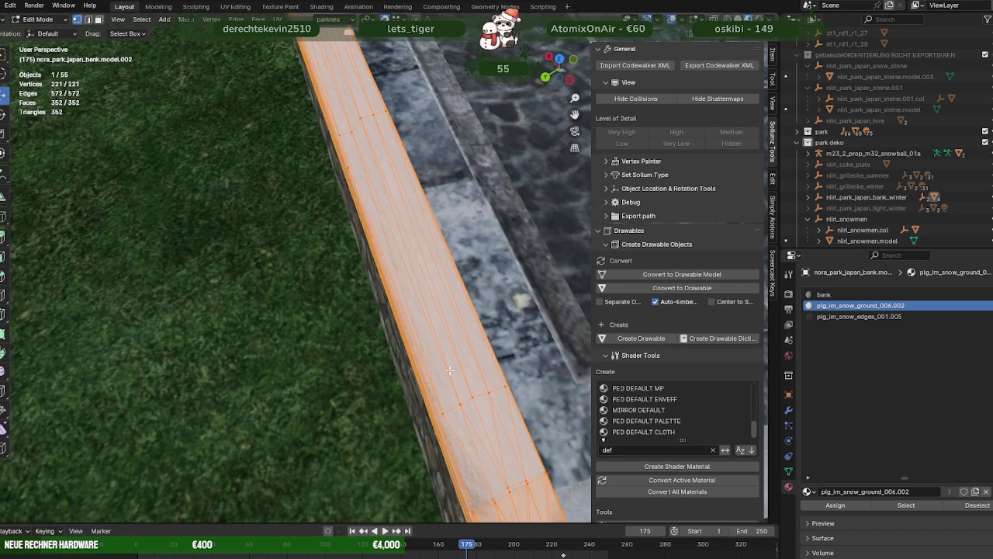
pyautogui.click(460, 394)
pyautogui.press('KP_Decimal')
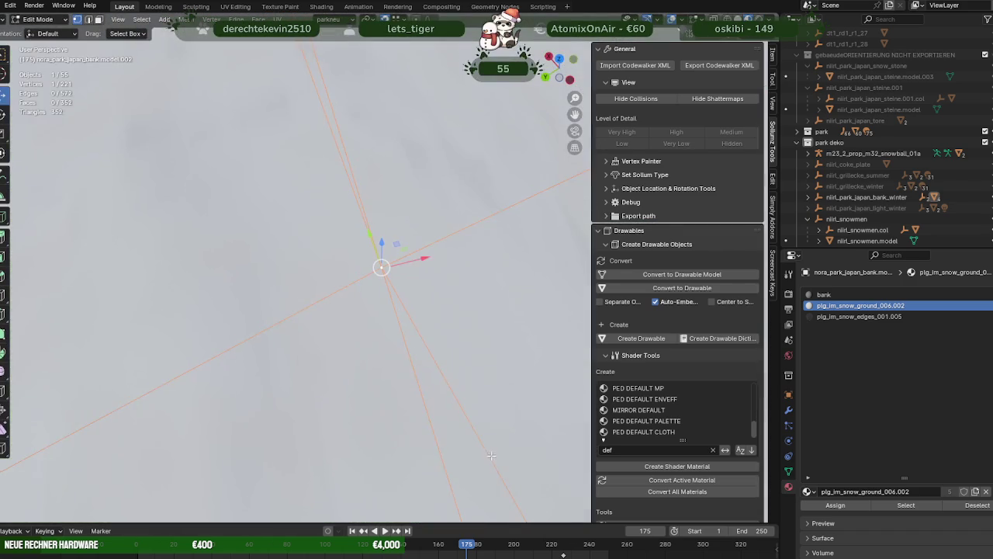
pyautogui.scroll(-5, 491, 456)
pyautogui.moveTo(492, 455)
pyautogui.mouseDown(button='middle')
pyautogui.moveTo(448, 322)
pyautogui.moveTo(475, 277)
pyautogui.moveTo(392, 283)
pyautogui.mouseUp(button='middle')
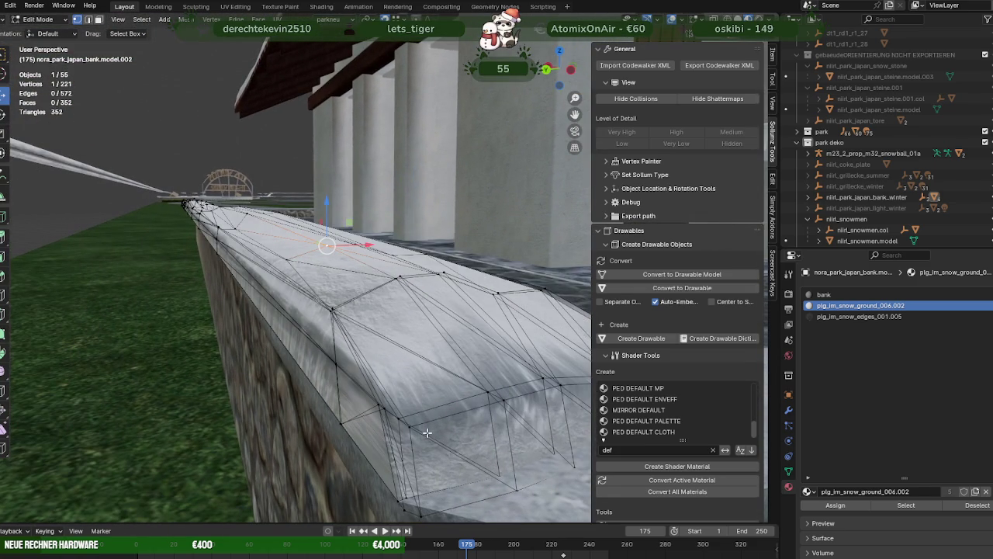
# Select all faces using the snow-edges material and delete them
pyautogui.click(442, 450)
pyautogui.click(905, 504)
pyautogui.moveTo(435, 333)
pyautogui.mouseDown(button='middle')
pyautogui.moveTo(406, 338)
pyautogui.moveTo(438, 333)
pyautogui.mouseUp(button='middle')
pyautogui.press('h')
pyautogui.hotkey('alt', 'h')
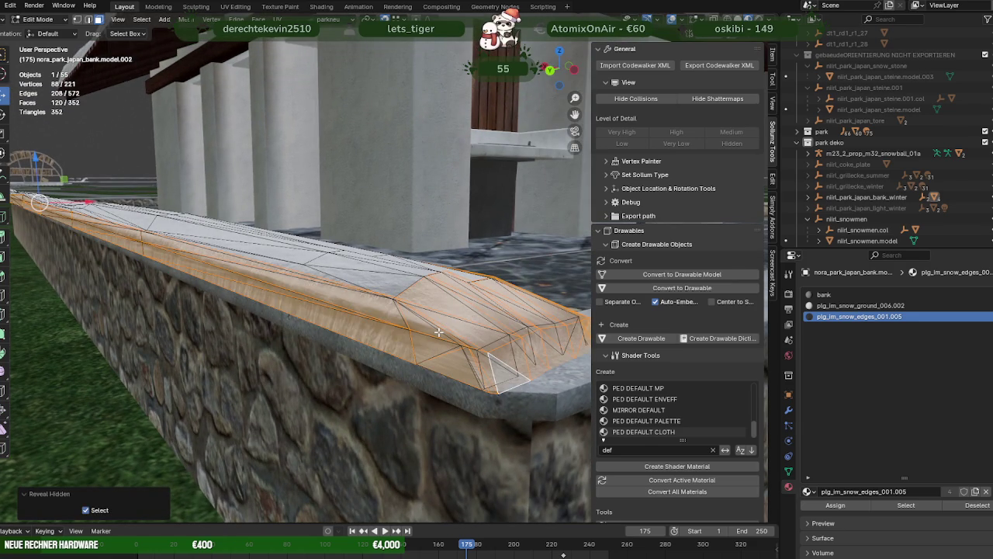
pyautogui.press('x')
pyautogui.click(438, 333)
# With the snow ground material active, select the whole mesh and squash its UVs vertically
pyautogui.click(859, 305)
pyautogui.press('a')
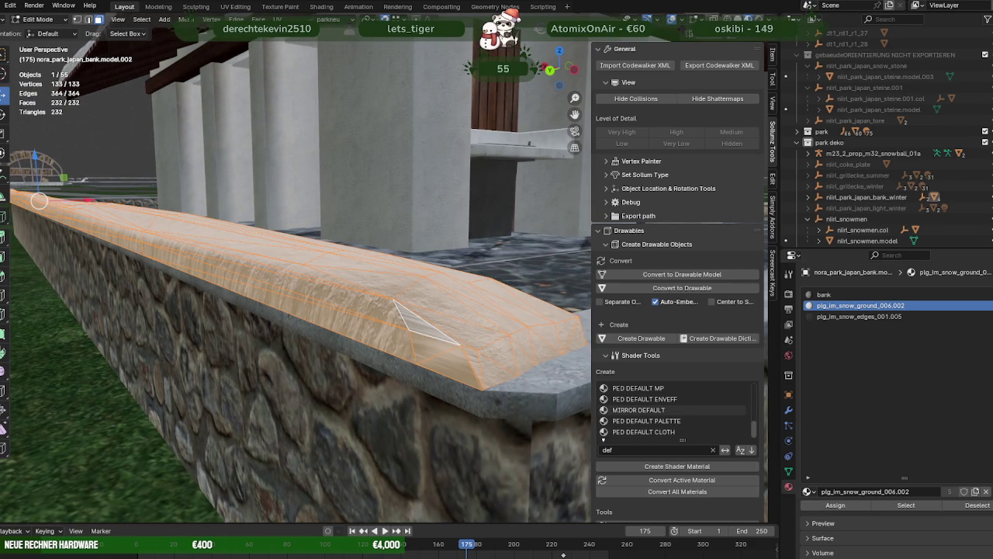
pyautogui.press('s')
pyautogui.press('y')
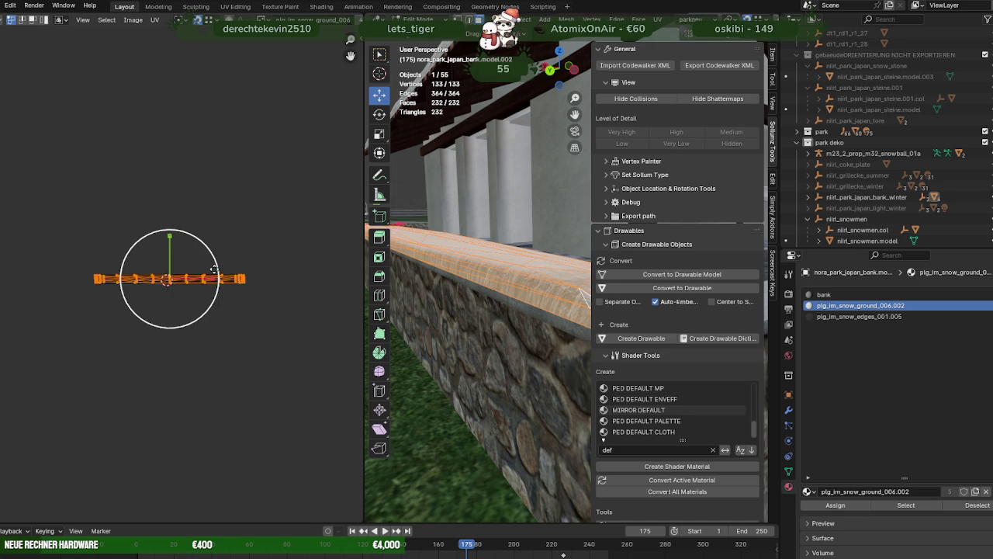
pyautogui.scroll(1, 288, 295)
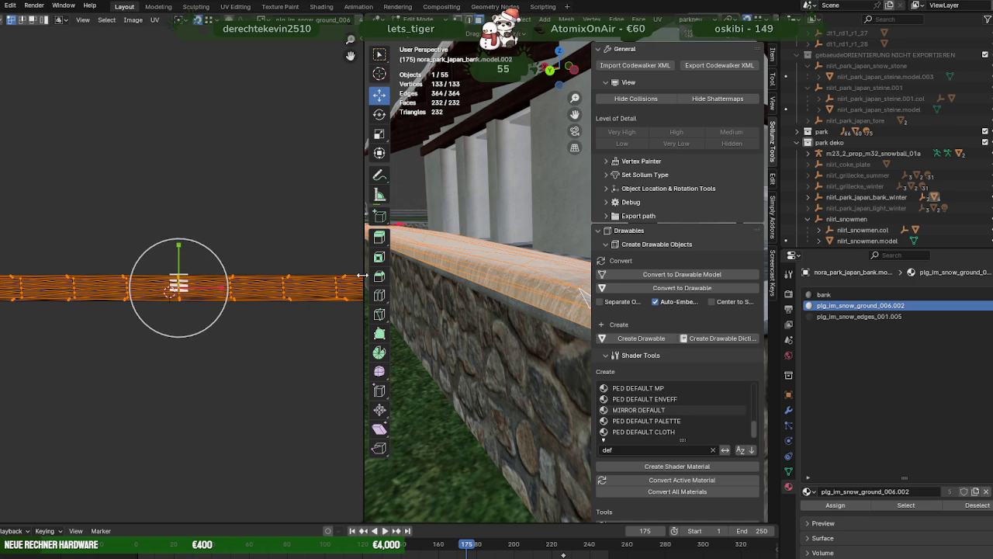
pyautogui.moveTo(362, 274); pyautogui.dragTo(88, 274)
# Select three wall-top faces and shrink their UV mapping
pyautogui.click(504, 388)
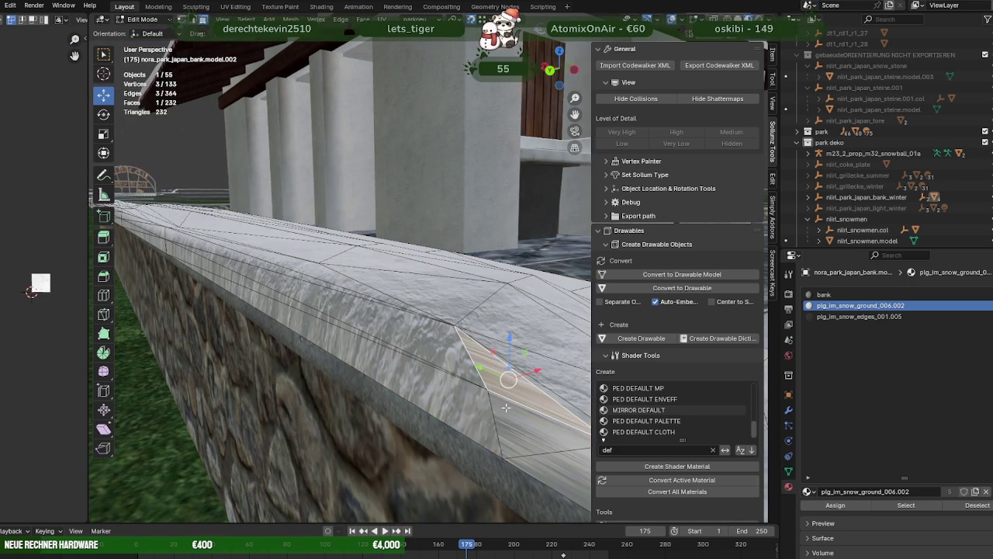
pyautogui.keyDown('shift'); pyautogui.click(509, 421); pyautogui.keyUp('shift')
pyautogui.keyDown('shift'); pyautogui.click(549, 448); pyautogui.keyUp('shift')
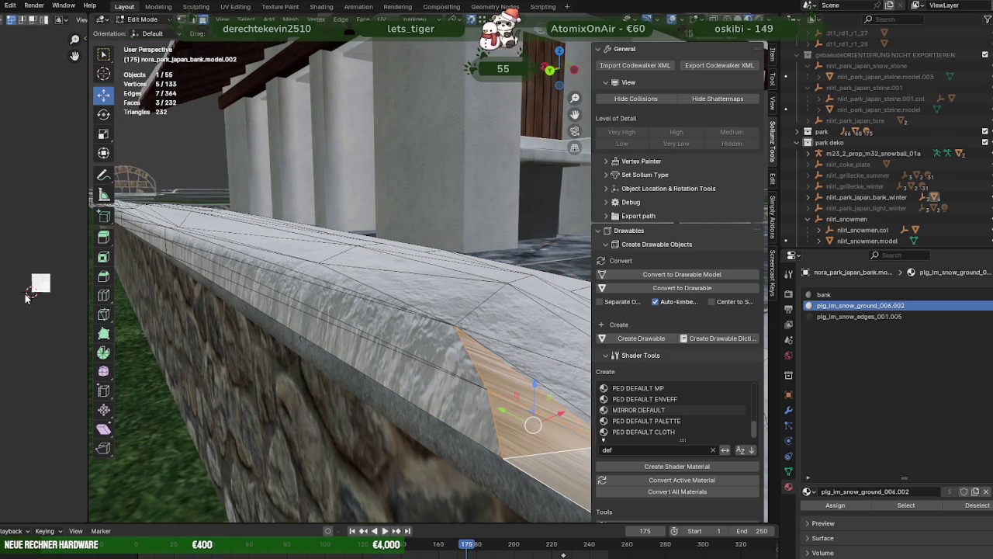
pyautogui.scroll(3, 25, 298)
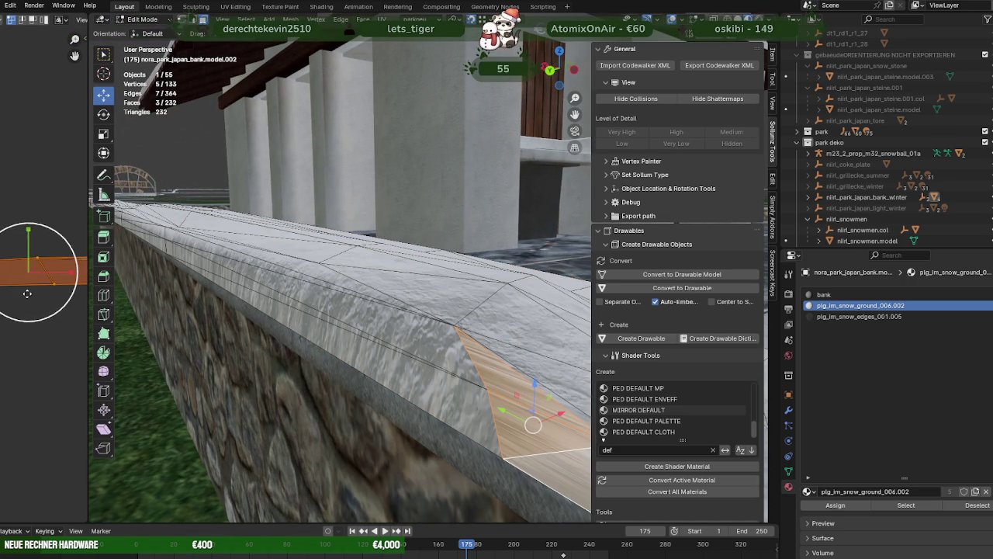
pyautogui.press('s')
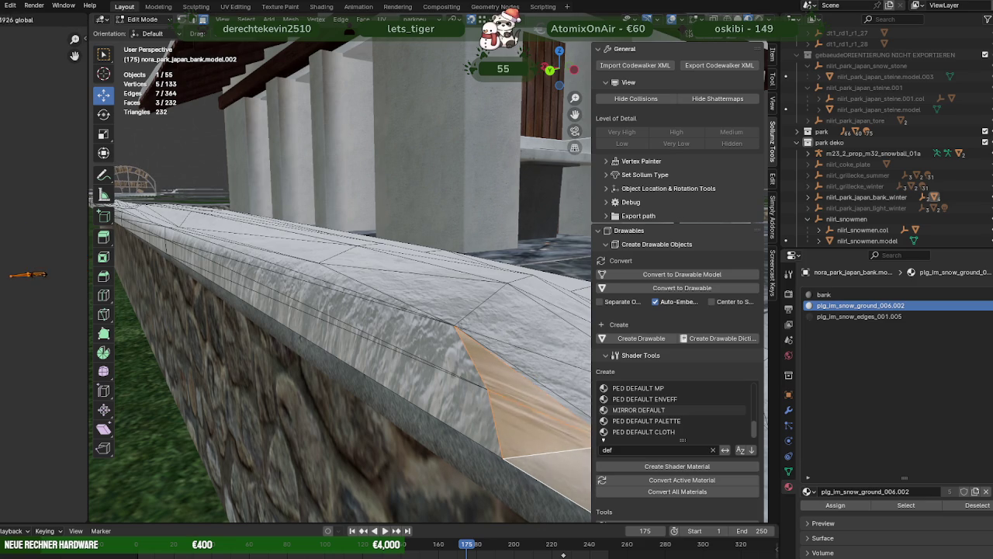
pyautogui.click(28, 274)
pyautogui.press('a')
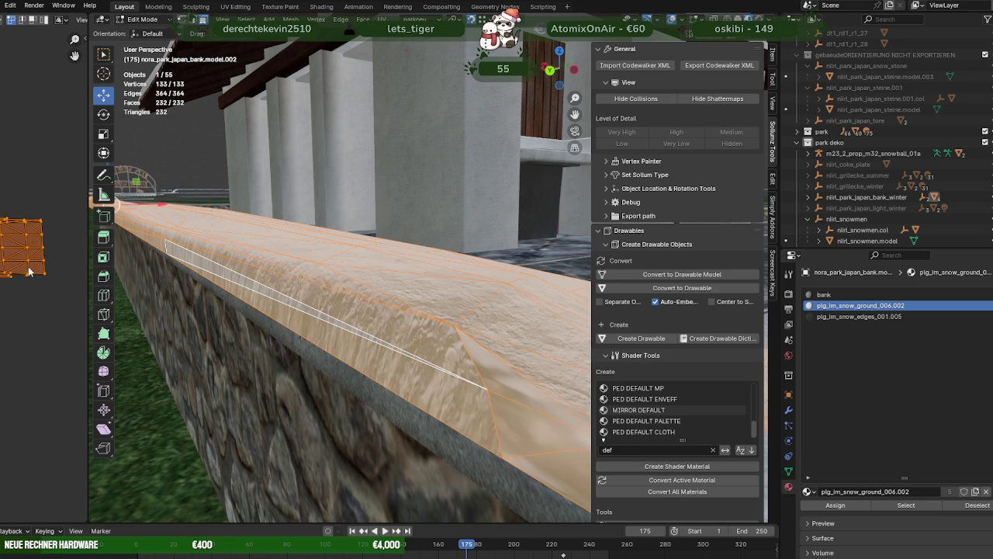
pyautogui.click(281, 294)
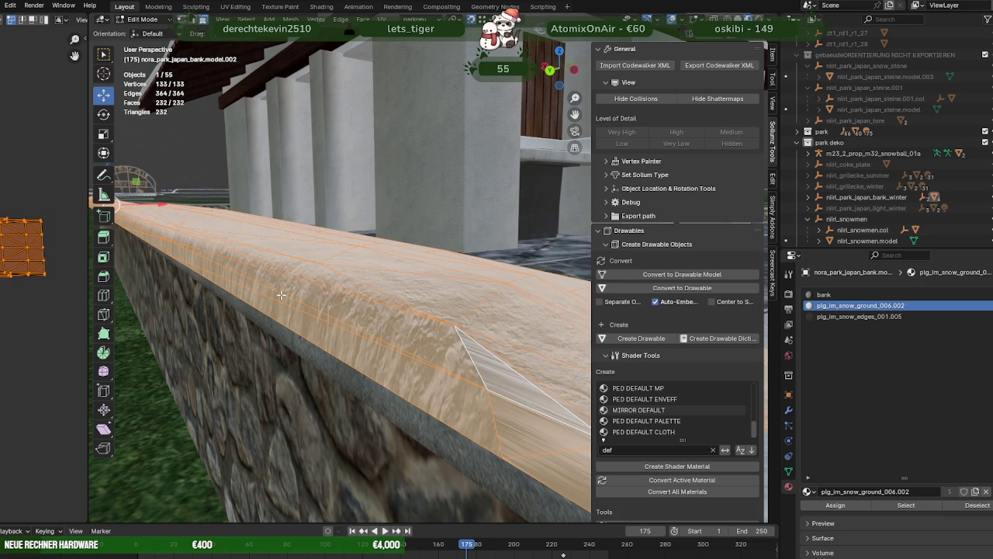
# Undo the UV changes back to the earlier wall mesh and clear the selection
pyautogui.hotkey('ctrl', 'z')
pyautogui.hotkey('ctrl', 'z')
pyautogui.hotkey('ctrl', 'z')
pyautogui.hotkey('ctrl', 'z')
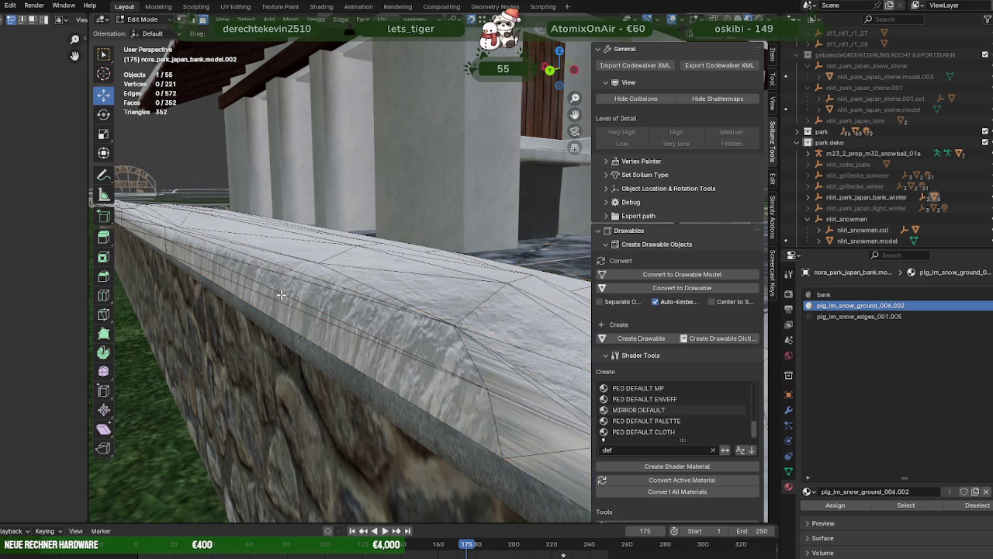
pyautogui.hotkey('ctrl', 'z')
pyautogui.press('a')
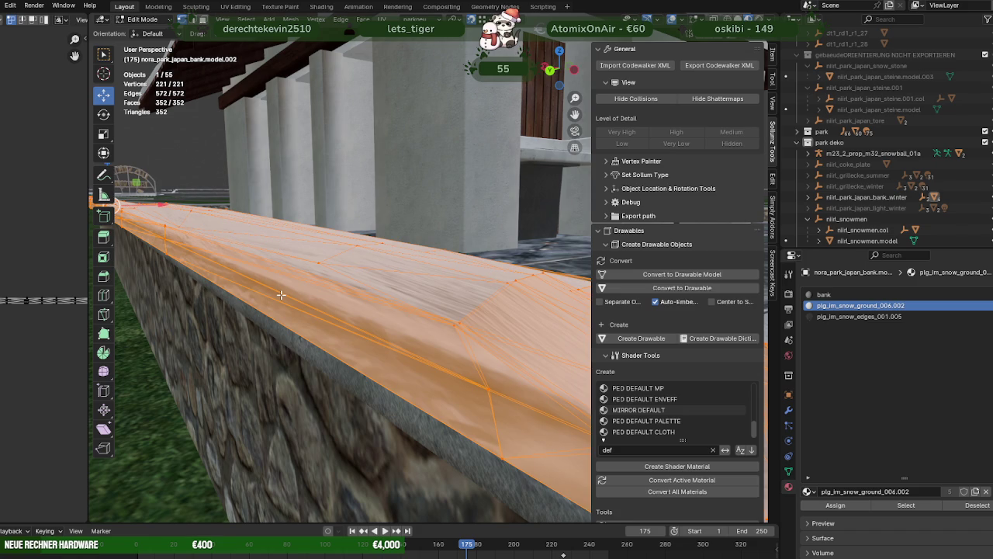
pyautogui.hotkey('alt', 'a')
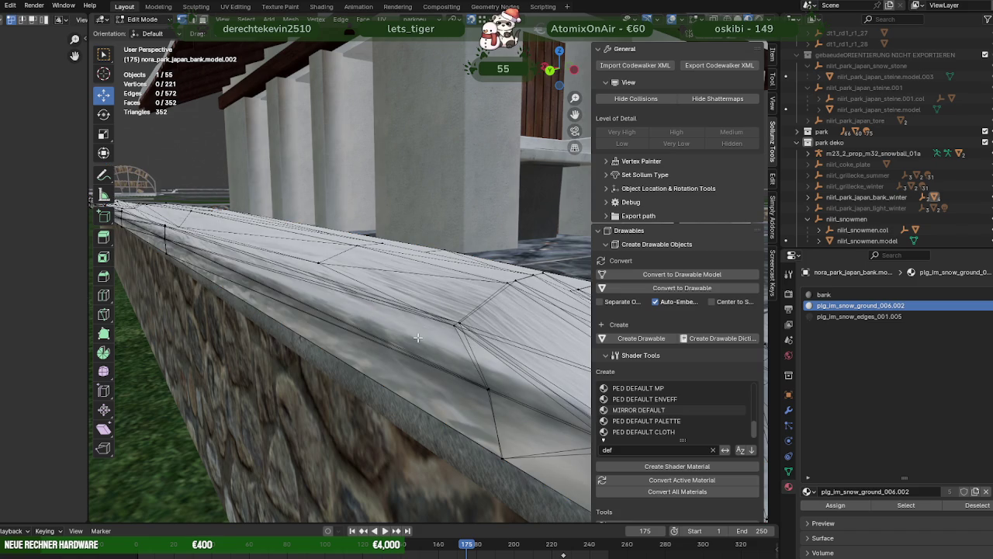
# In face mode, select every plg_im_snow_edges face and delete them
pyautogui.press('3')
pyautogui.click(423, 334)
pyautogui.click(908, 504)
pyautogui.moveTo(481, 326); pyautogui.dragTo(365, 304, button='middle')
pyautogui.press('x')
pyautogui.click(366, 304)
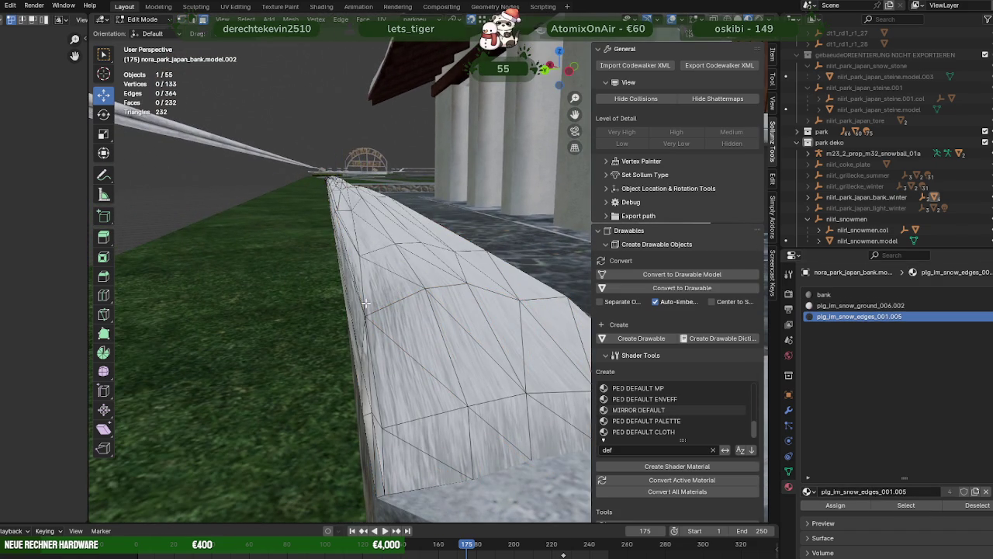
# Select all plg_im_snow_ground_006.002 faces, frame them, and widen the UV editor
pyautogui.click(380, 295)
pyautogui.click(906, 505)
pyautogui.moveTo(373, 311); pyautogui.dragTo(438, 312, button='middle')
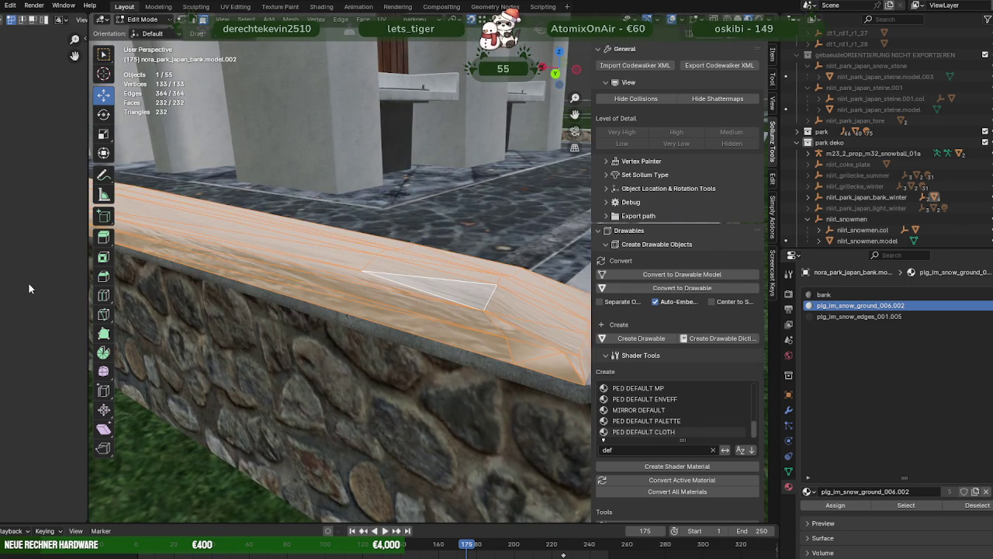
pyautogui.press('f')
pyautogui.moveTo(87, 298); pyautogui.dragTo(222, 298)
pyautogui.scroll(5, 137, 266)
pyautogui.keyDown('ctrl'); pyautogui.hscroll(3, 136, 266); pyautogui.keyUp('ctrl')
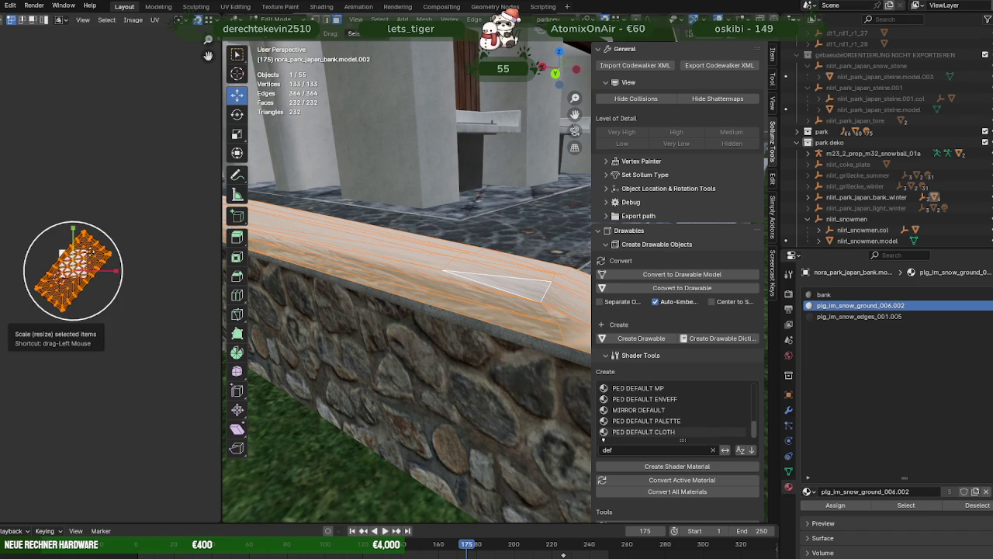
# Try enlarging the UV island about 3.65 times, undo it, and rotate the island level
pyautogui.moveTo(103, 238); pyautogui.dragTo(208, 162)
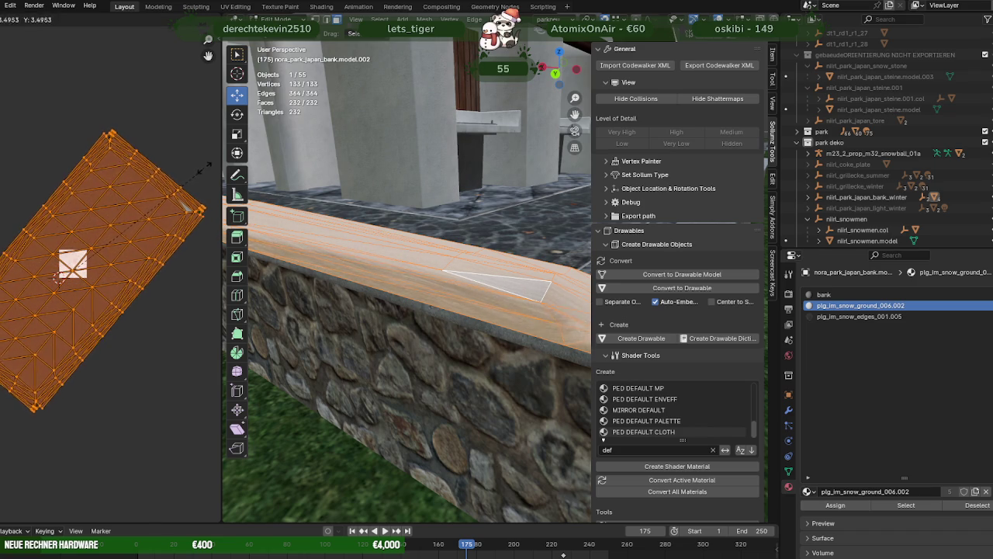
pyautogui.scroll(2, 431, 308)
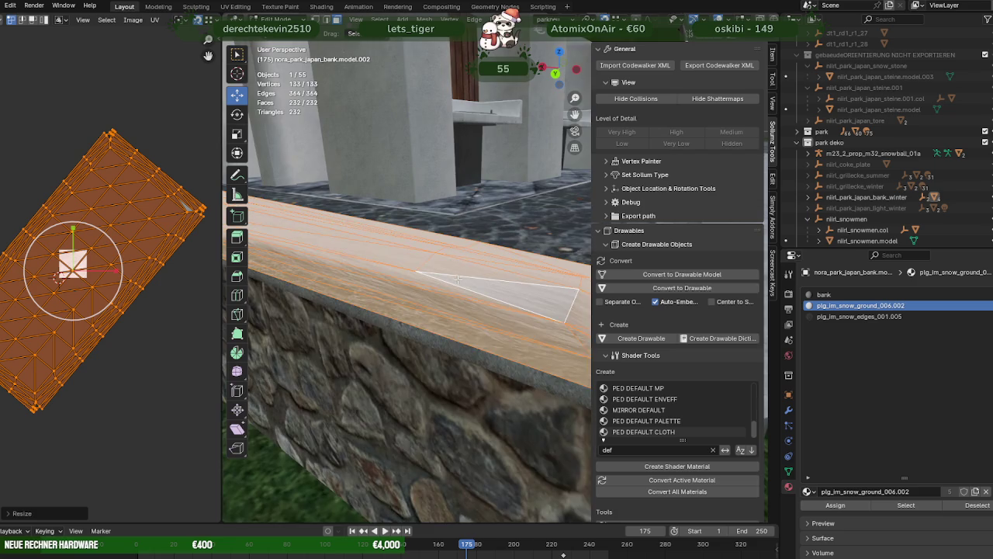
pyautogui.scroll(2, 431, 308)
pyautogui.scroll(2, 431, 308)
pyautogui.moveTo(431, 309); pyautogui.dragTo(335, 292, button='middle')
pyautogui.hotkey('ctrl', 'z')
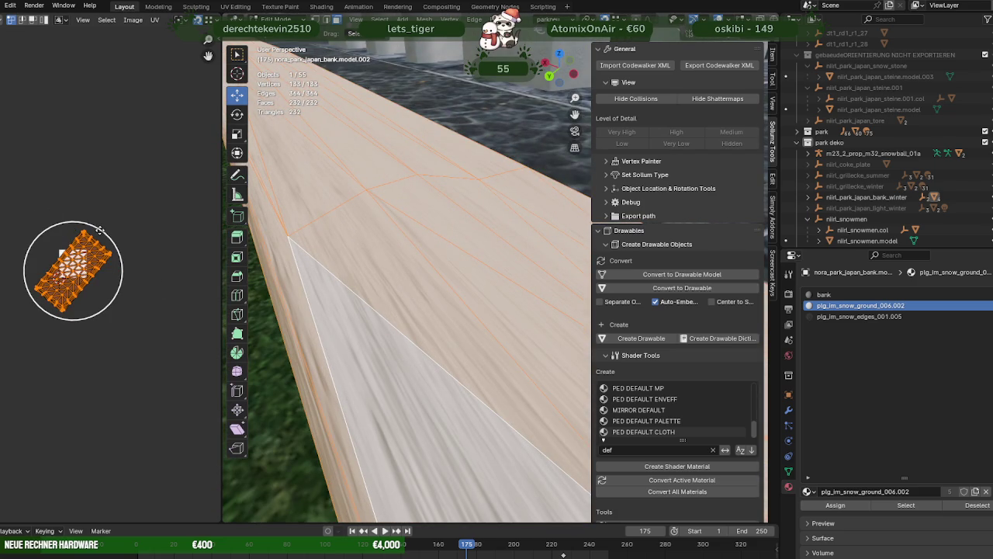
pyautogui.press('o')
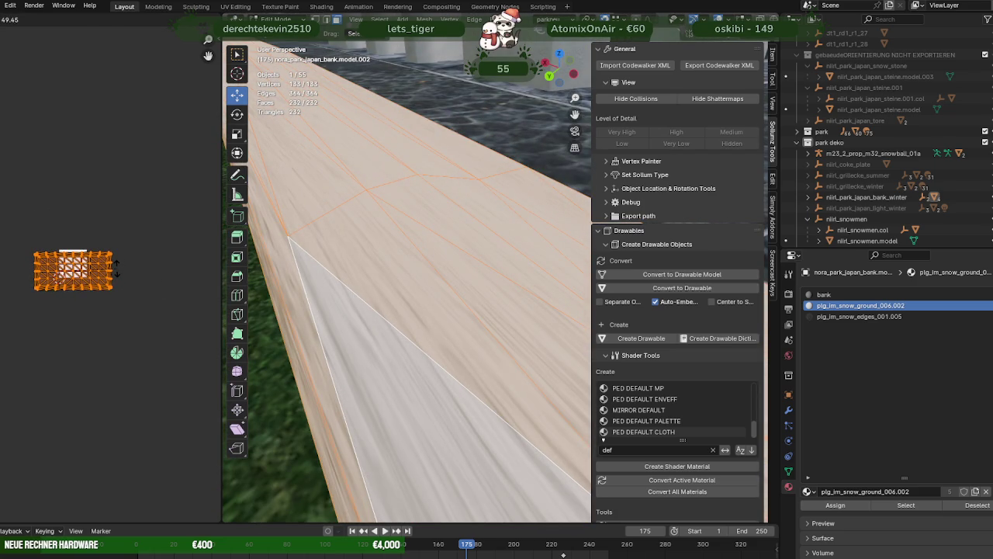
pyautogui.click(117, 268)
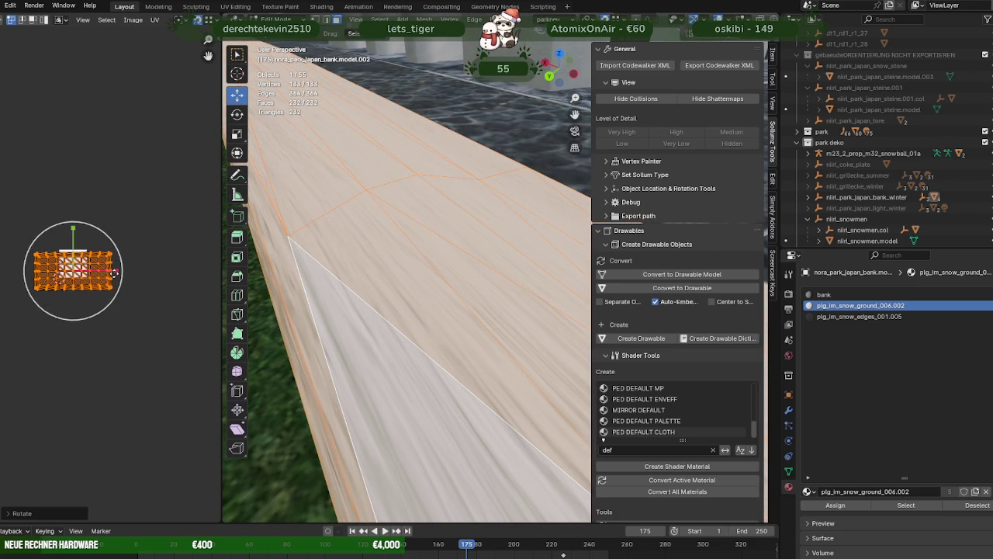
# Stretch the UV island horizontally along the X axis
pyautogui.press('s')
pyautogui.press('x')
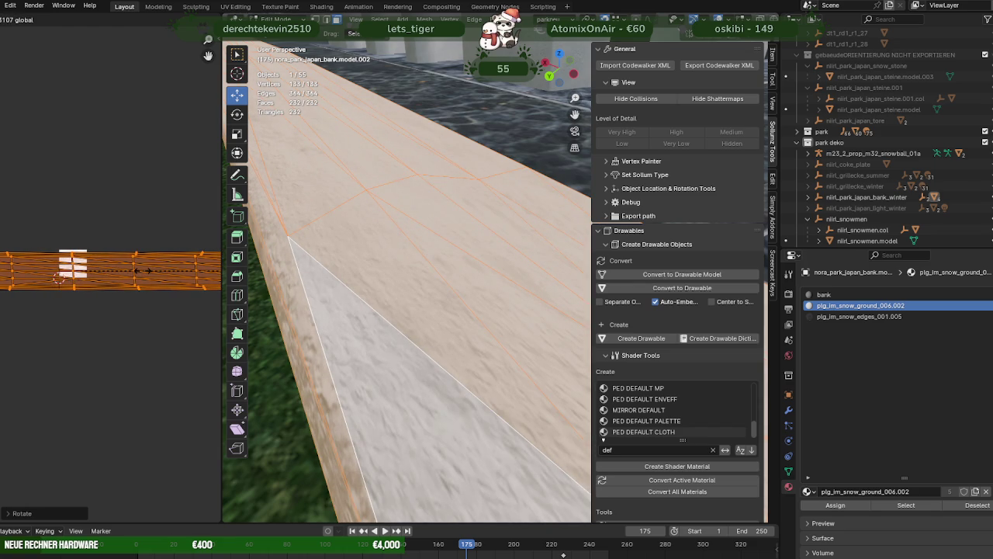
pyautogui.click(211, 368)
pyautogui.scroll(-3, 522, 350)
pyautogui.scroll(-2, 516, 347)
pyautogui.moveTo(512, 345)
pyautogui.mouseDown(button='middle')
pyautogui.moveTo(431, 300)
pyautogui.moveTo(417, 334)
pyautogui.moveTo(248, 335)
pyautogui.moveTo(504, 327)
pyautogui.mouseUp(button='middle')
# Cube-project the selected faces' UVs, then unwrap them instead
pyautogui.rightClick(328, 285)
pyautogui.moveTo(314, 176)
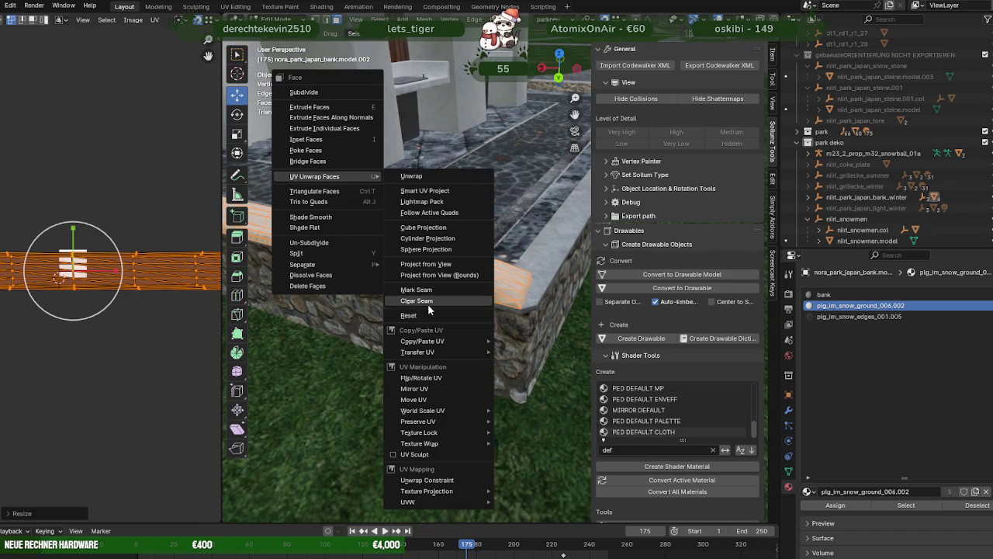
pyautogui.click(423, 227)
pyautogui.scroll(3, 84, 294)
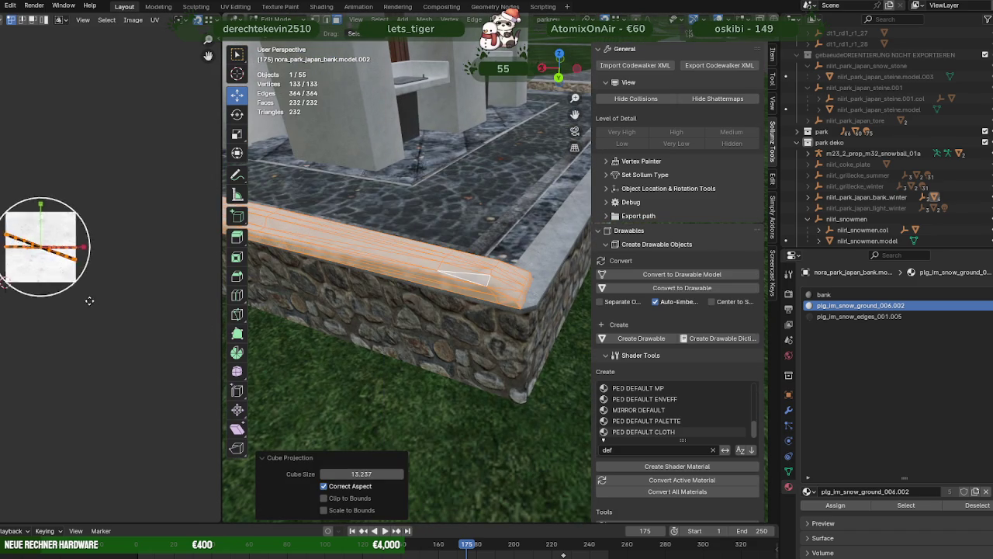
pyautogui.scroll(1, 79, 291)
pyautogui.rightClick(468, 191)
pyautogui.moveTo(430, 182)
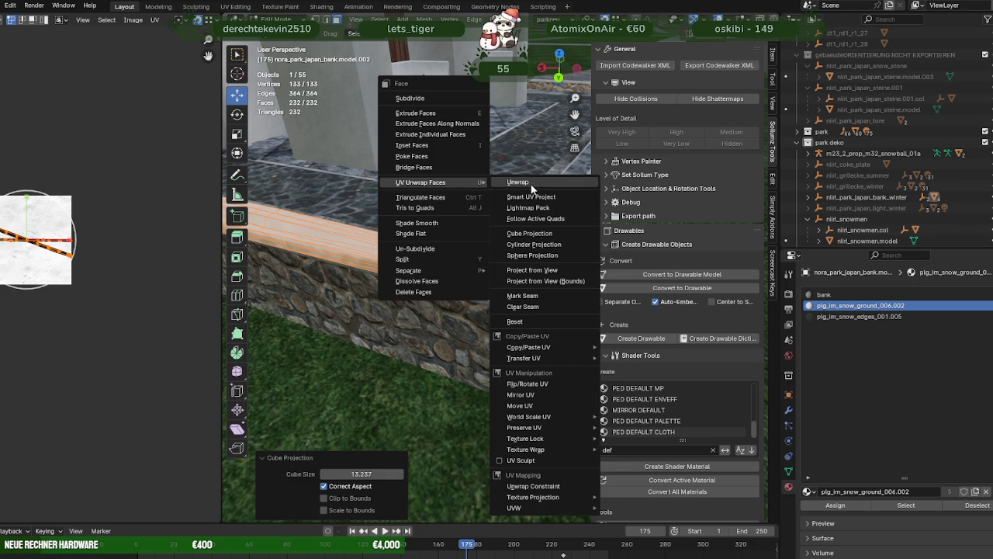
pyautogui.click(532, 190)
pyautogui.scroll(-2, 122, 270)
pyautogui.scroll(-2, 88, 337)
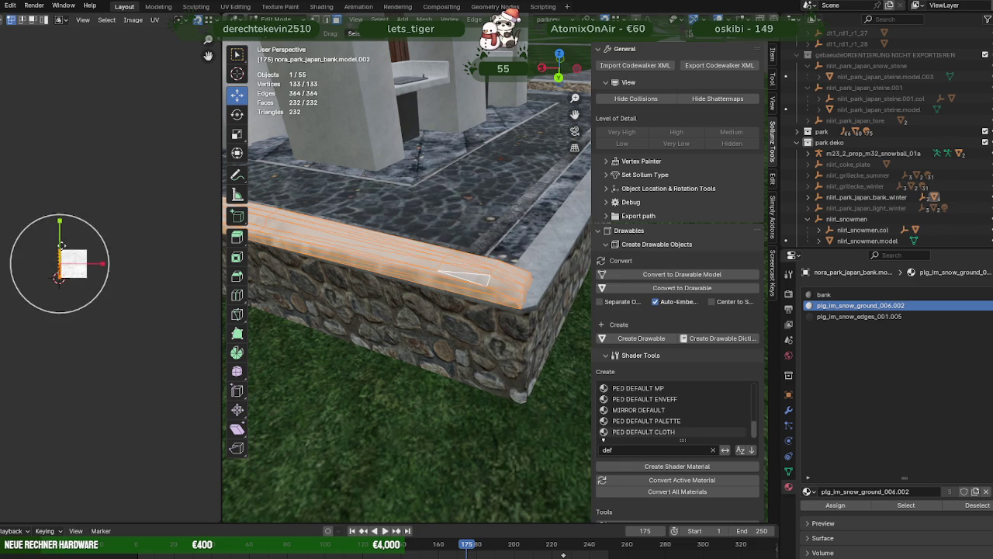
# Scale and rotate the unwrapped UV island into place
pyautogui.press('s')
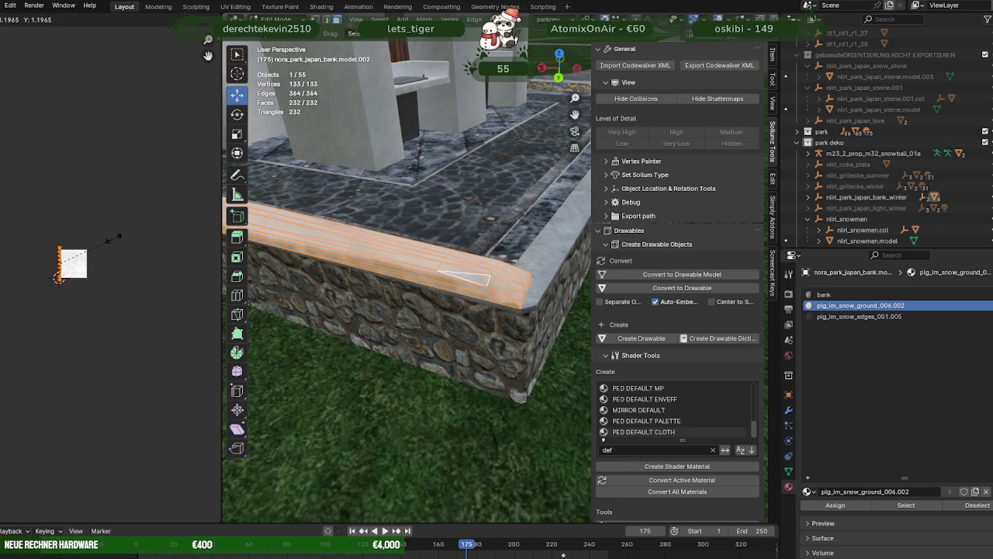
pyautogui.click(120, 263)
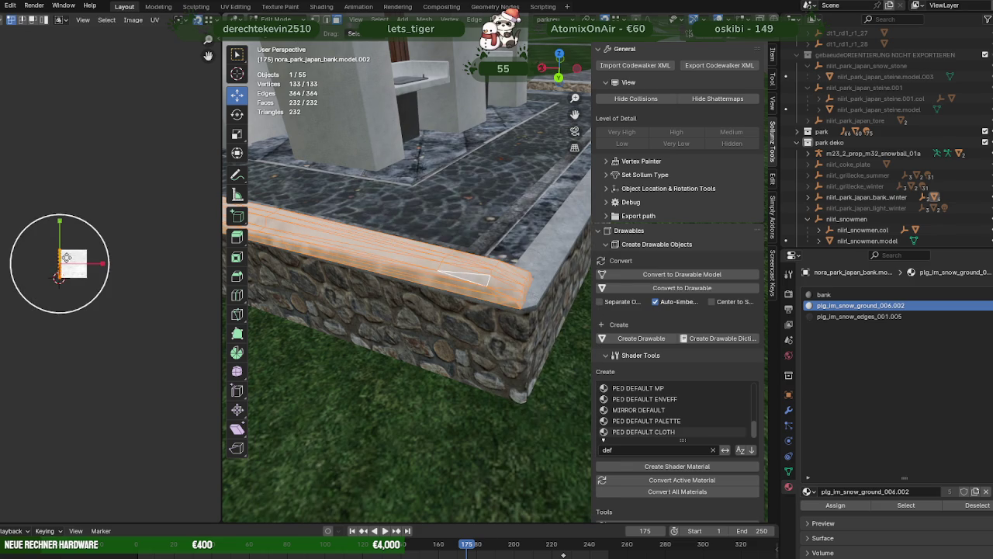
pyautogui.rightClick(67, 235)
pyautogui.press('r')
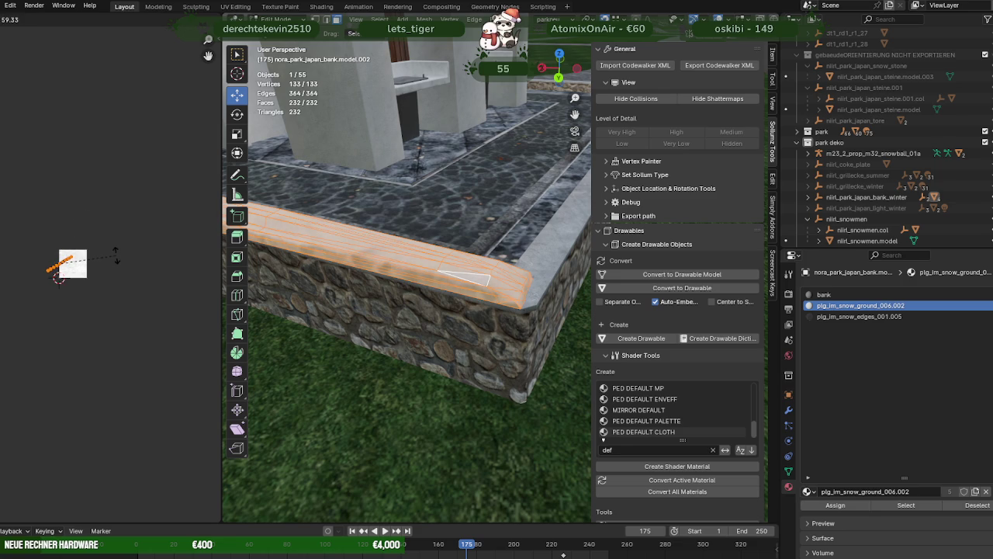
pyautogui.click(91, 270)
pyautogui.hotkey('shift', 'space')
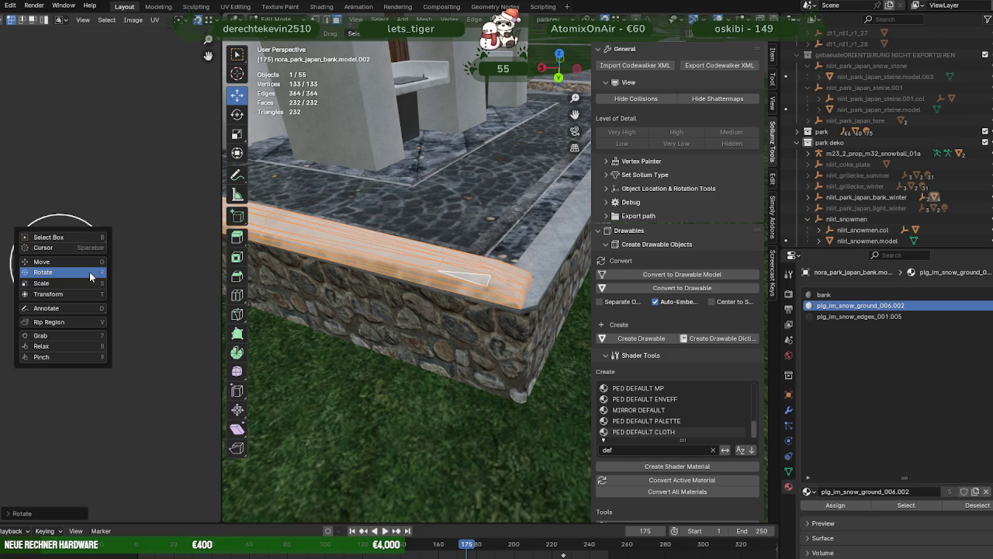
pyautogui.click(89, 271)
# Stretch the UV island into a long band, to 2.8839
pyautogui.press('s')
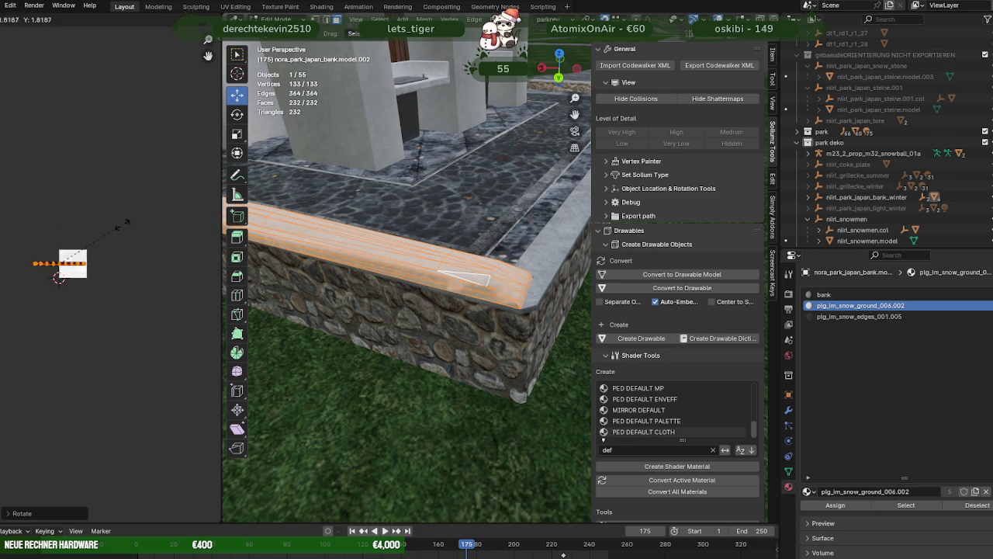
pyautogui.click(121, 226)
pyautogui.press('s')
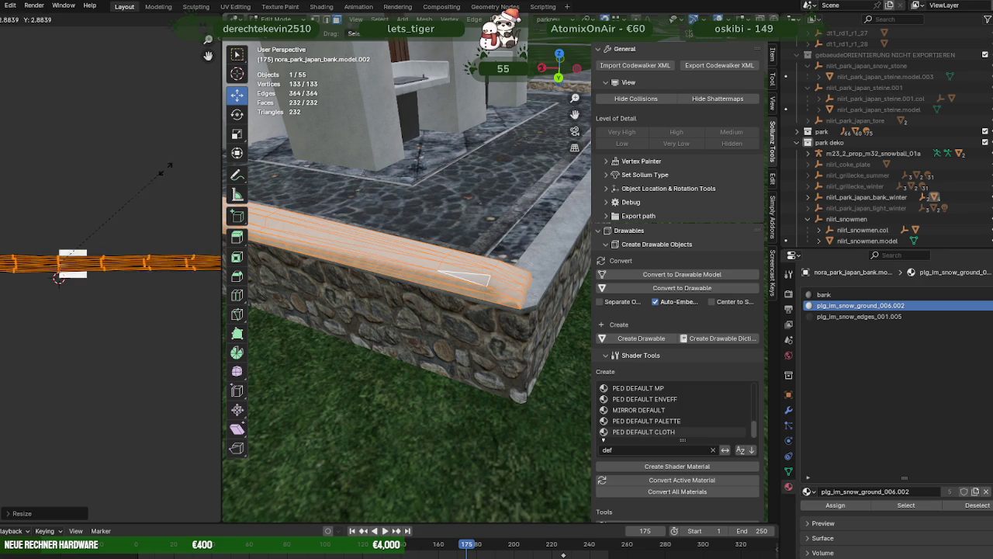
pyautogui.click(13, 128)
# Zoom in along the wall-top snow strip and switch to wireframe view
pyautogui.scroll(1, 332, 304)
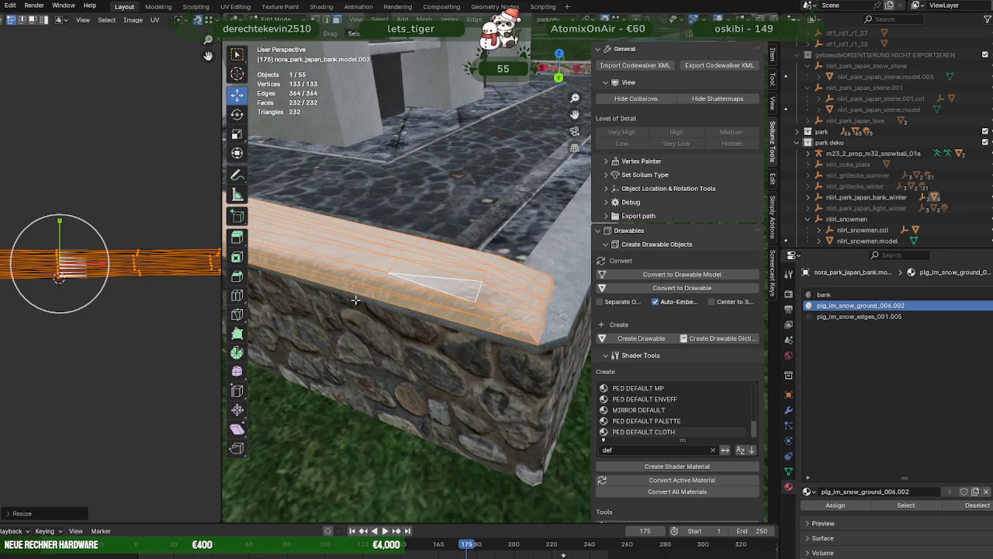
pyautogui.scroll(3, 332, 304)
pyautogui.moveTo(331, 305)
pyautogui.mouseDown(button='middle')
pyautogui.moveTo(386, 306)
pyautogui.moveTo(465, 339)
pyautogui.mouseUp(button='middle')
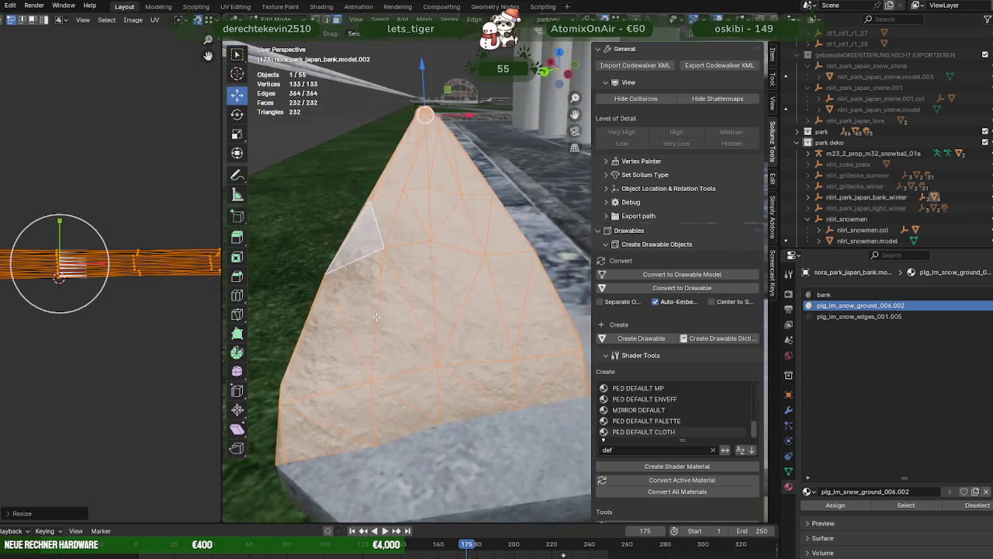
pyautogui.scroll(-5, 429, 335)
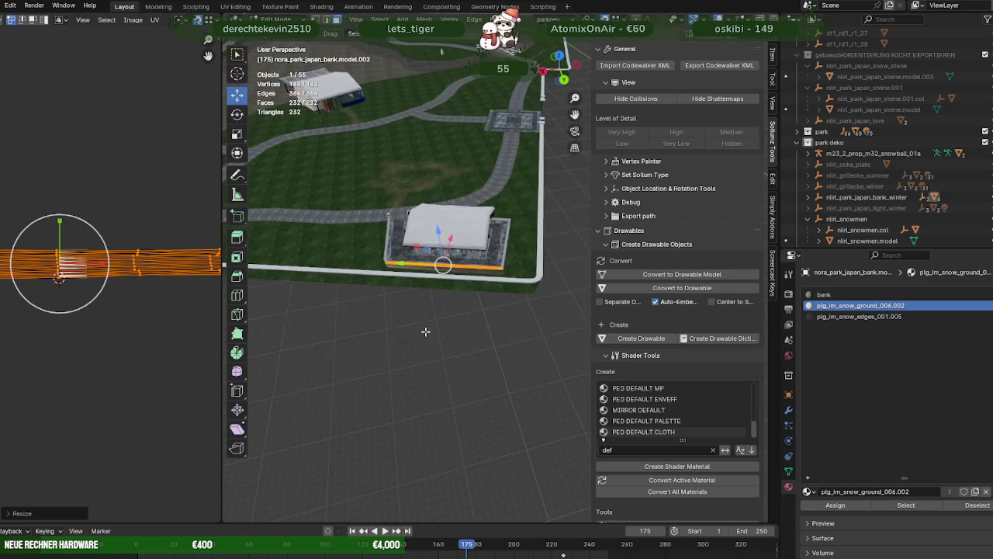
pyautogui.scroll(2, 295, 259)
pyautogui.scroll(1, 388, 311)
pyautogui.scroll(1, 464, 364)
pyautogui.scroll(2, 464, 364)
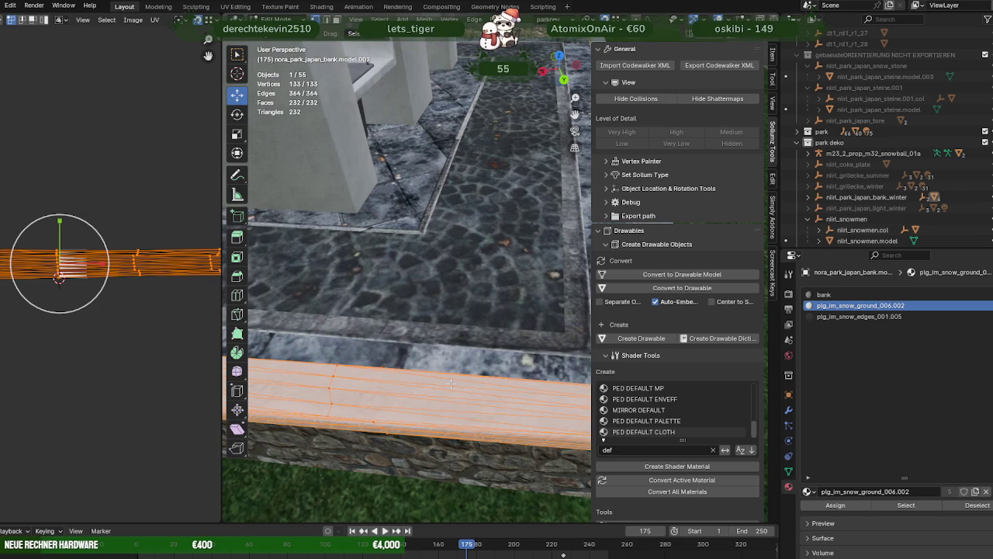
pyautogui.hotkey('shift', 'z')
# Box-select the vertices at the snow strip's end and nudge them slightly
pyautogui.moveTo(461, 404)
pyautogui.mouseDown(button='middle')
pyautogui.moveTo(398, 354)
pyautogui.moveTo(419, 359)
pyautogui.mouseUp(button='middle')
pyautogui.scroll(2, 423, 359)
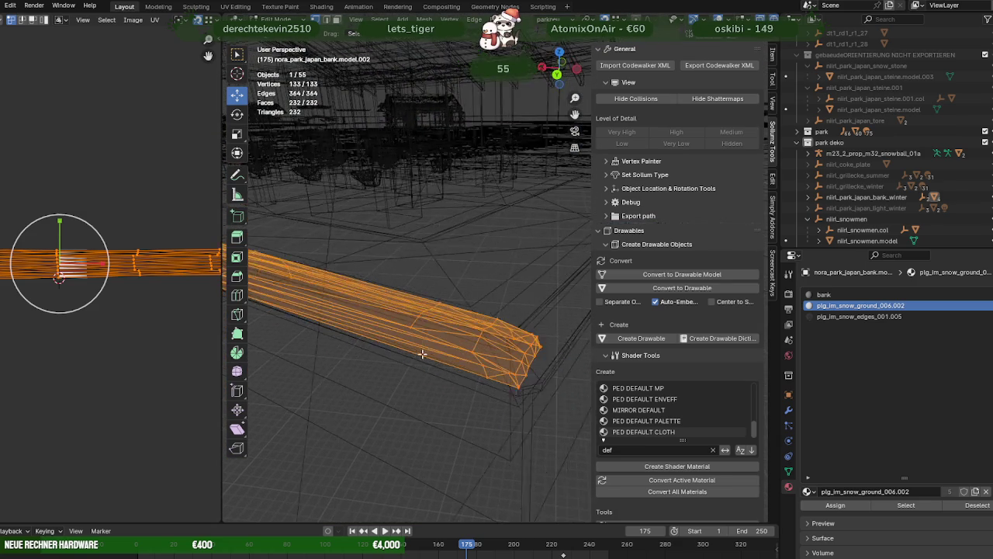
pyautogui.scroll(2, 434, 361)
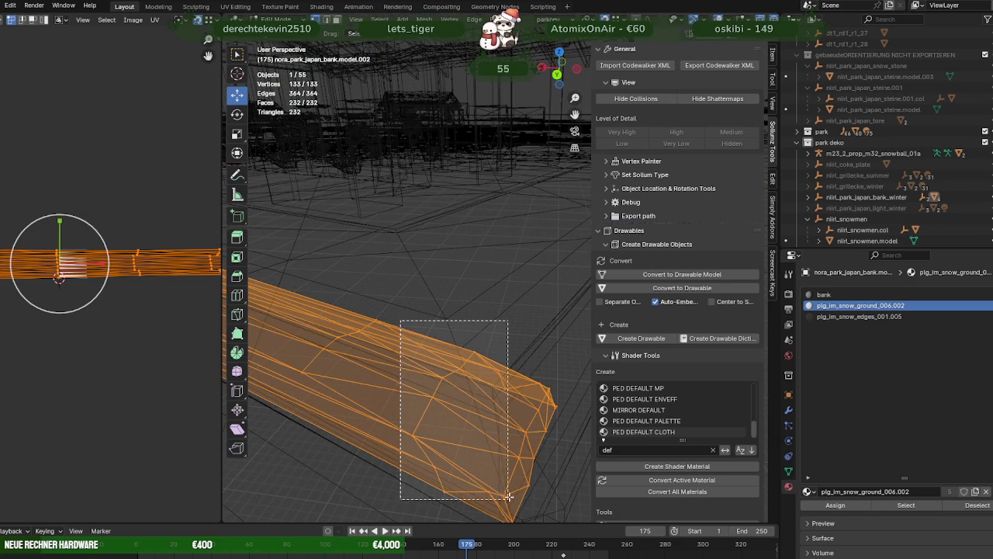
pyautogui.moveTo(444, 419); pyautogui.dragTo(512, 483)
pyautogui.keyDown('shift'); pyautogui.moveTo(426, 453); pyautogui.dragTo(464, 505); pyautogui.keyUp('shift')
pyautogui.moveTo(464, 505)
pyautogui.mouseDown(button='middle')
pyautogui.moveTo(410, 344)
pyautogui.moveTo(386, 352)
pyautogui.mouseUp(button='middle')
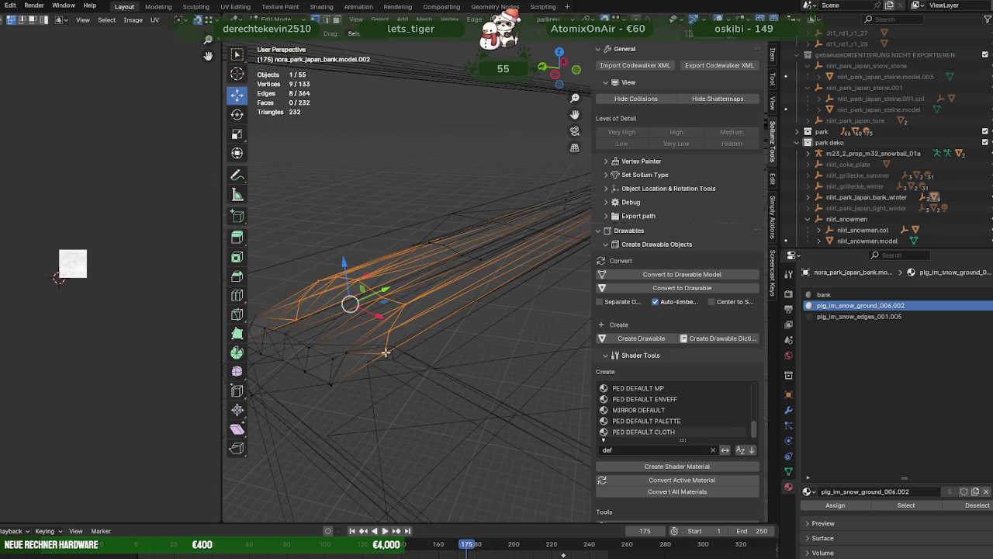
pyautogui.moveTo(373, 314); pyautogui.dragTo(378, 315)
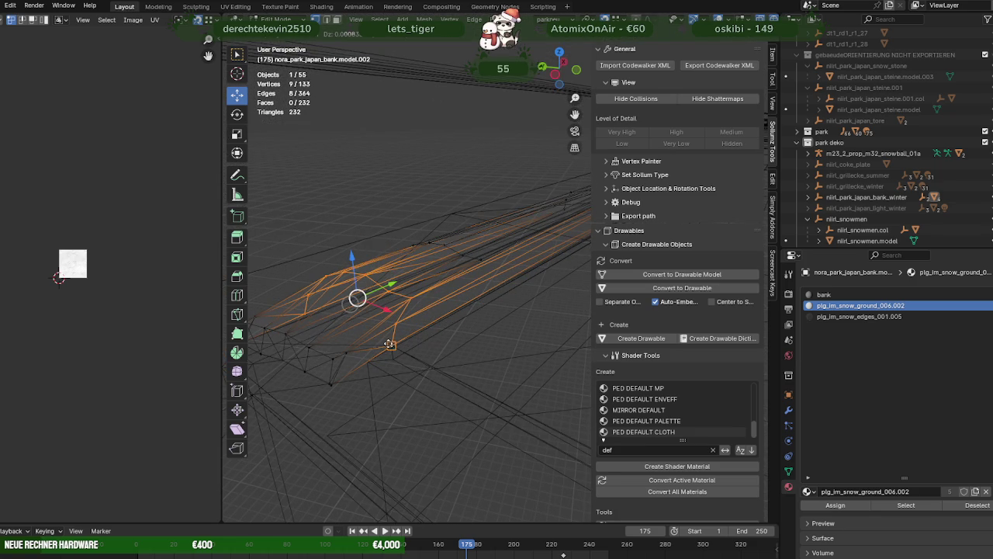
pyautogui.moveTo(378, 315)
pyautogui.mouseDown(button='middle')
pyautogui.moveTo(403, 362)
pyautogui.moveTo(455, 381)
pyautogui.mouseUp(button='middle')
# Narrow the selection to six end vertices, adjust snapping, and move them down toward the wall
pyautogui.moveTo(445, 384); pyautogui.dragTo(409, 311)
pyautogui.moveTo(409, 311)
pyautogui.mouseDown(button='middle')
pyautogui.moveTo(384, 347)
pyautogui.moveTo(388, 369)
pyautogui.mouseUp(button='middle')
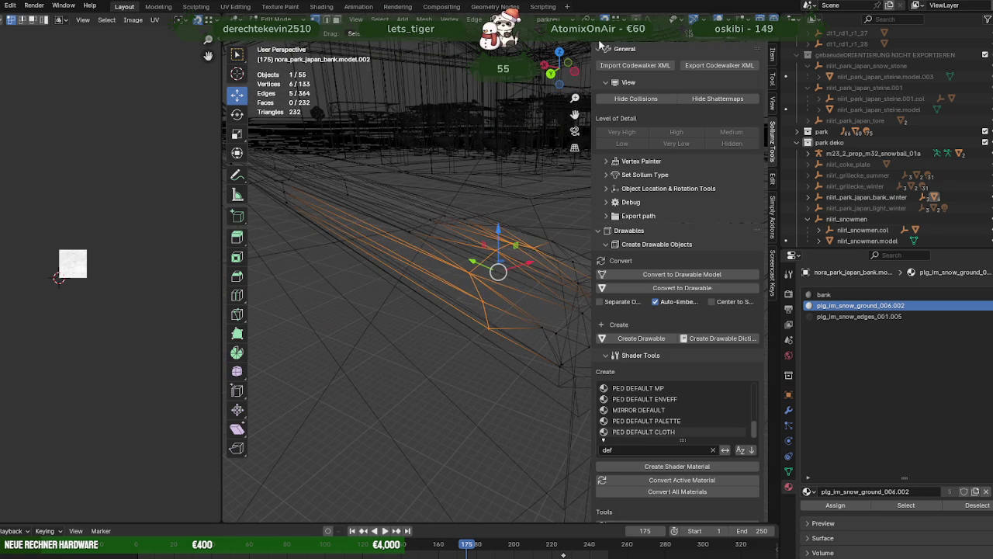
pyautogui.click(618, 17)
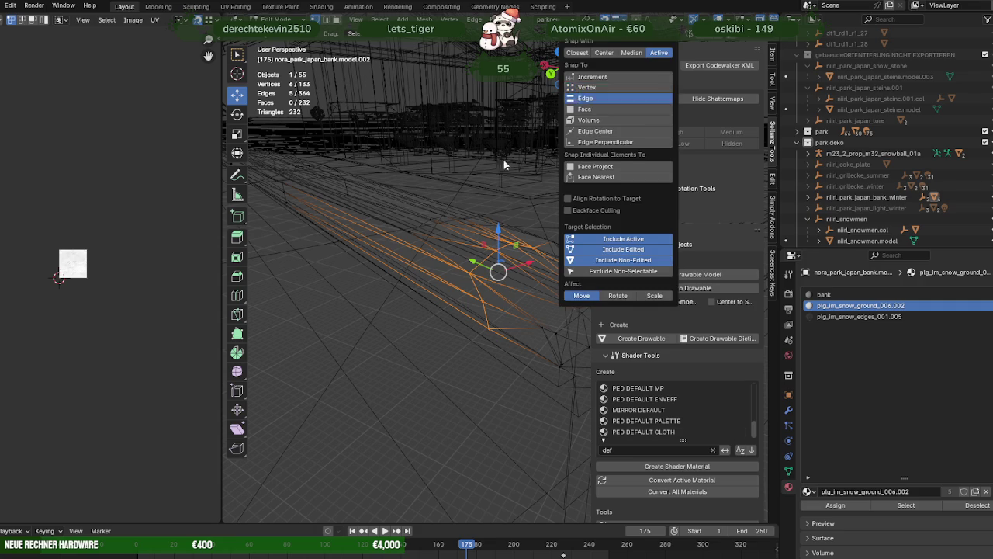
pyautogui.moveTo(392, 264); pyautogui.dragTo(361, 283, button='middle')
pyautogui.press('g')
pyautogui.click(349, 386)
# Drop one vertex, lift the rest about 0.31 m along Z, and check in textured view
pyautogui.keyDown('shift'); pyautogui.click(353, 371); pyautogui.keyUp('shift')
pyautogui.press('g')
pyautogui.press('z')
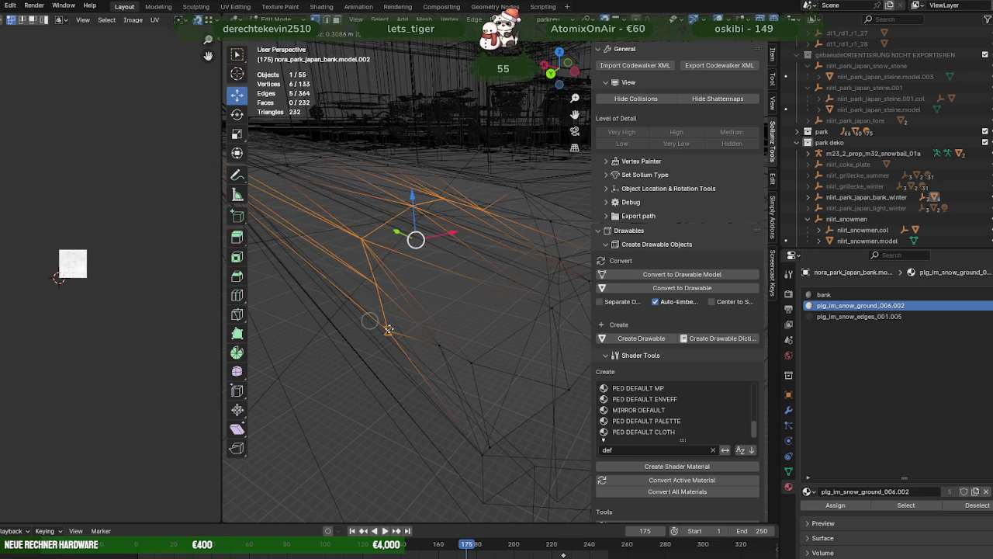
pyautogui.click(388, 323)
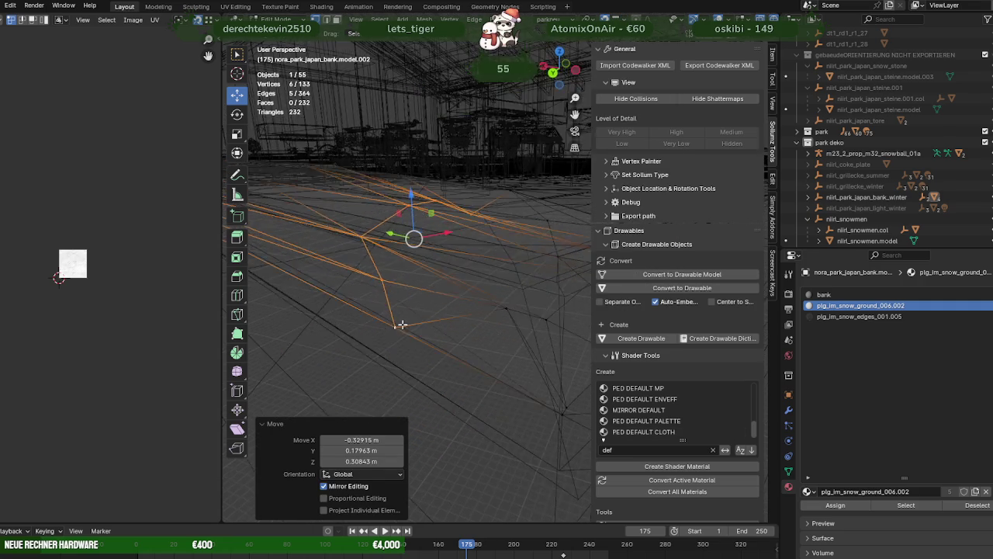
pyautogui.hotkey('shift', 'z')
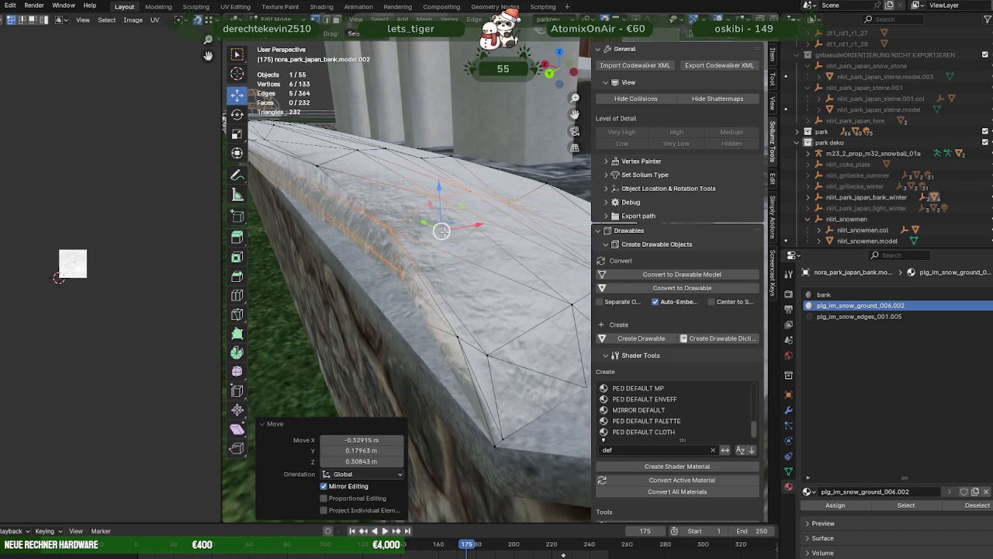
pyautogui.moveTo(364, 295)
pyautogui.mouseDown(button='middle')
pyautogui.moveTo(452, 273)
pyautogui.moveTo(419, 259)
pyautogui.moveTo(465, 339)
pyautogui.moveTo(489, 299)
pyautogui.mouseUp(button='middle')
# Select the strip's edge loop and move it to fit the wall top
pyautogui.hotkey('shift', 'z')
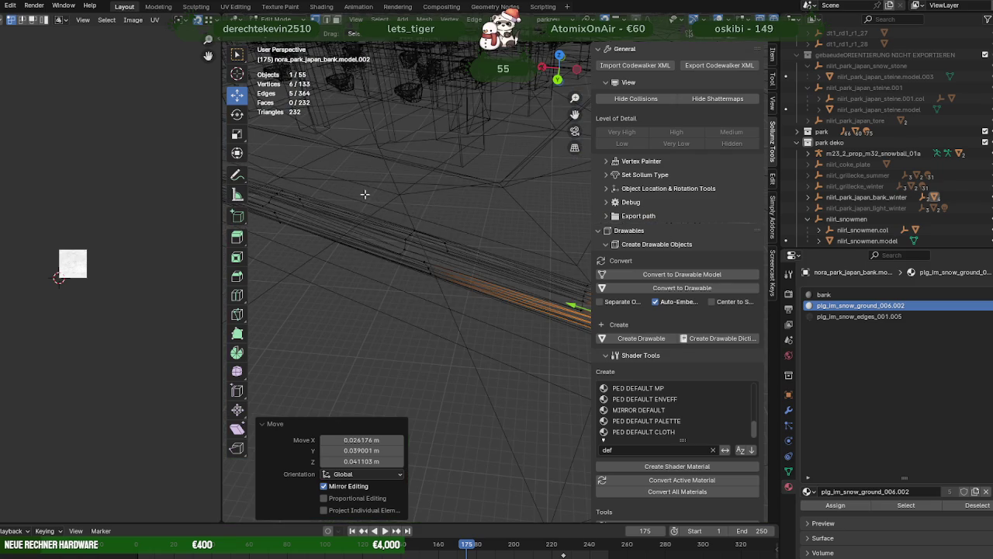
pyautogui.keyDown('alt'); pyautogui.keyDown('shift'); pyautogui.click(383, 290); pyautogui.keyUp('shift'); pyautogui.keyUp('alt')
pyautogui.scroll(3, 398, 337)
pyautogui.hotkey('shift', 'z')
pyautogui.moveTo(398, 338)
pyautogui.mouseDown(button='middle')
pyautogui.moveTo(466, 315)
pyautogui.moveTo(439, 309)
pyautogui.mouseUp(button='middle')
pyautogui.press('g')
pyautogui.click(473, 335)
pyautogui.hotkey('shift', 'z')
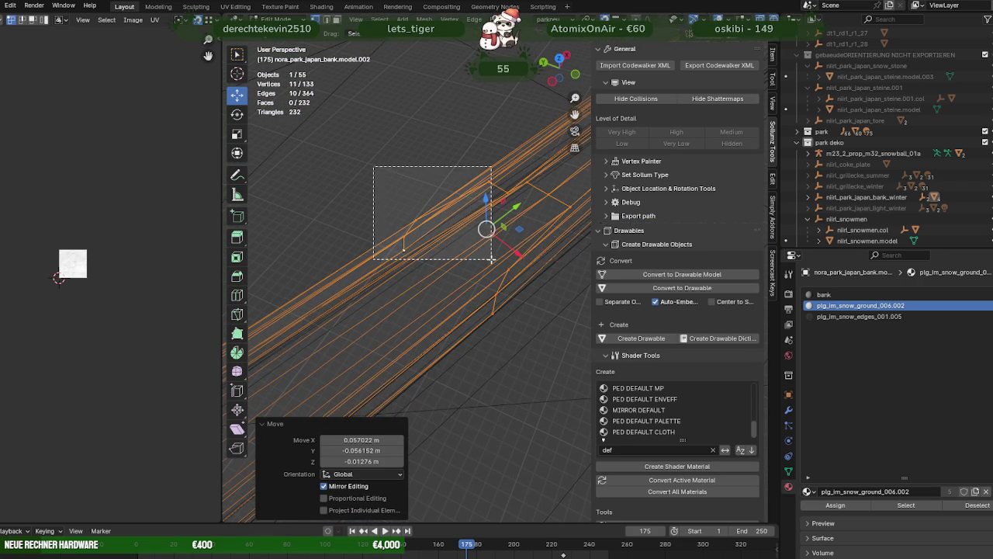
# Nudge a small group of snow-strip vertices down onto the stone wall top
pyautogui.moveTo(374, 166); pyautogui.dragTo(492, 259)
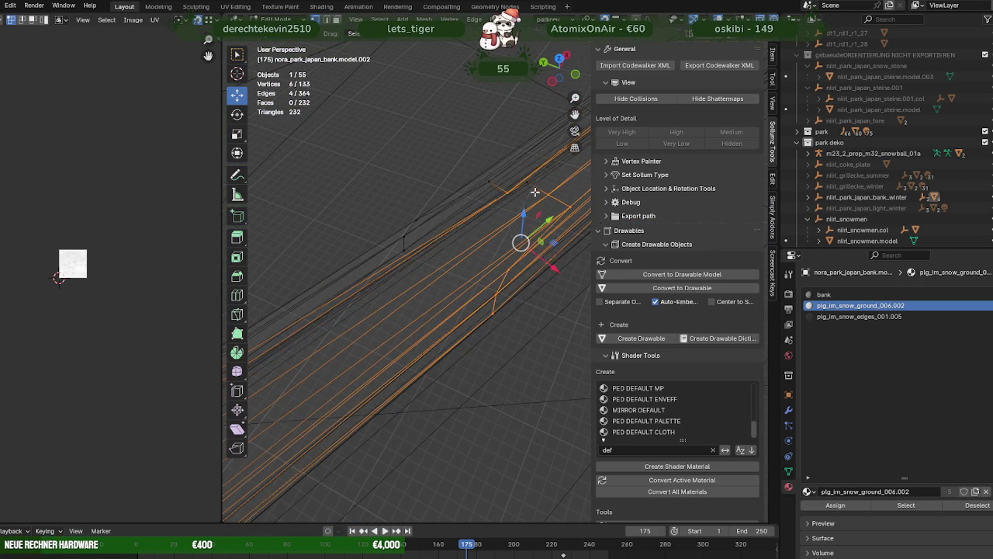
pyautogui.moveTo(536, 190); pyautogui.dragTo(521, 307, button='middle')
pyautogui.moveTo(492, 385); pyautogui.dragTo(486, 373, button='middle')
pyautogui.hotkey('shift', 'z')
pyautogui.press('g')
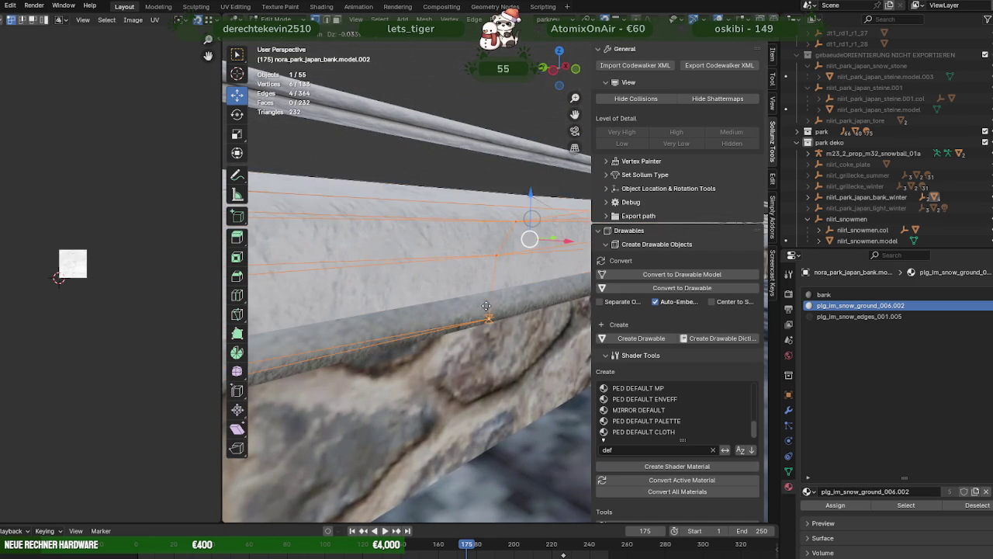
pyautogui.click(490, 294)
pyautogui.moveTo(490, 295)
pyautogui.mouseDown(button='middle')
pyautogui.moveTo(515, 296)
pyautogui.moveTo(500, 304)
pyautogui.moveTo(455, 284)
pyautogui.mouseUp(button='middle')
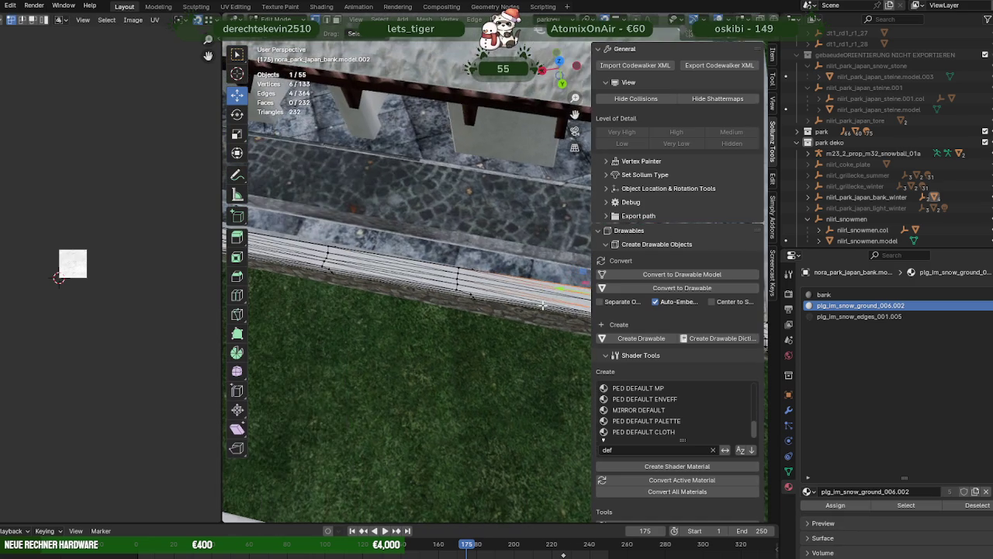
# Extend the selection to the long edge loop and set it flush along the wall
pyautogui.hotkey('shift', 'z')
pyautogui.moveTo(427, 238)
pyautogui.mouseDown(button='middle')
pyautogui.moveTo(500, 324)
pyautogui.moveTo(434, 350)
pyautogui.moveTo(462, 374)
pyautogui.moveTo(510, 254)
pyautogui.mouseUp(button='middle')
pyautogui.hotkey('shift', 'z')
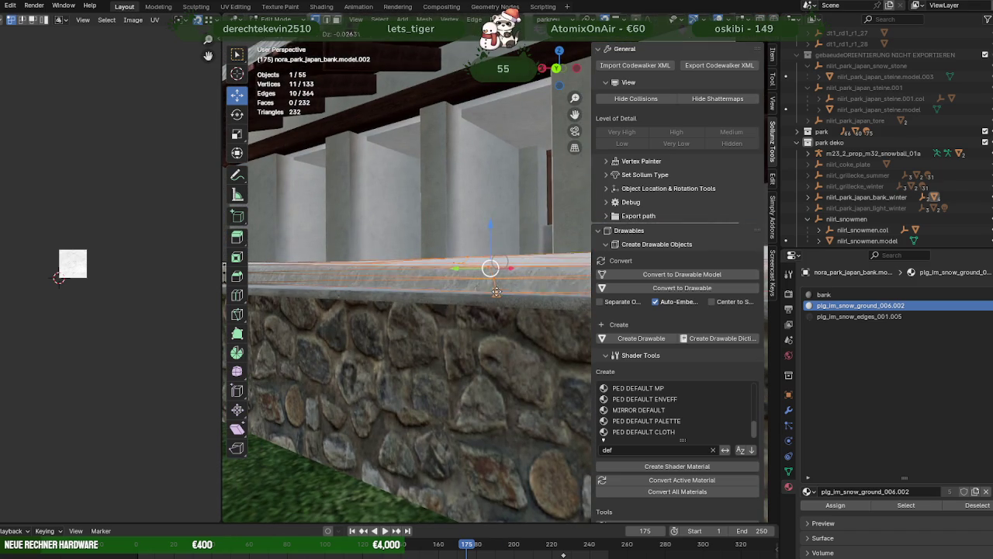
pyautogui.click(494, 292)
pyautogui.moveTo(495, 293)
pyautogui.mouseDown(button='middle')
pyautogui.moveTo(587, 324)
pyautogui.moveTo(397, 255)
pyautogui.mouseUp(button='middle')
# Move five vertices of the strip edge so they sit on the wall top
pyautogui.hotkey('shift', 'z')
pyautogui.moveTo(396, 256); pyautogui.dragTo(487, 363)
pyautogui.hotkey('shift', 'z')
pyautogui.moveTo(486, 364); pyautogui.dragTo(490, 314, button='middle')
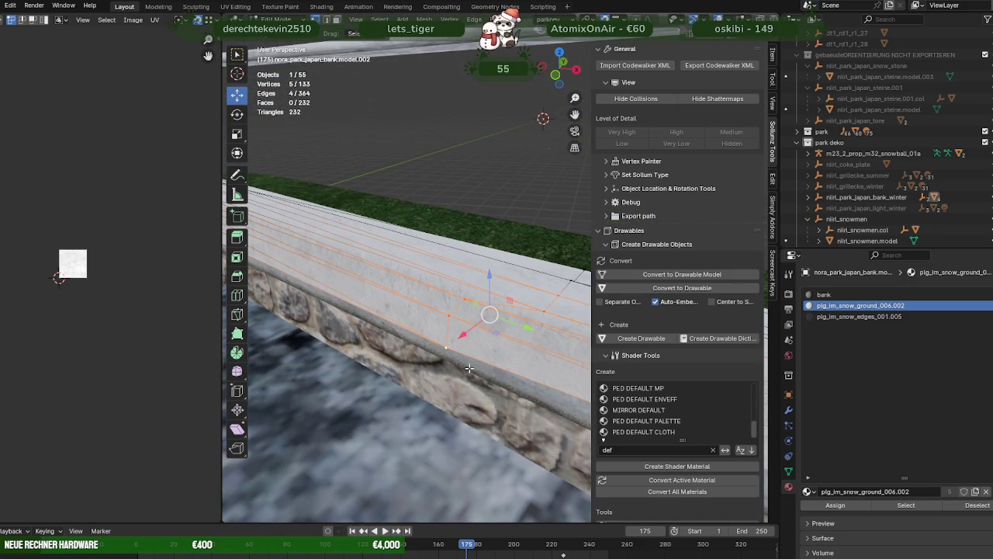
pyautogui.click(449, 342)
pyautogui.moveTo(449, 342)
pyautogui.mouseDown(button='middle')
pyautogui.moveTo(340, 307)
pyautogui.moveTo(437, 290)
pyautogui.moveTo(401, 358)
pyautogui.mouseUp(button='middle')
# Reselect the full edge loop and reposition it, checking from a level side view
pyautogui.hotkey('shift', 'z')
pyautogui.moveTo(488, 330); pyautogui.dragTo(488, 329)
pyautogui.moveTo(488, 330); pyautogui.dragTo(374, 349, button='middle')
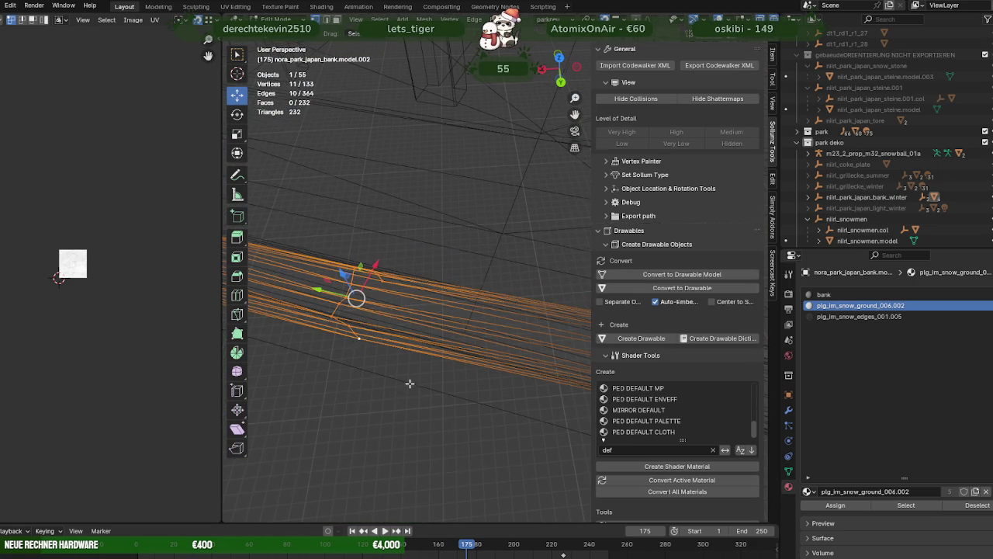
pyautogui.scroll(3, 409, 383)
pyautogui.moveTo(409, 383)
pyautogui.mouseDown(button='middle')
pyautogui.moveTo(494, 276)
pyautogui.moveTo(466, 295)
pyautogui.moveTo(461, 208)
pyautogui.mouseUp(button='middle')
pyautogui.hotkey('shift', 'z')
pyautogui.click(471, 307)
# Shift five edge vertices 0.017395, -0.008911, 0.001347 m to hug the wall top
pyautogui.hotkey('shift', 'z')
pyautogui.moveTo(458, 202); pyautogui.dragTo(533, 317)
pyautogui.moveTo(533, 317); pyautogui.dragTo(401, 310, button='middle')
pyautogui.hotkey('shift', 'z')
pyautogui.moveTo(471, 348); pyautogui.dragTo(432, 345, button='middle')
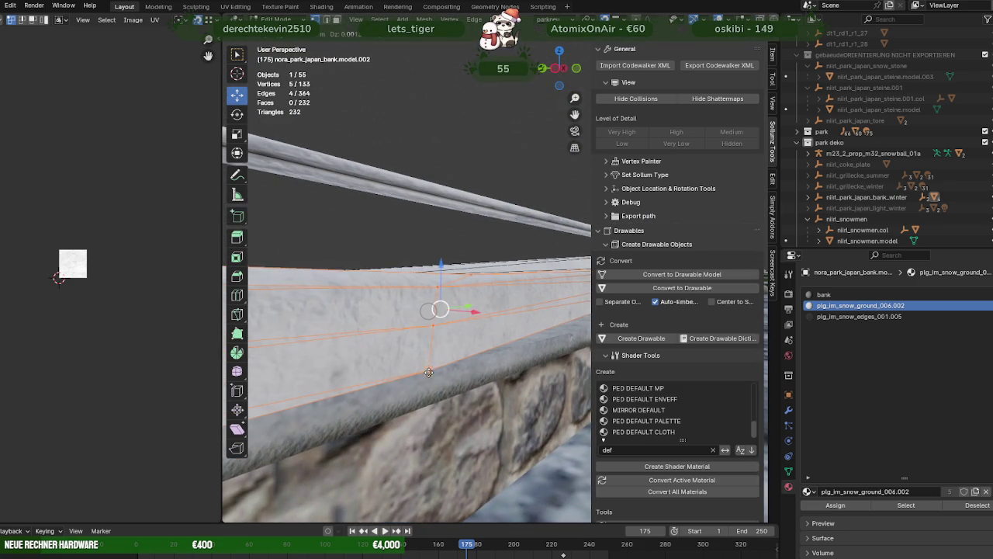
pyautogui.moveTo(429, 376); pyautogui.dragTo(430, 376)
# Inspect the snow edge and reselect the long edge loop along the wall
pyautogui.moveTo(430, 376)
pyautogui.mouseDown(button='middle')
pyautogui.moveTo(476, 358)
pyautogui.moveTo(505, 394)
pyautogui.moveTo(455, 344)
pyautogui.moveTo(433, 344)
pyautogui.moveTo(450, 339)
pyautogui.moveTo(443, 344)
pyautogui.moveTo(410, 295)
pyautogui.mouseUp(button='middle')
pyautogui.scroll(-3, 439, 371)
pyautogui.scroll(3, 470, 356)
pyautogui.hotkey('shift', 'z')
pyautogui.keyDown('alt'); pyautogui.click(410, 295); pyautogui.keyUp('alt')
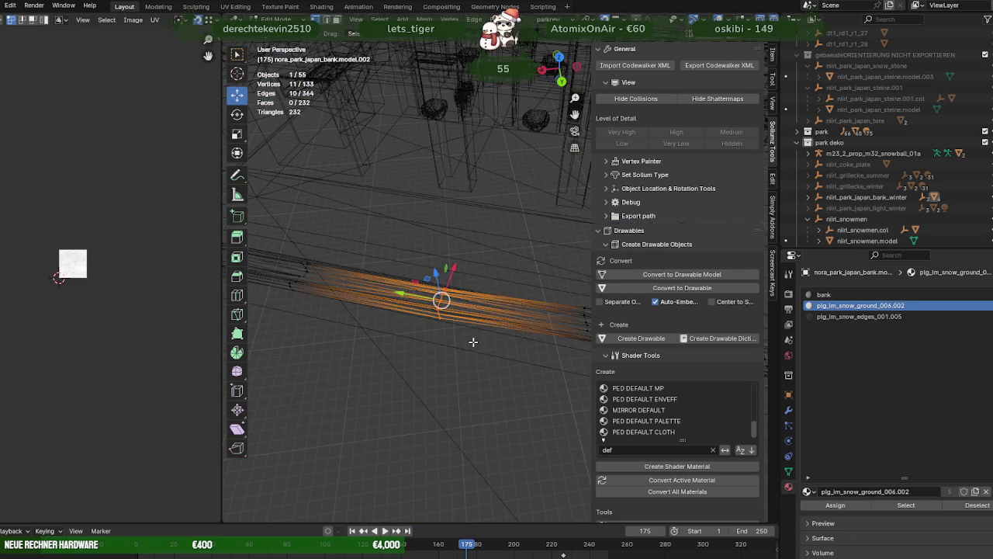
# Frame the selected wall strip up close and nudge its vertices into position
pyautogui.hotkey('shift', 'z')
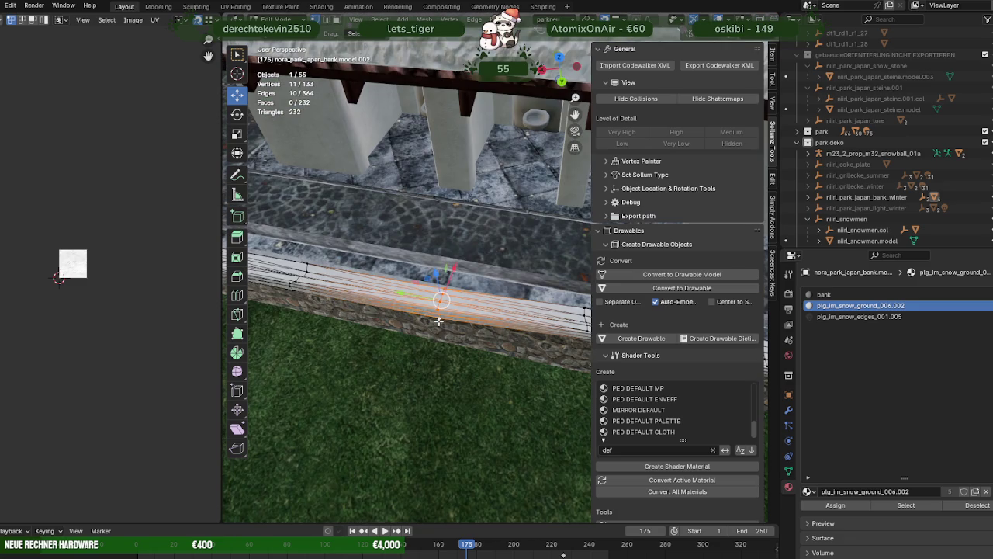
pyautogui.press('KP_Decimal')
pyautogui.moveTo(438, 320); pyautogui.dragTo(438, 269, button='middle')
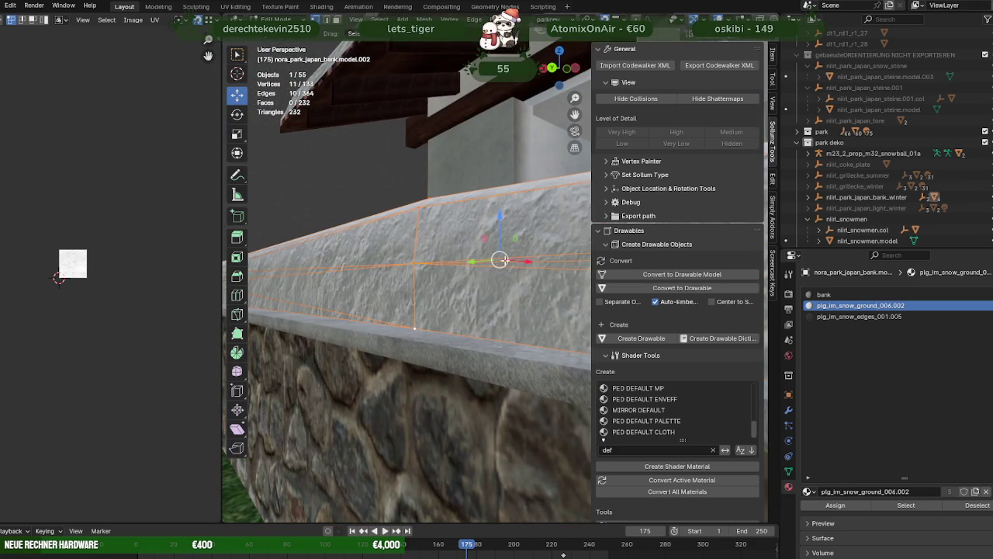
pyautogui.press('g')
pyautogui.click(499, 288)
pyautogui.moveTo(499, 288)
pyautogui.mouseDown(button='middle')
pyautogui.moveTo(377, 366)
pyautogui.moveTo(478, 360)
pyautogui.moveTo(392, 296)
pyautogui.mouseUp(button='middle')
# Select six strip vertices and move them onto the wall, zooming to check
pyautogui.hotkey('shift', 'z')
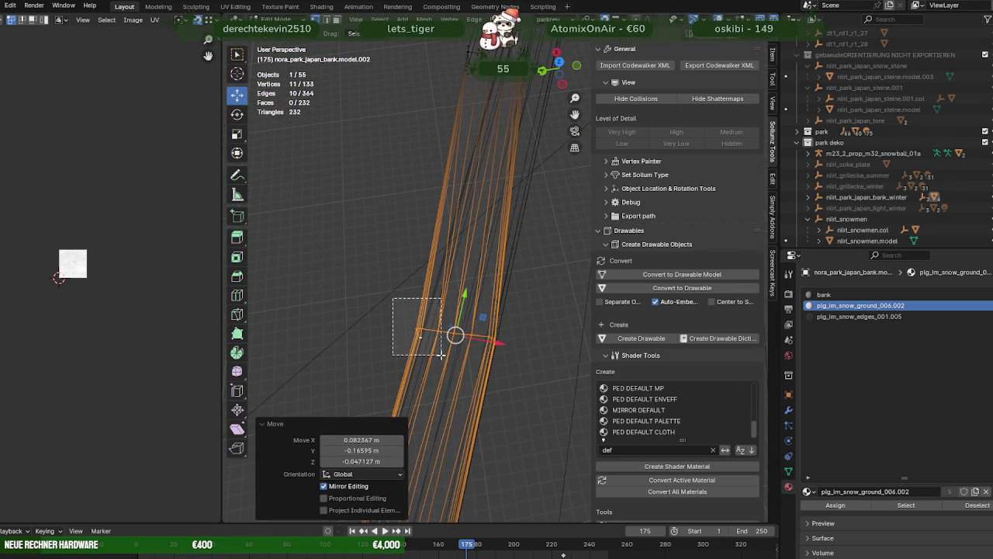
pyautogui.moveTo(441, 355); pyautogui.dragTo(441, 355)
pyautogui.moveTo(441, 355)
pyautogui.mouseDown(button='middle')
pyautogui.moveTo(503, 406)
pyautogui.moveTo(453, 350)
pyautogui.mouseUp(button='middle')
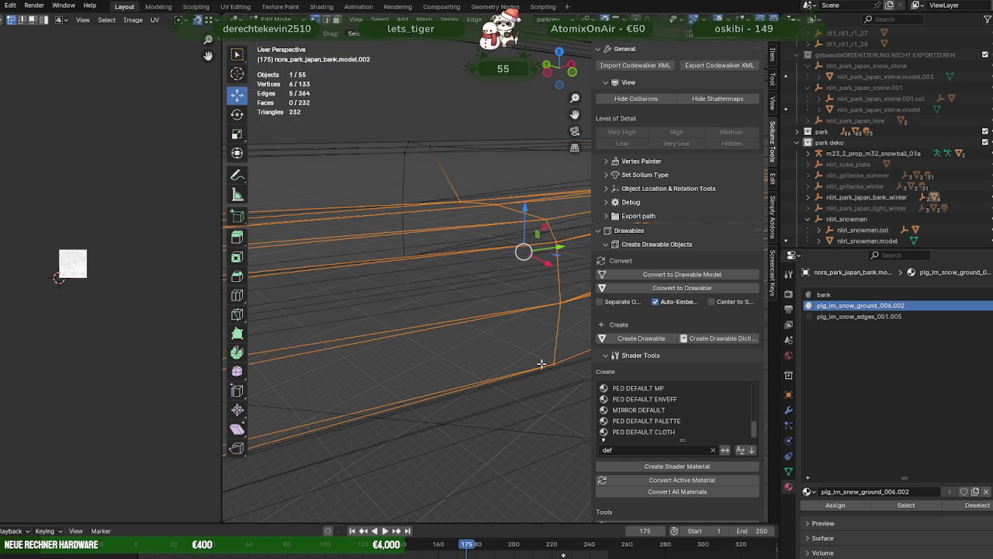
pyautogui.hotkey('shift', 'z')
pyautogui.moveTo(497, 388)
pyautogui.keyDown('shift'); pyautogui.mouseDown(button='middle')
pyautogui.moveTo(468, 359)
pyautogui.moveTo(507, 287)
pyautogui.moveTo(396, 342)
pyautogui.moveTo(404, 318)
pyautogui.moveTo(464, 280)
pyautogui.moveTo(366, 284)
pyautogui.moveTo(472, 288)
pyautogui.moveTo(538, 268)
pyautogui.moveTo(434, 309)
pyautogui.mouseUp(button='middle'); pyautogui.keyUp('shift')
pyautogui.press('g')
pyautogui.click(487, 333)
pyautogui.scroll(3, 406, 293)
pyautogui.scroll(-4, 419, 295)
pyautogui.scroll(-2, 365, 284)
pyautogui.scroll(5, 537, 268)
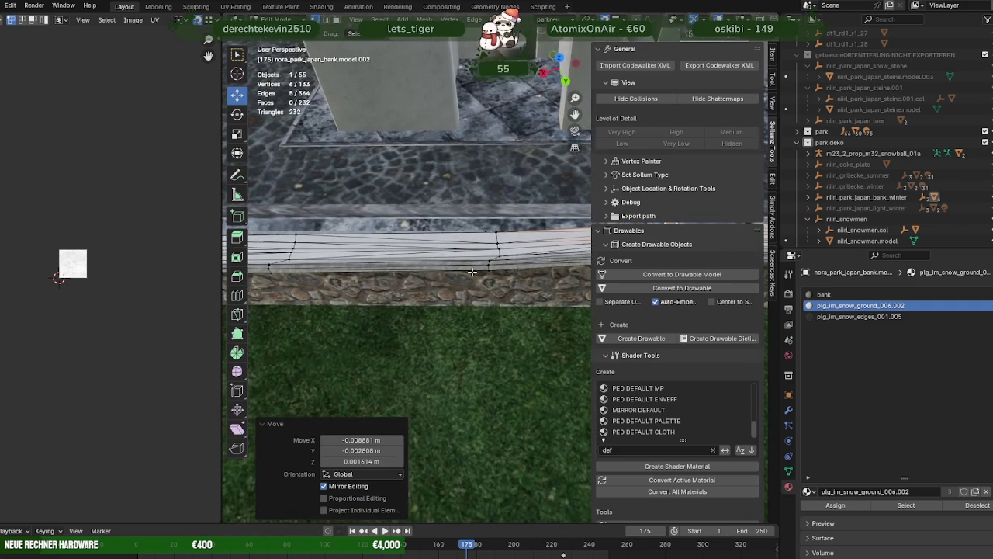
# Reselect the long edge loop along the wall and set it in place
pyautogui.hotkey('shift', 'z')
pyautogui.keyDown('shift'); pyautogui.moveTo(377, 238); pyautogui.dragTo(454, 348); pyautogui.keyUp('shift')
pyautogui.hotkey('shift', 'z')
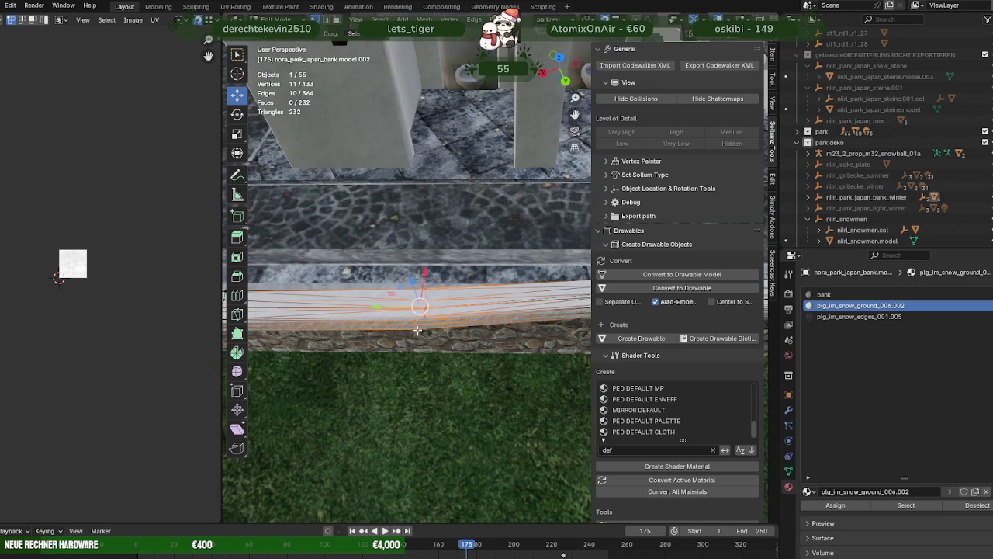
pyautogui.moveTo(430, 343)
pyautogui.mouseDown(button='middle')
pyautogui.moveTo(471, 275)
pyautogui.moveTo(386, 313)
pyautogui.moveTo(396, 350)
pyautogui.moveTo(442, 356)
pyautogui.mouseUp(button='middle')
pyautogui.click(468, 302)
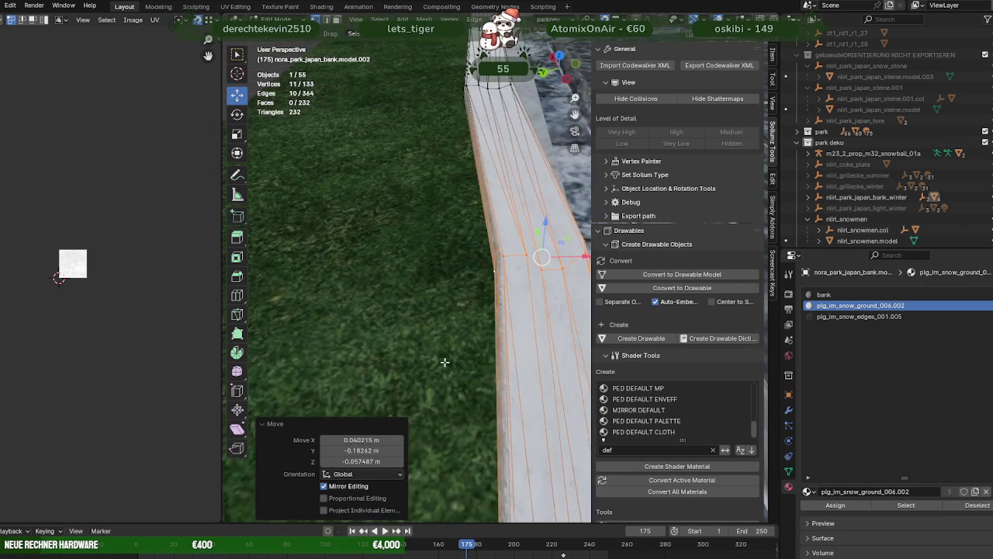
# Shift five vertices -0.010796, -0.007202, 0.001425 m along the wall, then reselect the long loop
pyautogui.hotkey('shift', 'z')
pyautogui.moveTo(489, 316); pyautogui.dragTo(489, 316)
pyautogui.moveTo(489, 316)
pyautogui.mouseDown(button='middle')
pyautogui.moveTo(463, 306)
pyautogui.moveTo(480, 315)
pyautogui.moveTo(474, 285)
pyautogui.moveTo(481, 306)
pyautogui.moveTo(450, 303)
pyautogui.moveTo(431, 330)
pyautogui.mouseUp(button='middle')
pyautogui.hotkey('shift', 'z')
pyautogui.press('g')
pyautogui.click(481, 323)
pyautogui.hotkey('shift', 'z')
pyautogui.keyDown('alt'); pyautogui.keyDown('shift'); pyautogui.click(431, 330); pyautogui.keyUp('shift'); pyautogui.keyUp('alt')
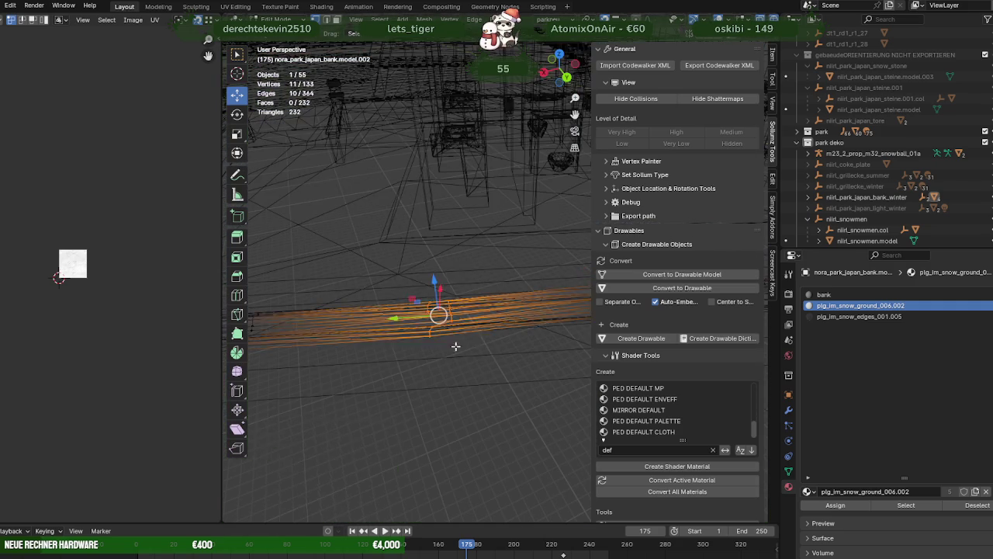
# Set the moved edge loop in place, viewed from a higher angle over the wall
pyautogui.hotkey('shift', 'z')
pyautogui.scroll(3, 471, 373)
pyautogui.moveTo(471, 373)
pyautogui.mouseDown(button='middle')
pyautogui.moveTo(446, 305)
pyautogui.moveTo(378, 322)
pyautogui.mouseUp(button='middle')
pyautogui.click(481, 297)
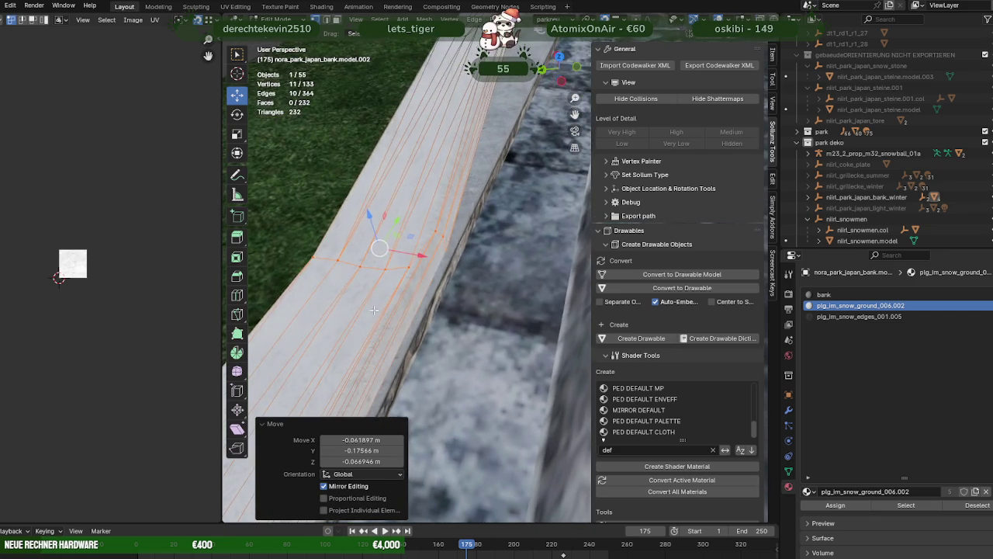
# Deselect vertices inside a region and move the remaining snow vertices onto the wall
pyautogui.hotkey('shift', 'z')
pyautogui.keyDown('ctrl'); pyautogui.moveTo(371, 284); pyautogui.dragTo(372, 284); pyautogui.keyUp('ctrl')
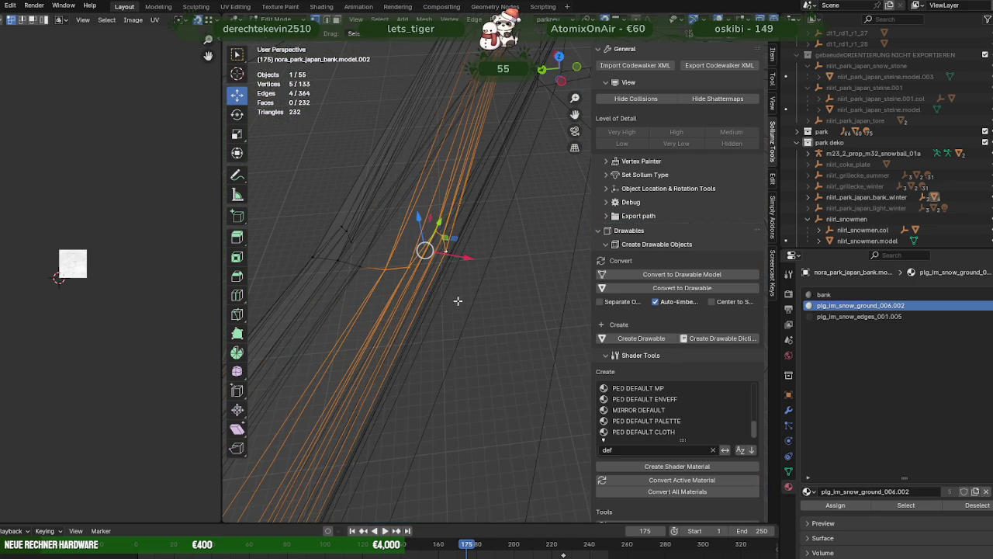
pyautogui.hotkey('shift', 'z')
pyautogui.scroll(2, 455, 315)
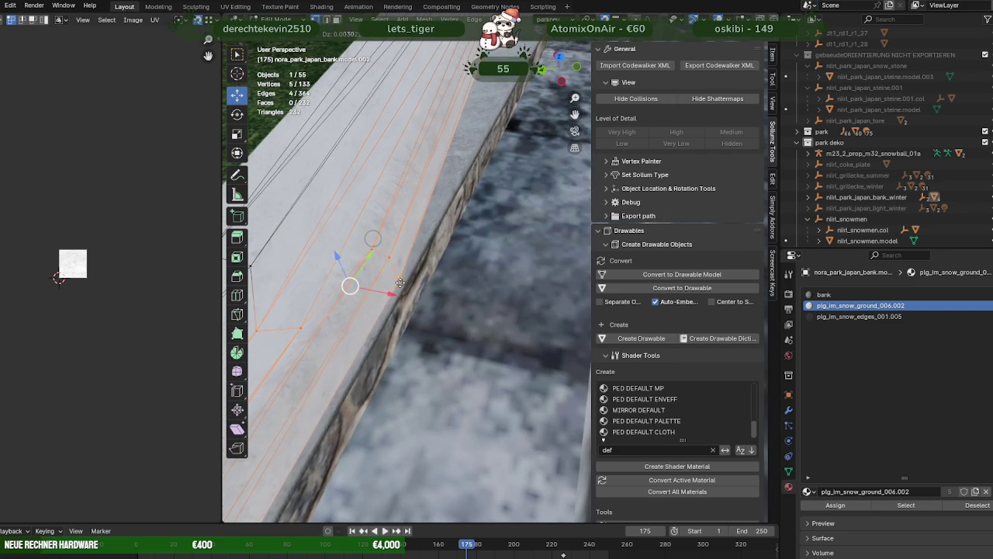
pyautogui.click(398, 278)
pyautogui.moveTo(398, 278)
pyautogui.mouseDown(button='middle')
pyautogui.moveTo(599, 230)
pyautogui.moveTo(417, 303)
pyautogui.mouseUp(button='middle')
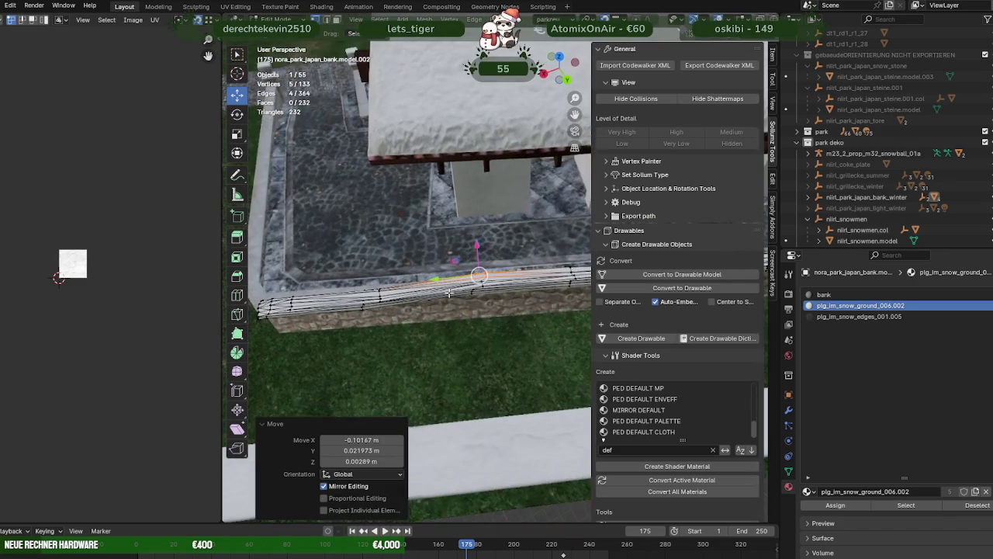
# Add more vertices along the snow edge and move them into place
pyautogui.hotkey('shift', 'z')
pyautogui.moveTo(399, 289); pyautogui.dragTo(326, 243, button='middle')
pyautogui.moveTo(437, 347); pyautogui.dragTo(437, 347)
pyautogui.hotkey('shift', 'z')
pyautogui.moveTo(386, 333); pyautogui.dragTo(373, 265, button='middle')
pyautogui.click(367, 268)
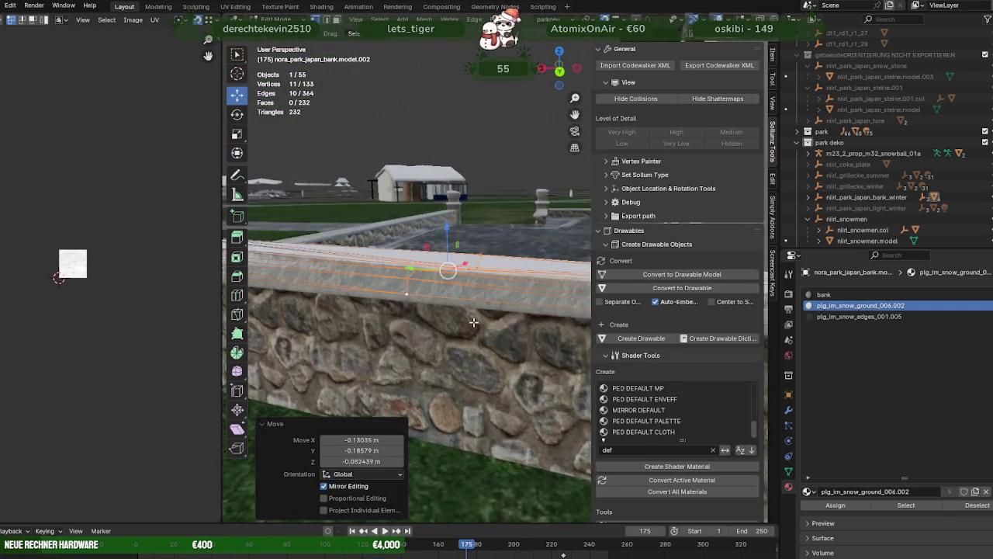
# Narrow the selection to the wall-end vertices and move them onto the wall
pyautogui.moveTo(447, 313)
pyautogui.mouseDown(button='middle')
pyautogui.moveTo(513, 358)
pyautogui.moveTo(428, 348)
pyautogui.moveTo(445, 239)
pyautogui.mouseUp(button='middle')
pyautogui.hotkey('shift', 'z')
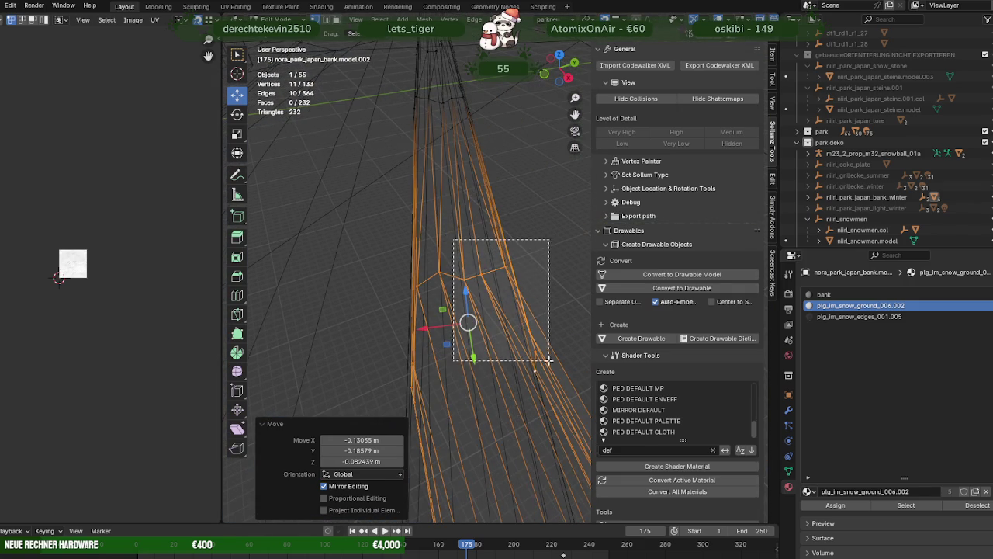
pyautogui.moveTo(546, 354); pyautogui.dragTo(546, 356)
pyautogui.moveTo(546, 355)
pyautogui.mouseDown(button='middle')
pyautogui.moveTo(452, 386)
pyautogui.moveTo(452, 341)
pyautogui.moveTo(423, 359)
pyautogui.moveTo(437, 357)
pyautogui.moveTo(383, 331)
pyautogui.mouseUp(button='middle')
pyautogui.hotkey('shift', 'z')
pyautogui.click(438, 371)
# Select a different group of snow vertices plus one more and move them into place
pyautogui.hotkey('shift', 'z')
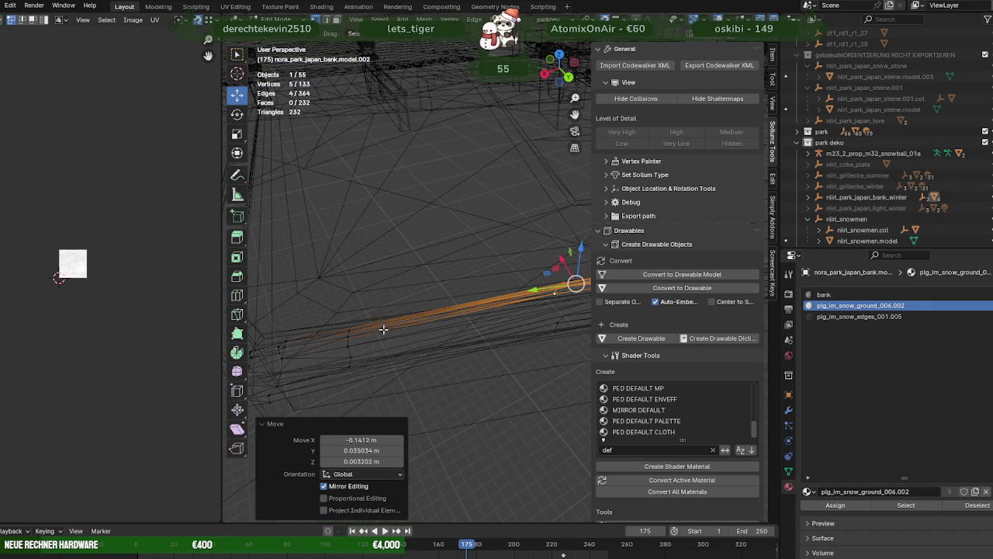
pyautogui.moveTo(326, 303); pyautogui.dragTo(393, 401)
pyautogui.moveTo(392, 400); pyautogui.dragTo(319, 330, button='middle')
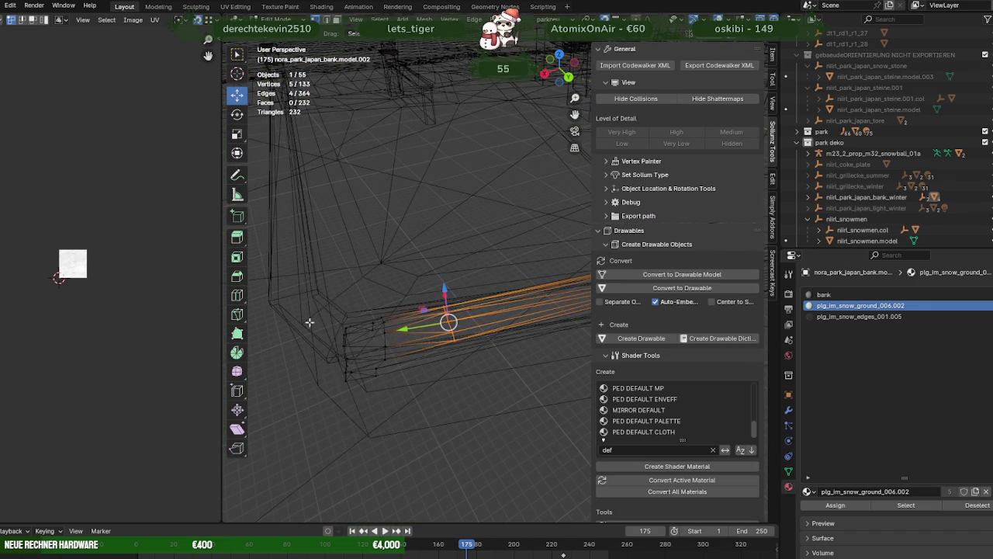
pyautogui.keyDown('shift'); pyautogui.click(346, 382); pyautogui.keyUp('shift')
pyautogui.moveTo(346, 382)
pyautogui.mouseDown(button='middle')
pyautogui.moveTo(396, 349)
pyautogui.moveTo(390, 360)
pyautogui.mouseUp(button='middle')
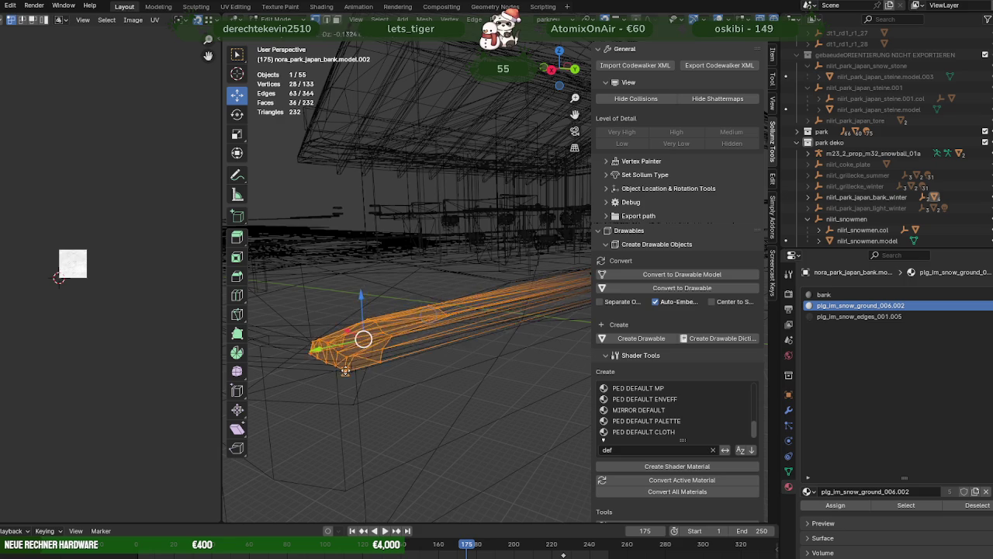
pyautogui.click(349, 360)
pyautogui.hotkey('shift', 'z')
pyautogui.scroll(3, 349, 360)
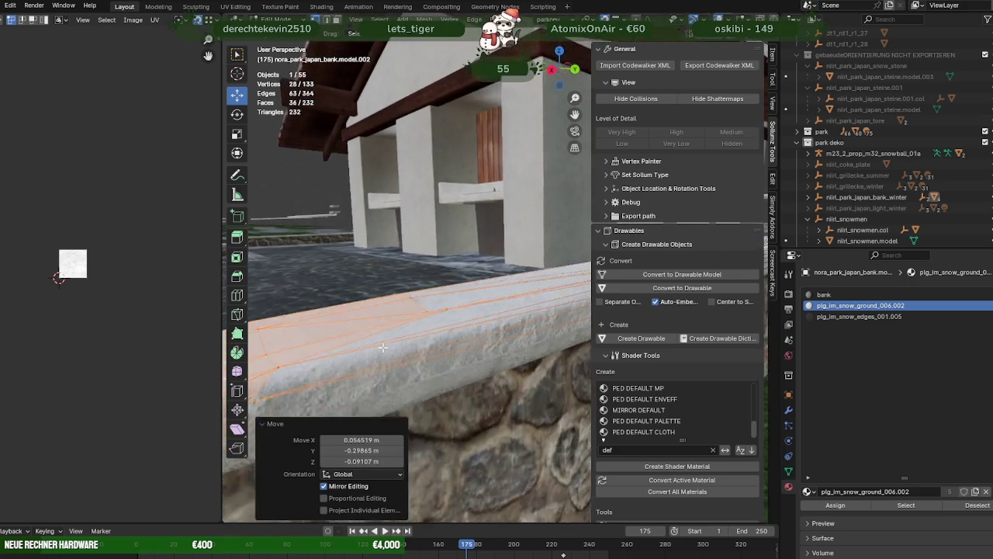
pyautogui.moveTo(349, 361)
pyautogui.mouseDown(button='middle')
pyautogui.moveTo(448, 305)
pyautogui.moveTo(451, 406)
pyautogui.mouseUp(button='middle')
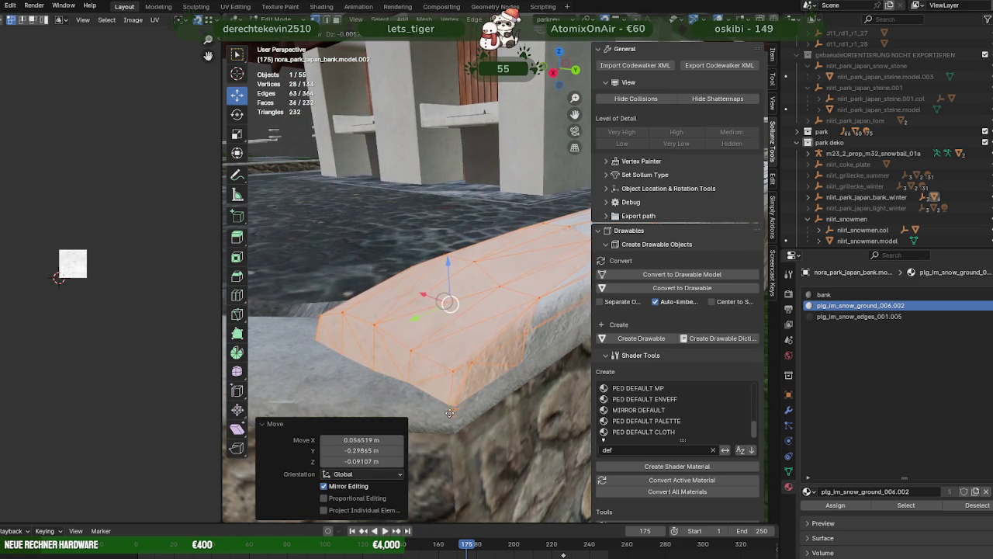
pyautogui.moveTo(458, 415)
pyautogui.mouseDown(button='middle')
pyautogui.moveTo(418, 422)
pyautogui.moveTo(468, 357)
pyautogui.mouseUp(button='middle')
# Keep only the snow-end vertices and move them to round the cap over the wall end
pyautogui.hotkey('shift', 'z')
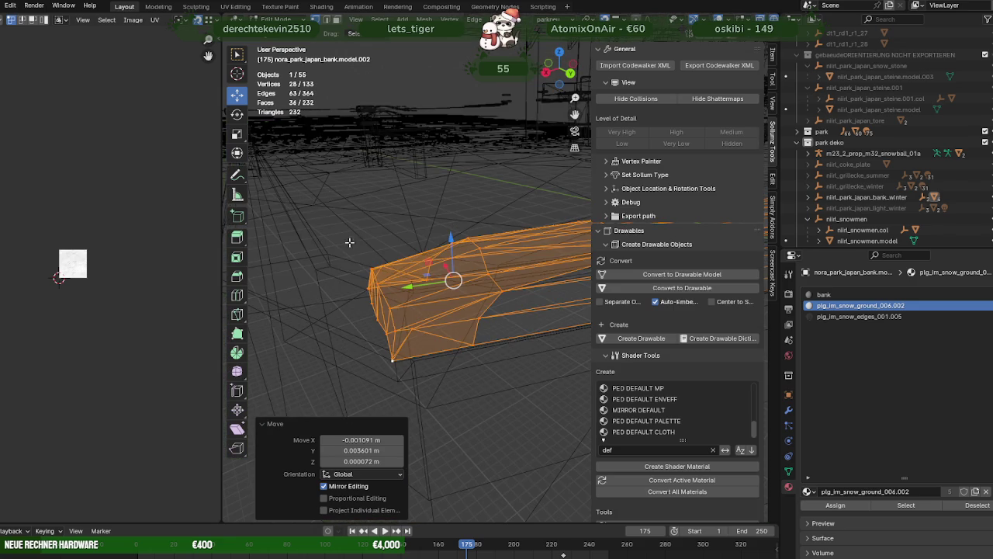
pyautogui.keyDown('ctrl'); pyautogui.moveTo(406, 365); pyautogui.dragTo(406, 366); pyautogui.keyUp('ctrl')
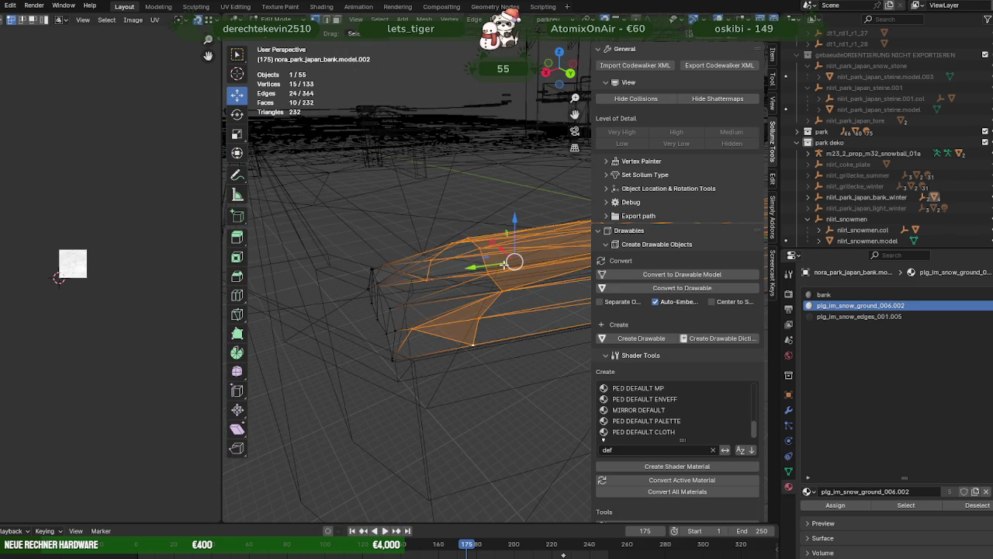
pyautogui.hotkey('shift', 'z')
pyautogui.press('g')
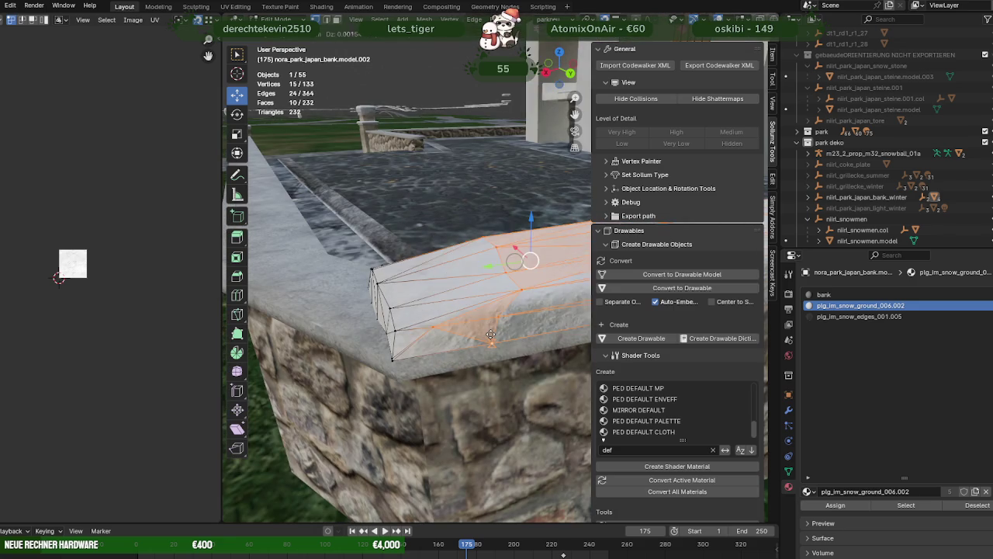
pyautogui.click(489, 336)
pyautogui.moveTo(489, 336)
pyautogui.mouseDown(button='middle')
pyautogui.moveTo(513, 304)
pyautogui.moveTo(461, 322)
pyautogui.moveTo(478, 250)
pyautogui.mouseUp(button='middle')
# Reduce the selection to two snow faces and move one into place, undoing a first attempt
pyautogui.hotkey('shift', 'z')
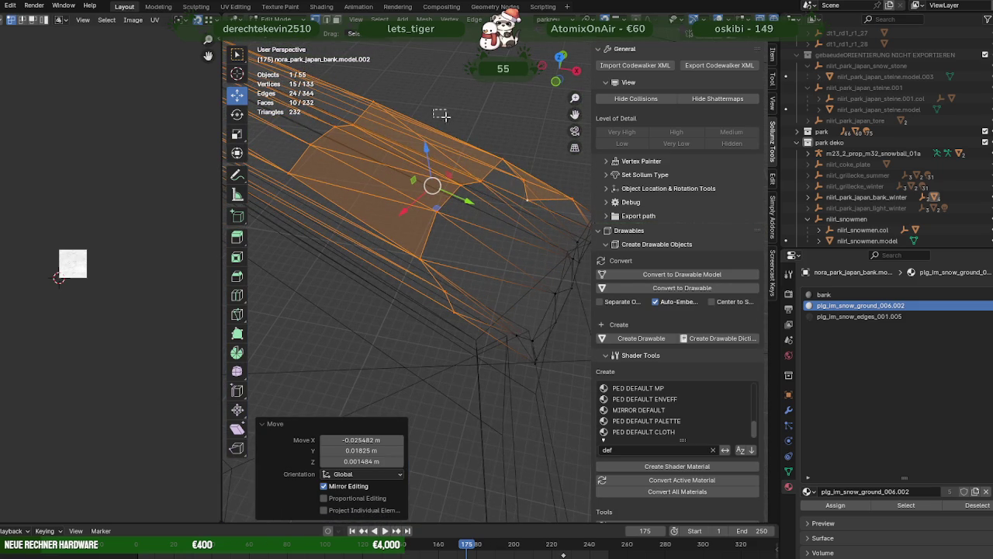
pyautogui.keyDown('ctrl'); pyautogui.moveTo(433, 109); pyautogui.dragTo(541, 207); pyautogui.keyUp('ctrl')
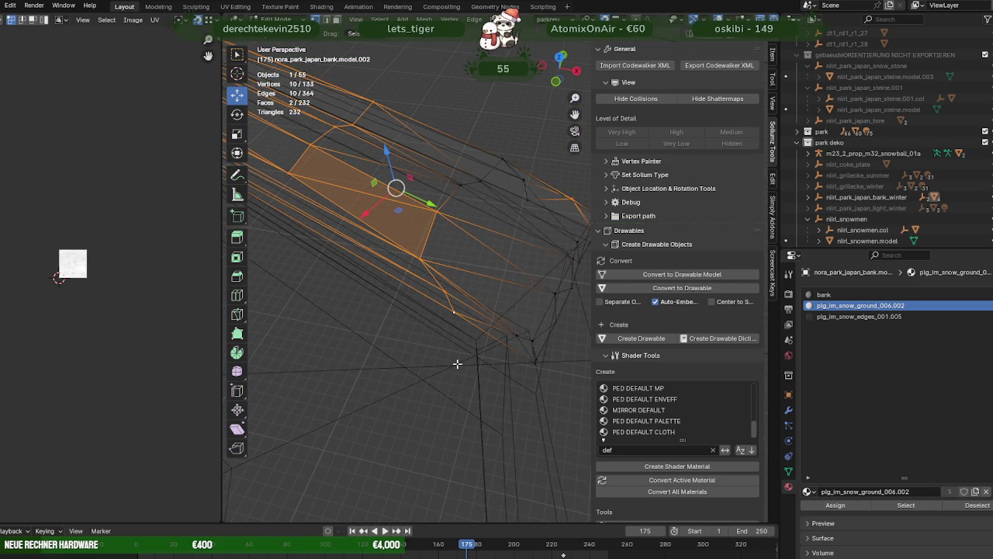
pyautogui.click(619, 17)
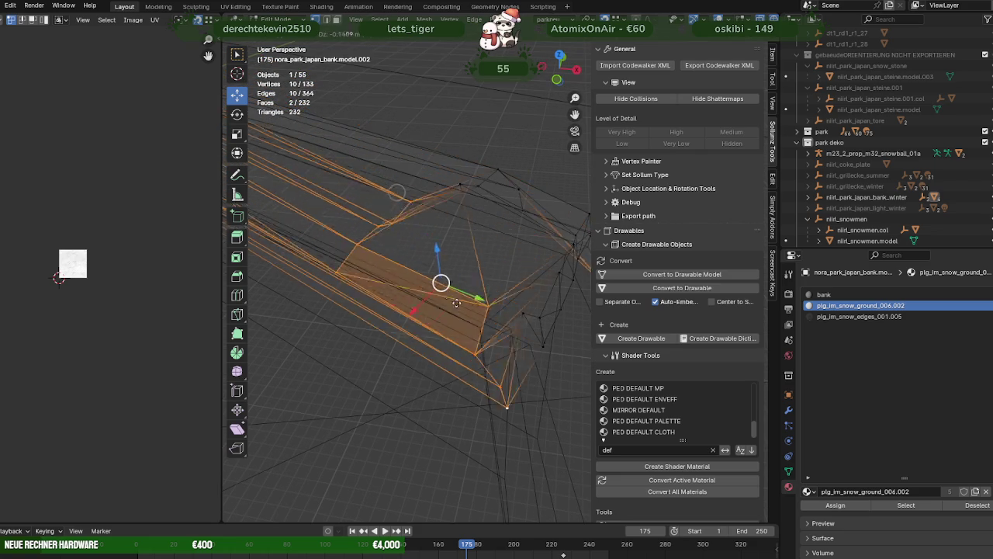
pyautogui.moveTo(406, 189); pyautogui.dragTo(474, 331)
pyautogui.moveTo(474, 331)
pyautogui.mouseDown(button='middle')
pyautogui.moveTo(518, 307)
pyautogui.moveTo(435, 302)
pyautogui.mouseUp(button='middle')
pyautogui.hotkey('ctrl', 'z')
pyautogui.moveTo(468, 244); pyautogui.dragTo(311, 225, button='middle')
pyautogui.moveTo(286, 221); pyautogui.dragTo(319, 227)
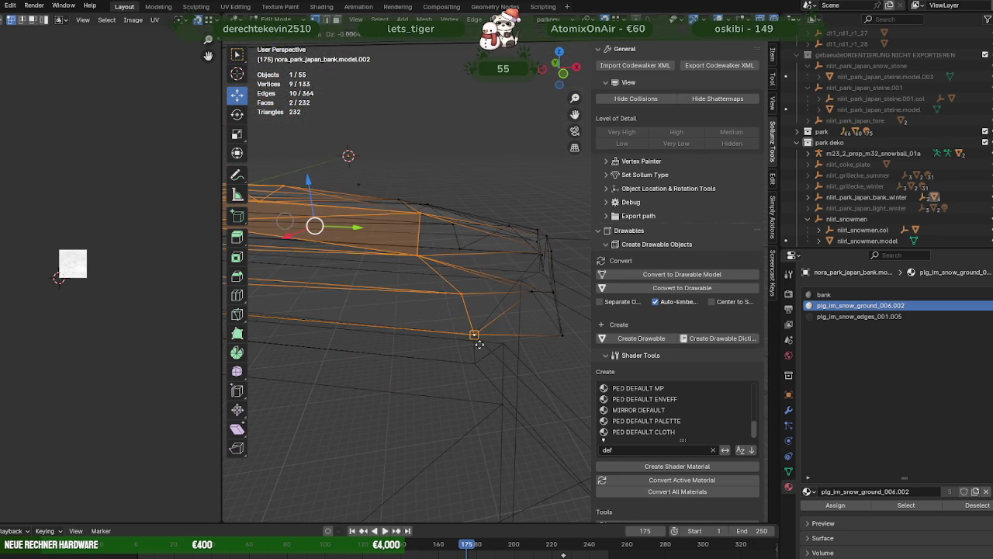
pyautogui.moveTo(481, 345); pyautogui.dragTo(466, 330, button='middle')
# Check the wall up close in Object Mode, then return to editing the snow mesh
pyautogui.press('Tab')
pyautogui.moveTo(495, 299)
pyautogui.mouseDown(button='middle')
pyautogui.moveTo(426, 271)
pyautogui.moveTo(393, 273)
pyautogui.moveTo(461, 283)
pyautogui.moveTo(472, 270)
pyautogui.moveTo(431, 271)
pyautogui.mouseUp(button='middle')
pyautogui.press('Tab')
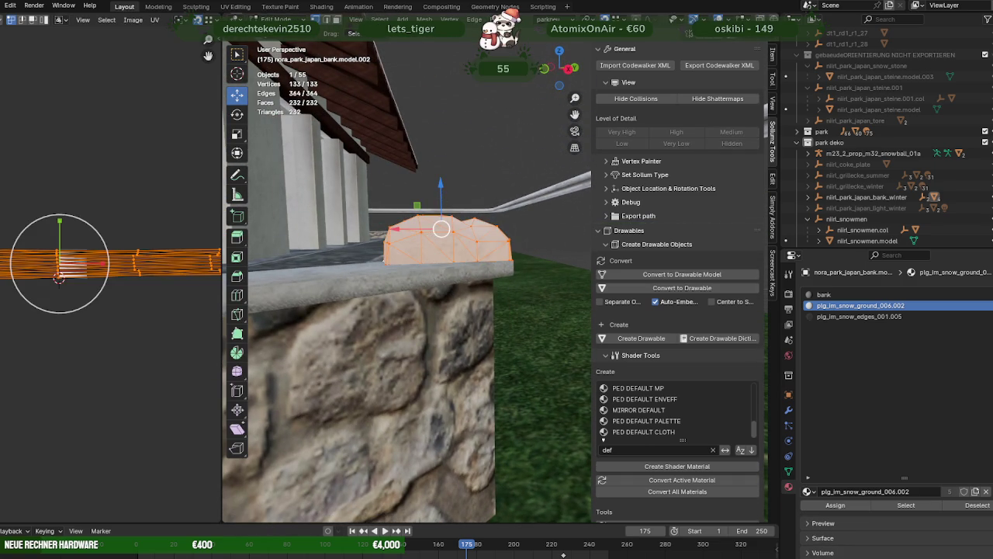
# Flatten the snow cap vertically with a Z scale of 0.644
pyautogui.hotkey('shift', 'space')
pyautogui.press('s')
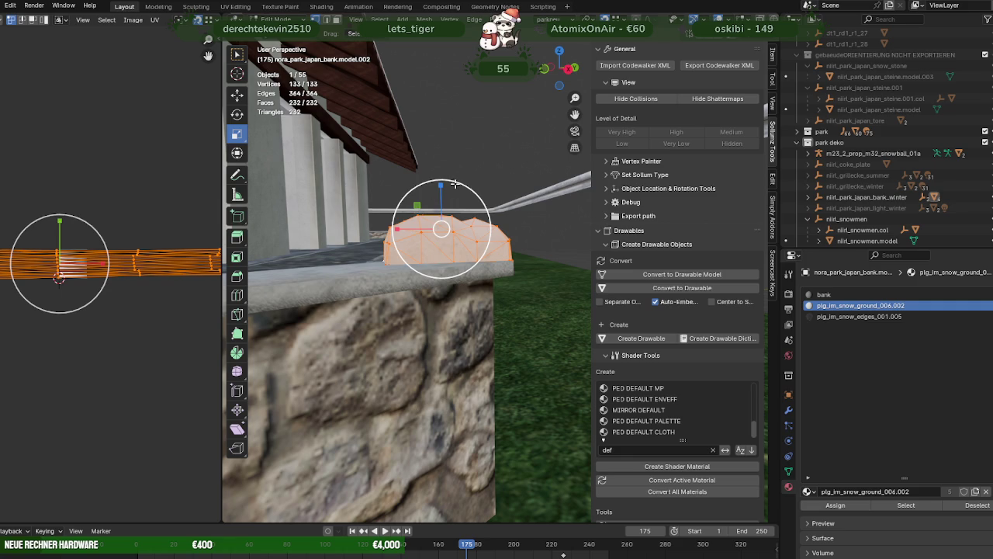
pyautogui.moveTo(440, 197); pyautogui.dragTo(440, 201)
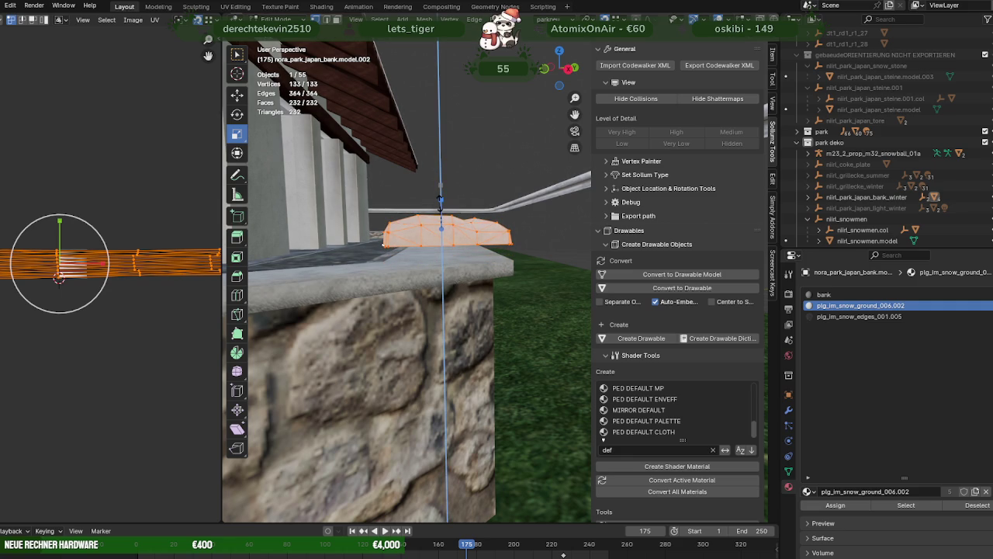
pyautogui.click(440, 201)
pyautogui.moveTo(434, 233)
pyautogui.mouseDown(button='middle')
pyautogui.moveTo(450, 274)
pyautogui.moveTo(388, 265)
pyautogui.moveTo(392, 281)
pyautogui.moveTo(401, 273)
pyautogui.mouseUp(button='middle')
# Lower the cap 0.047523 m along Z onto the wall top and return to Object Mode
pyautogui.hotkey('shift', 'space')
pyautogui.press('g')
pyautogui.hotkey('shift', 'z')
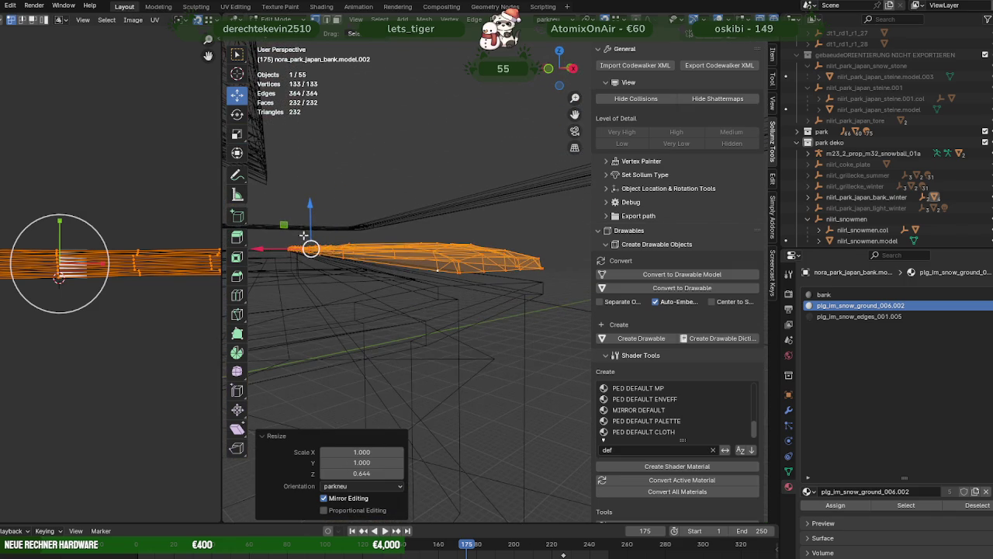
pyautogui.moveTo(307, 214); pyautogui.dragTo(450, 287)
pyautogui.moveTo(452, 286)
pyautogui.mouseDown(button='middle')
pyautogui.moveTo(487, 324)
pyautogui.moveTo(434, 282)
pyautogui.moveTo(490, 246)
pyautogui.moveTo(465, 250)
pyautogui.moveTo(470, 308)
pyautogui.moveTo(487, 330)
pyautogui.moveTo(497, 321)
pyautogui.mouseUp(button='middle')
pyautogui.hotkey('shift', 'z')
pyautogui.press('Tab')
pyautogui.scroll(-3, 433, 283)
pyautogui.press('Tab')
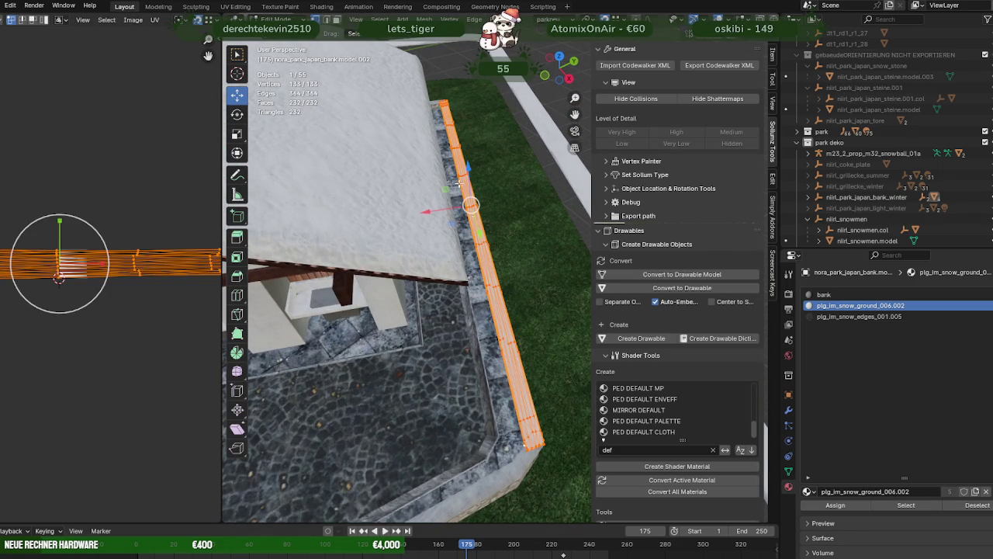
pyautogui.press('Tab')
pyautogui.press('Tab')
pyautogui.press('Tab')
# Inspect the snow mesh's vertex colours, then return to Object Mode with textured material preview
pyautogui.click(275, 19)
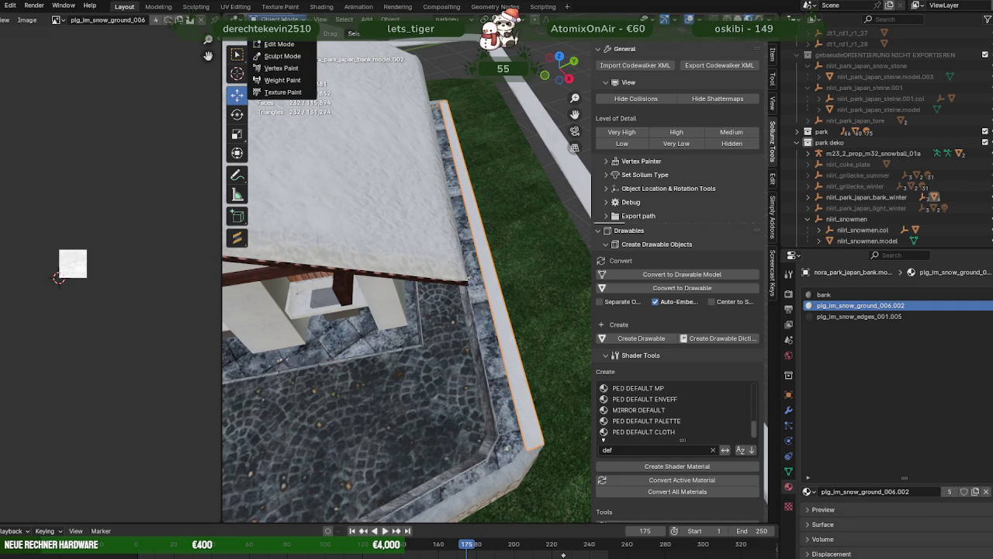
pyautogui.click(281, 68)
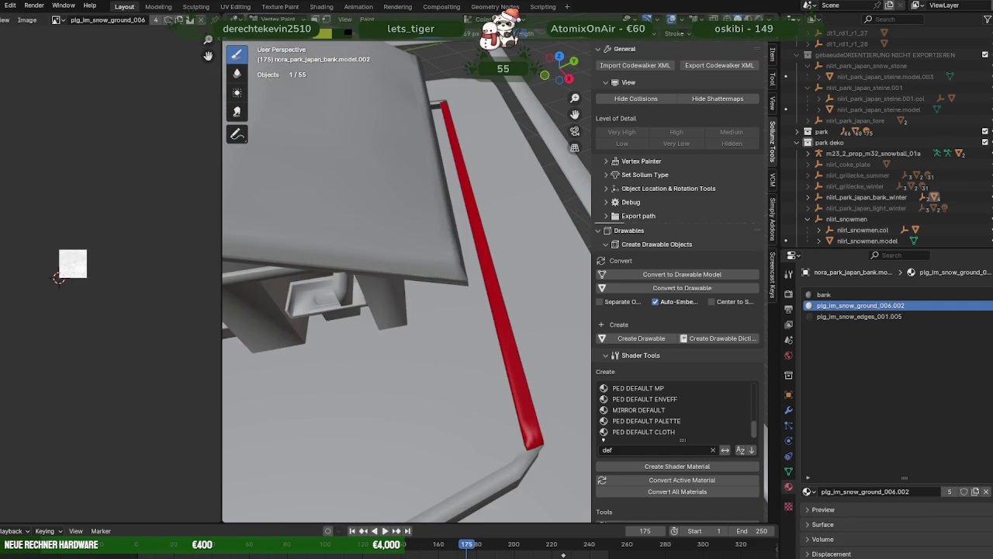
pyautogui.click(277, 18)
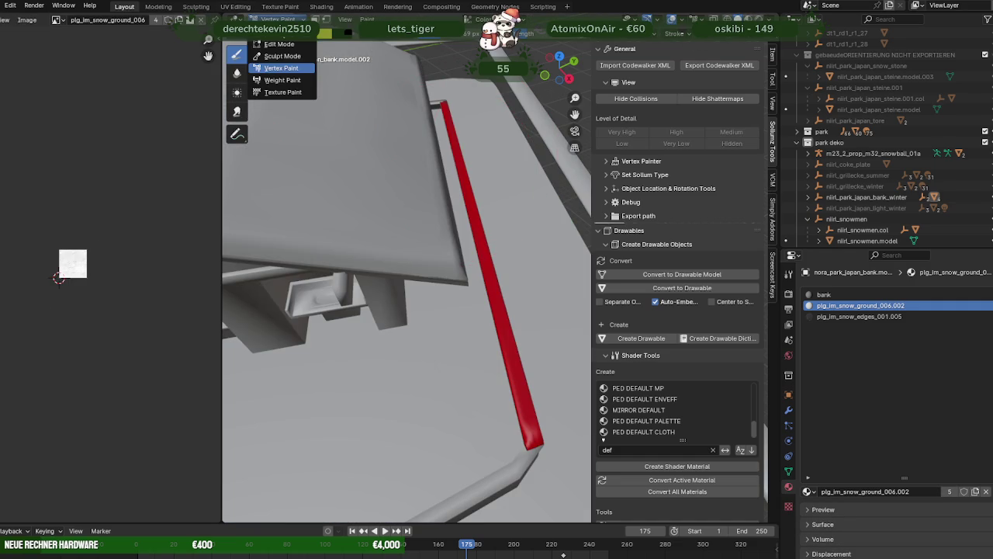
pyautogui.click(275, 40)
pyautogui.moveTo(414, 145); pyautogui.dragTo(655, 32, button='middle')
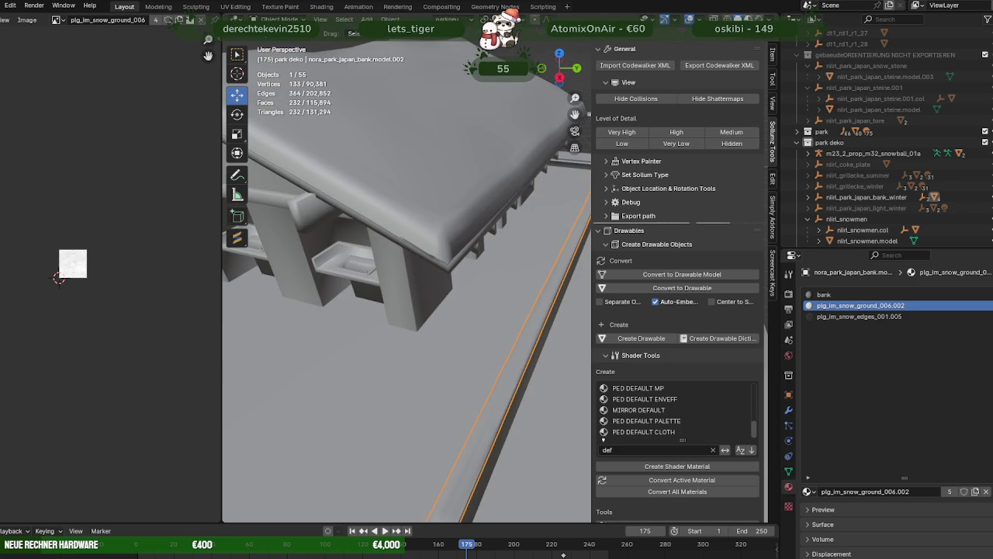
pyautogui.click(747, 19)
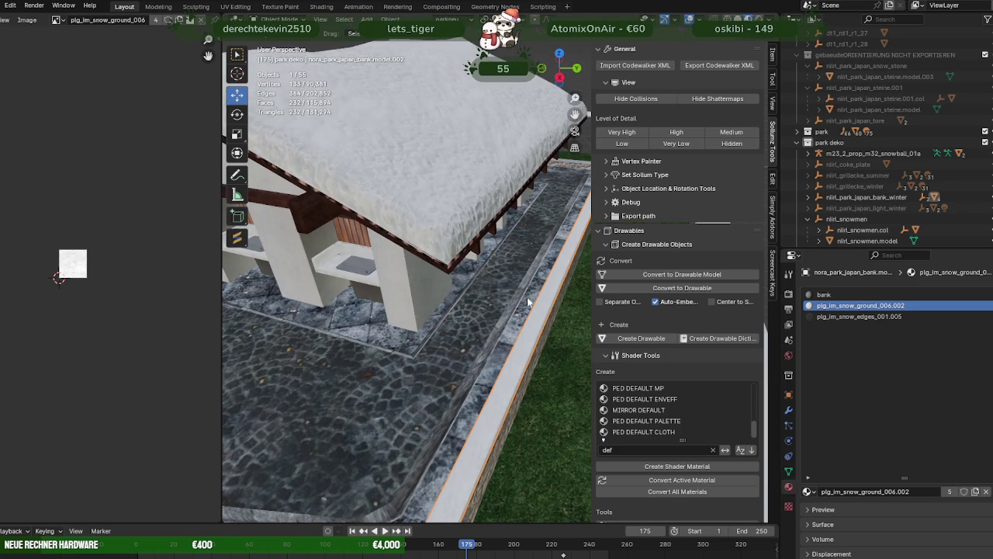
# Join the selected object with the mauer.003 wall into one mesh
pyautogui.keyDown('shift'); pyautogui.click(472, 187); pyautogui.keyUp('shift')
pyautogui.rightClick(432, 247)
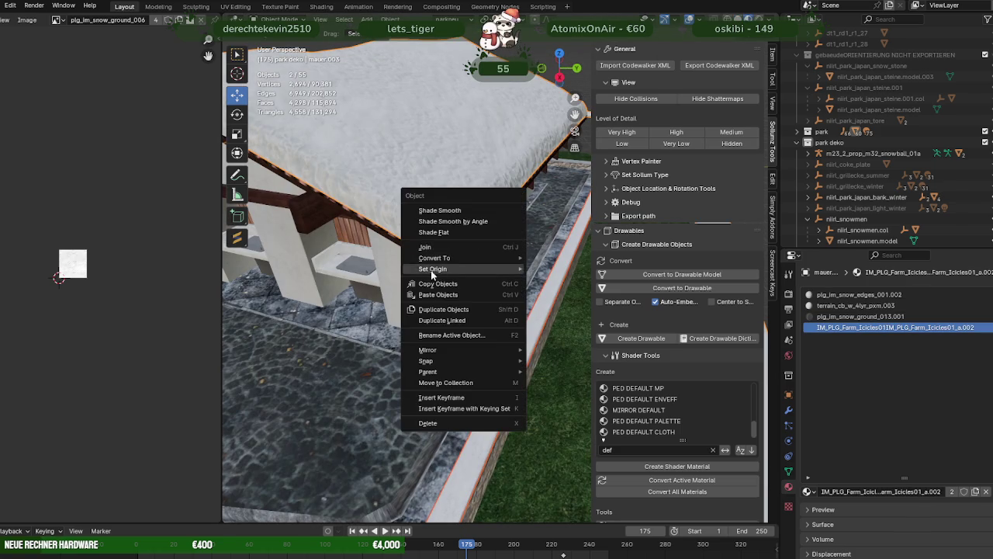
pyautogui.click(436, 248)
pyautogui.moveTo(516, 285); pyautogui.dragTo(548, 285, button='middle')
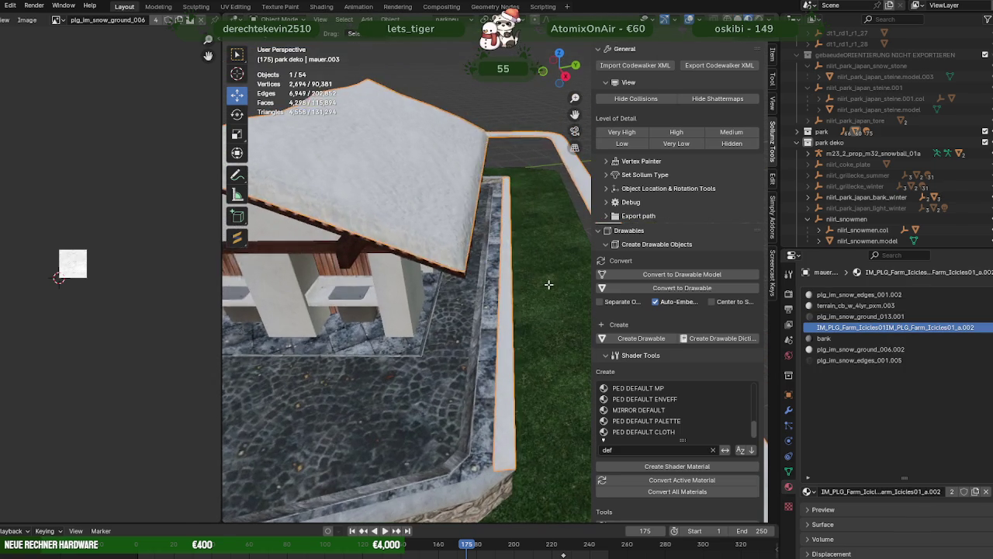
pyautogui.press('Tab')
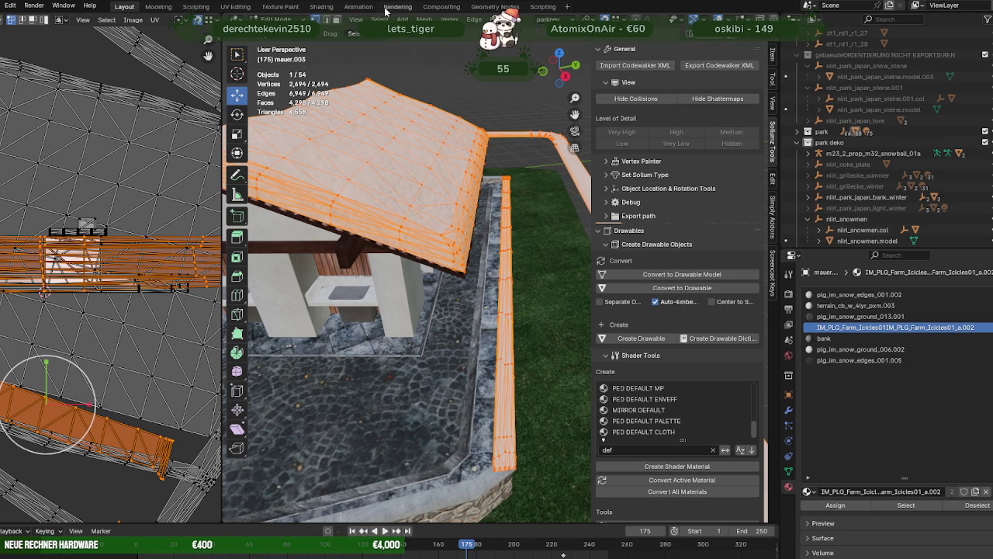
pyautogui.press('Tab')
# Strip mauer.003's unused material slots, leaving five materials, and expand the park collection
pyautogui.rightClick(409, 148)
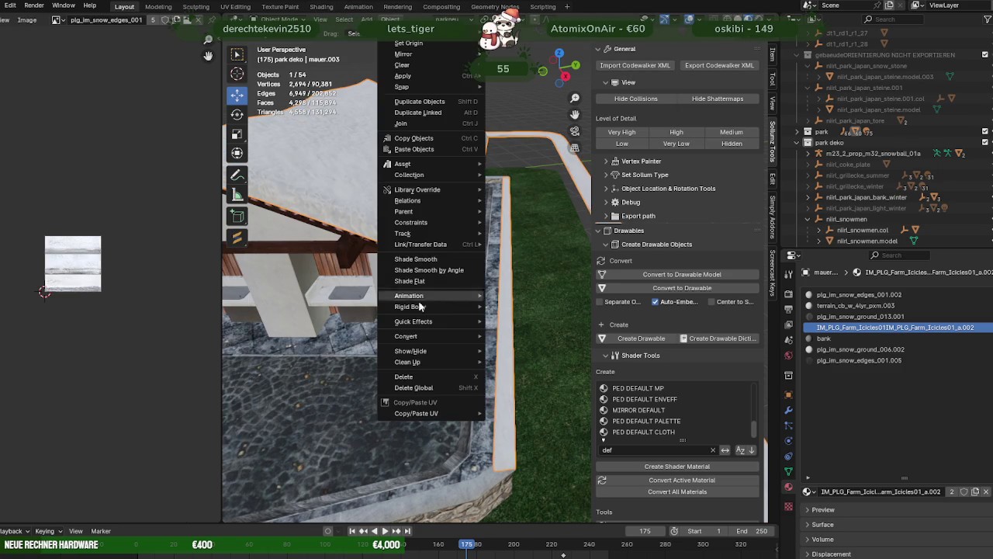
pyautogui.click(516, 390)
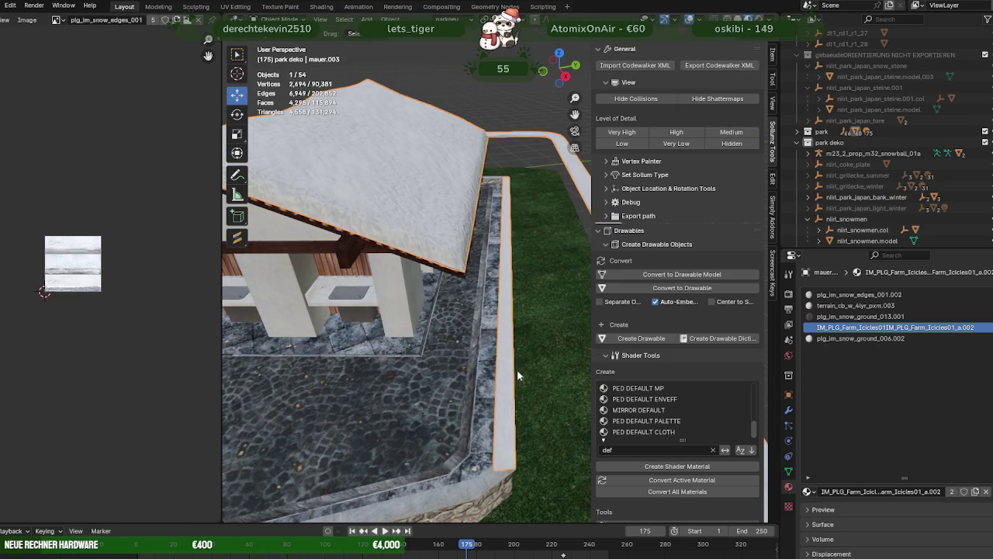
pyautogui.scroll(-4, 705, 415)
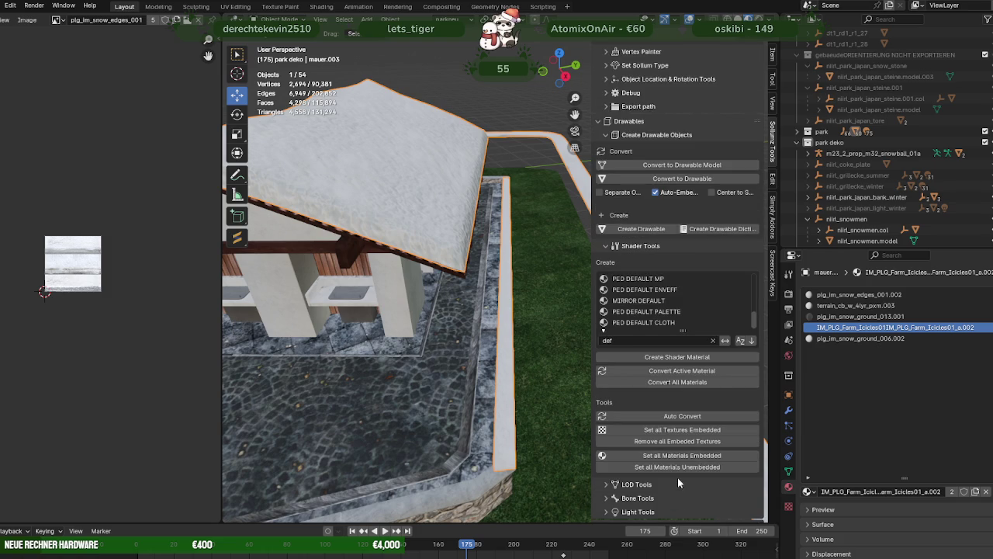
pyautogui.click(798, 131)
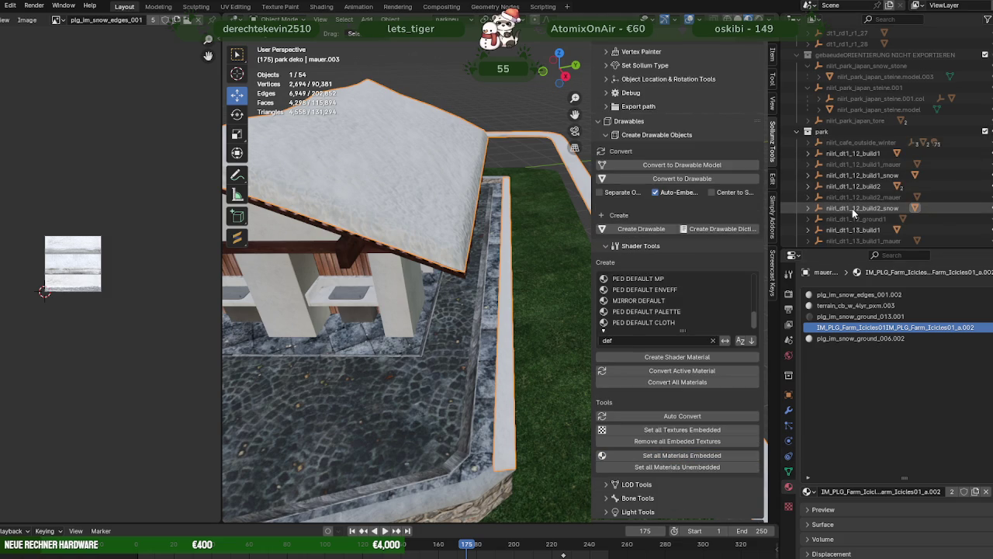
# Export nirl_dt1_12_build2_snow as CodeWalker XML into the chosen folder, then switch to CodeWalker
pyautogui.click(852, 208)
pyautogui.press('KP_Decimal')
pyautogui.moveTo(482, 204)
pyautogui.mouseDown(button='middle')
pyautogui.moveTo(511, 224)
pyautogui.moveTo(405, 214)
pyautogui.moveTo(434, 213)
pyautogui.mouseUp(button='middle')
pyautogui.click(518, 222)
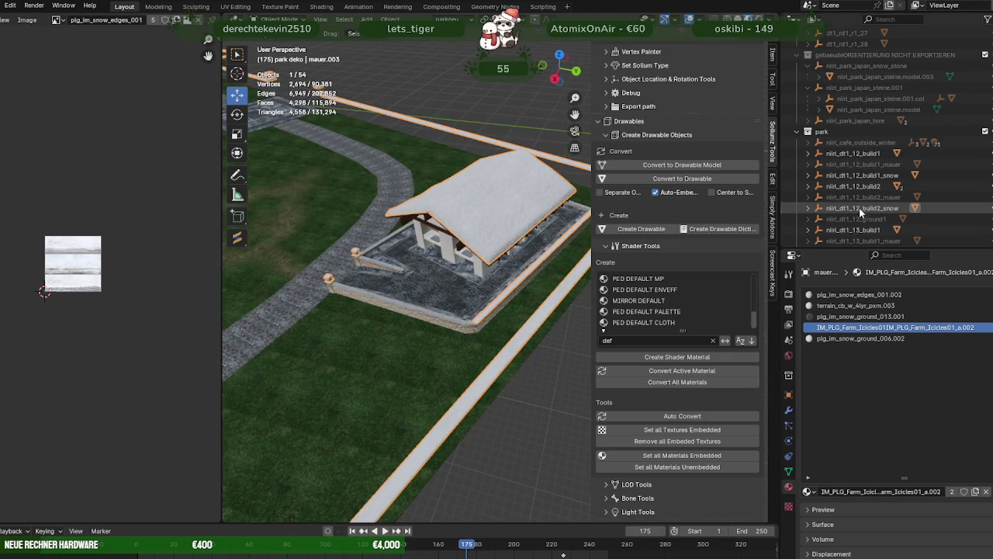
pyautogui.click(863, 208)
pyautogui.click(714, 65)
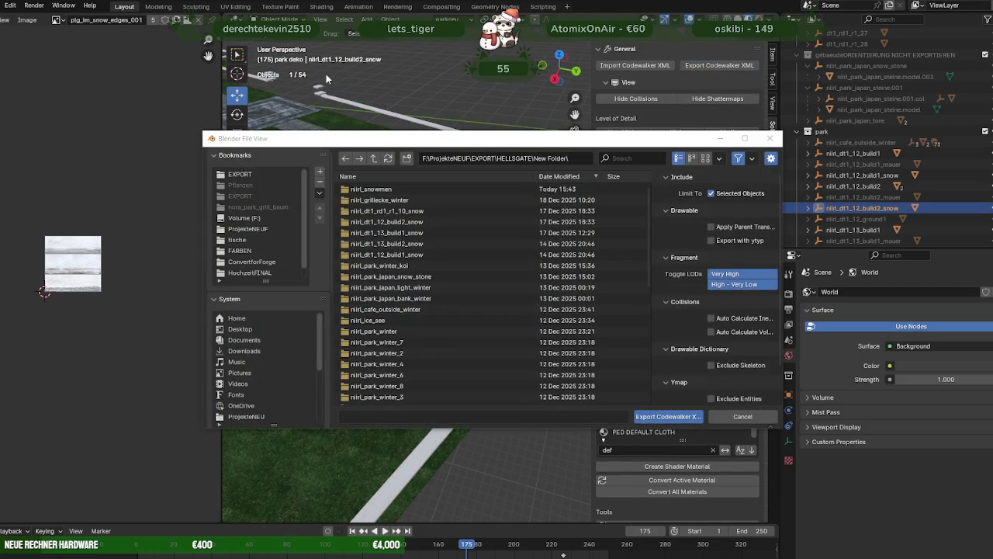
pyautogui.click(668, 416)
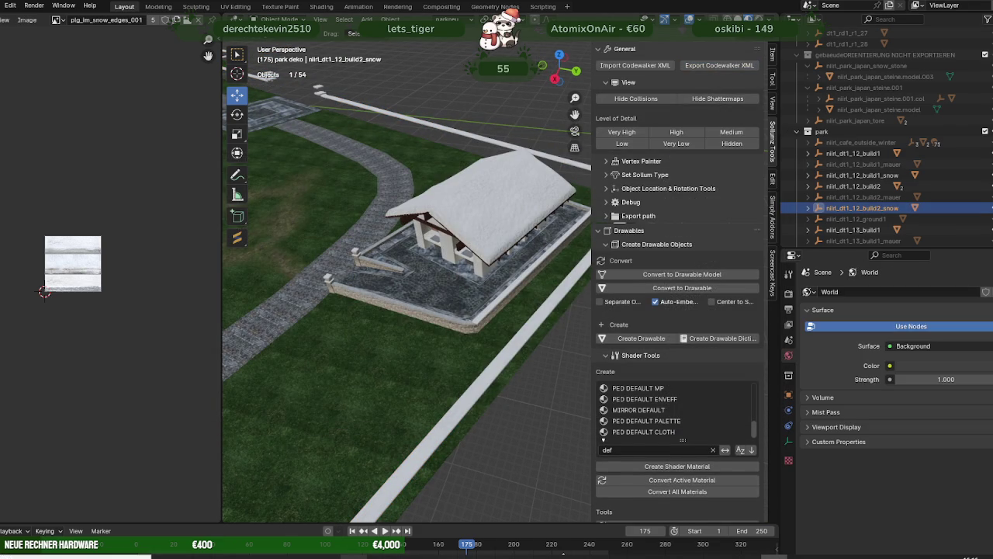
pyautogui.hotkey('alt', 'Tab')
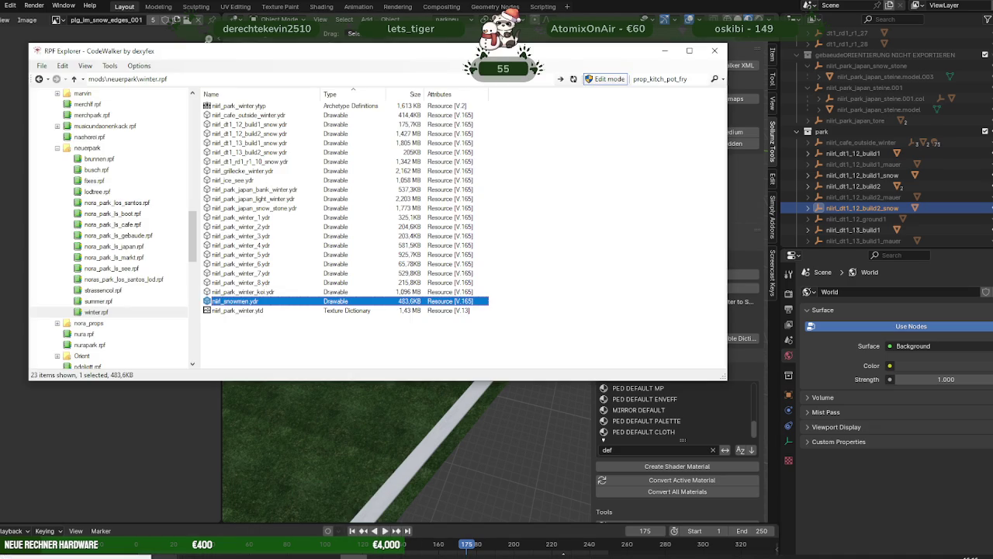
# Select the exported nirl_dt1_12_build2_snow.ydr and bring the nora_park_ls_wintermap stream folder forward
pyautogui.click(132, 554)
pyautogui.moveTo(200, 514)
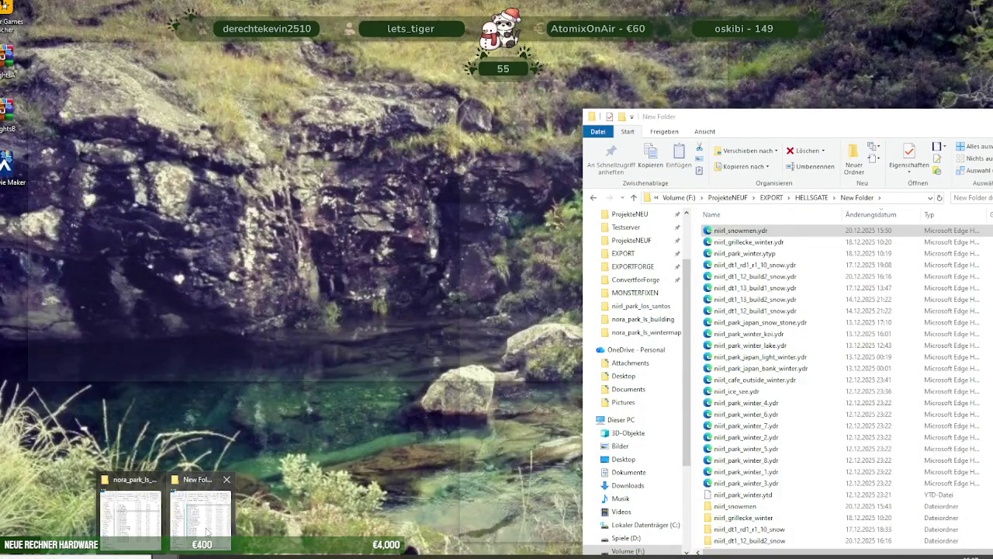
pyautogui.click(207, 530)
pyautogui.click(939, 197)
pyautogui.click(751, 233)
pyautogui.click(291, 342)
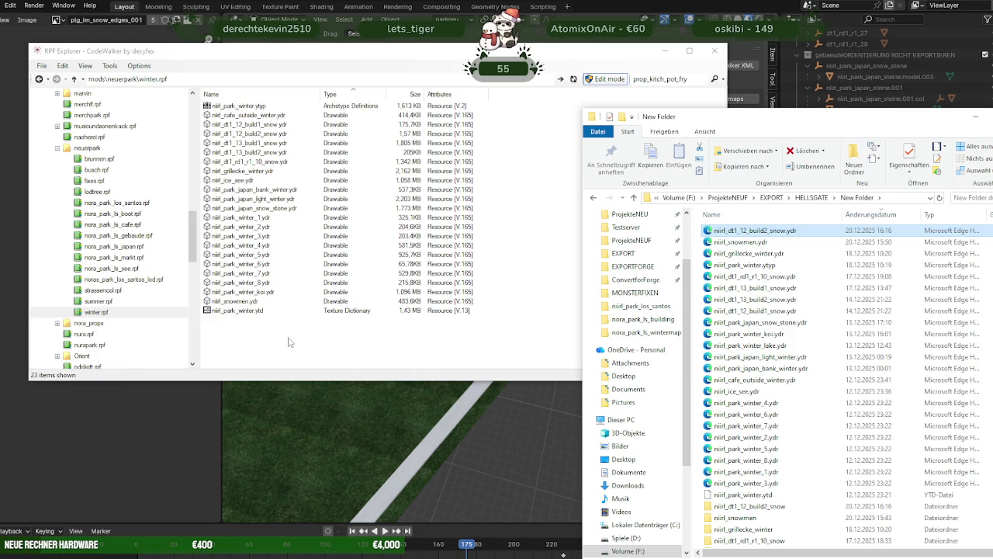
pyautogui.click(165, 555)
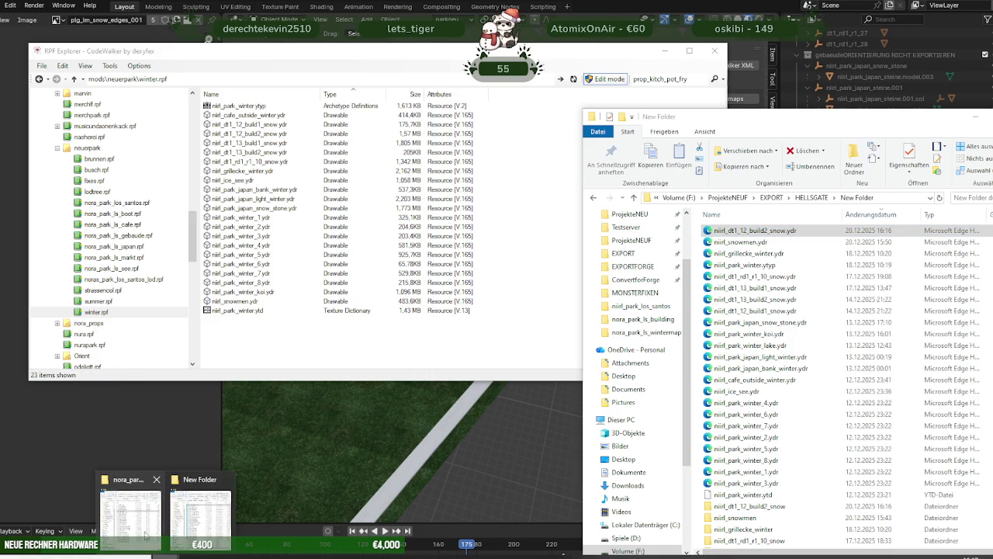
pyautogui.click(144, 528)
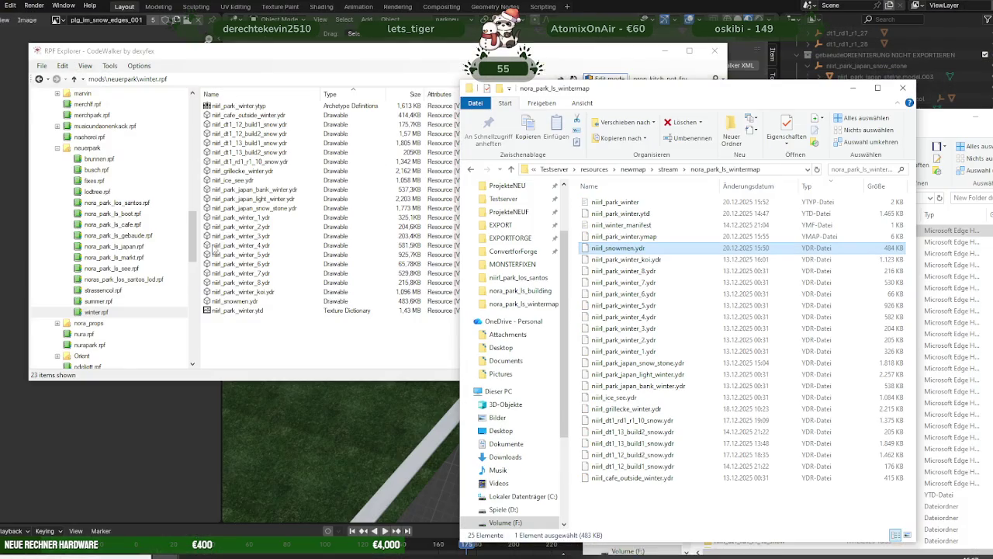
# Preview the updated nirl_dt1_12_build2_snow.ydr model in CodeWalker's viewer
pyautogui.doubleClick(262, 134)
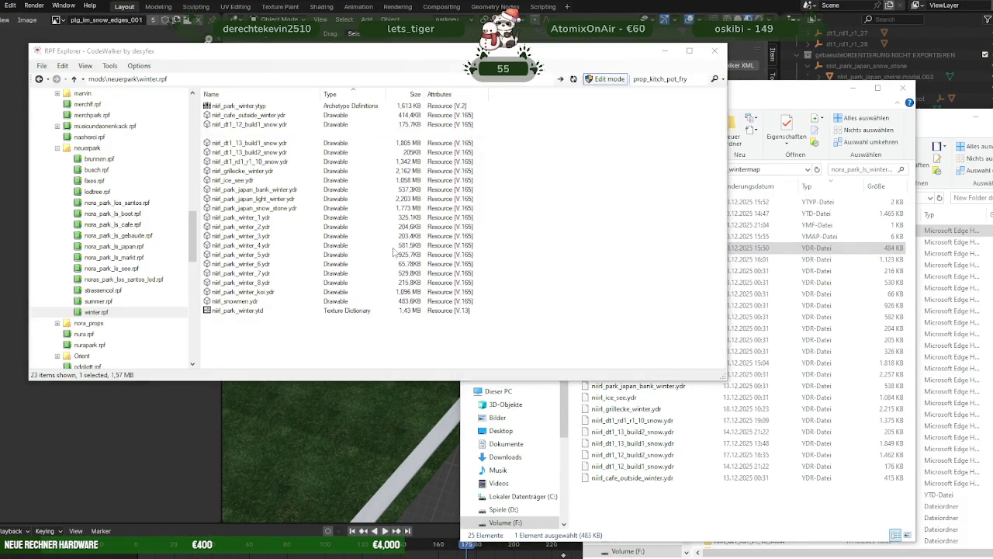
pyautogui.moveTo(295, 366); pyautogui.dragTo(366, 329)
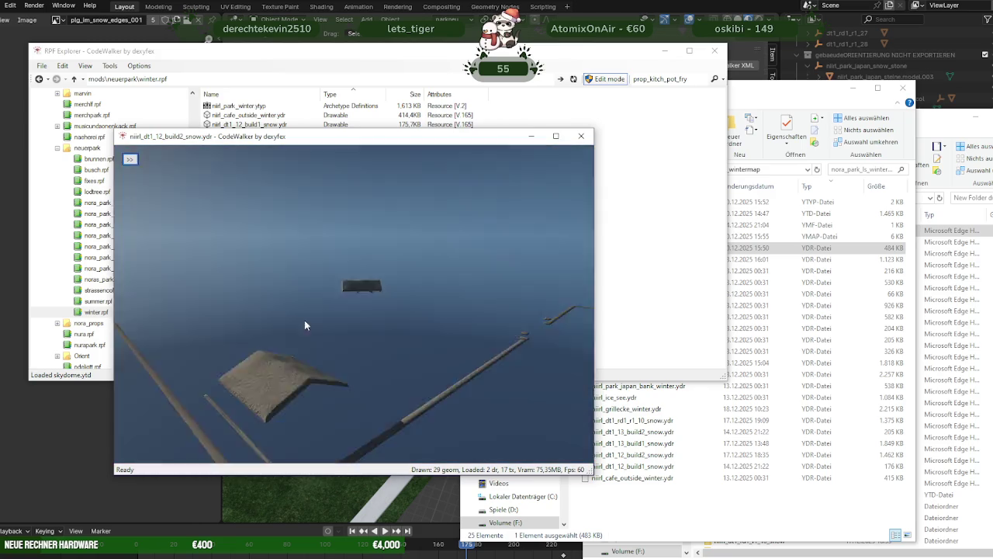
pyautogui.click(582, 140)
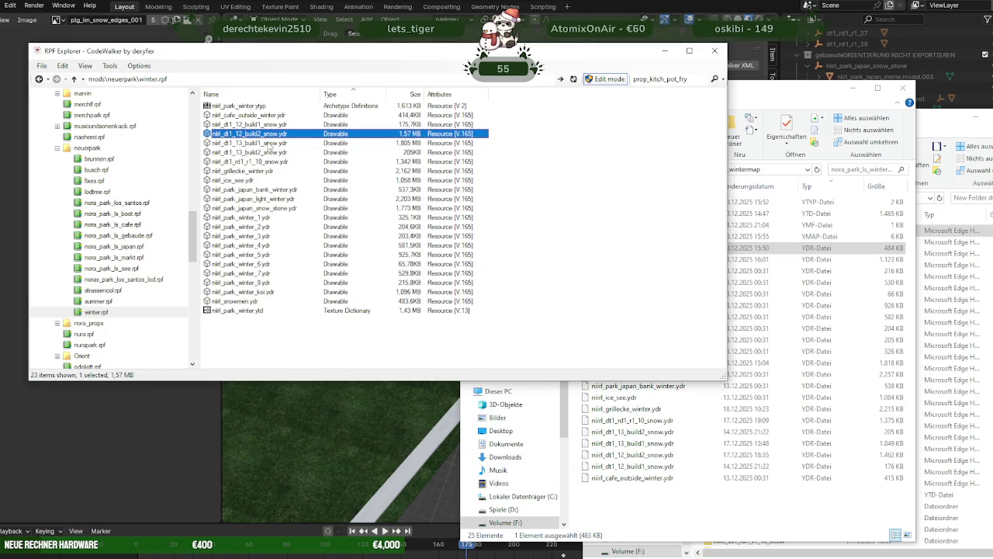
# Copy the model into the stream folder, replacing the old file, and start the alt:V test server
pyautogui.moveTo(271, 138); pyautogui.dragTo(652, 510)
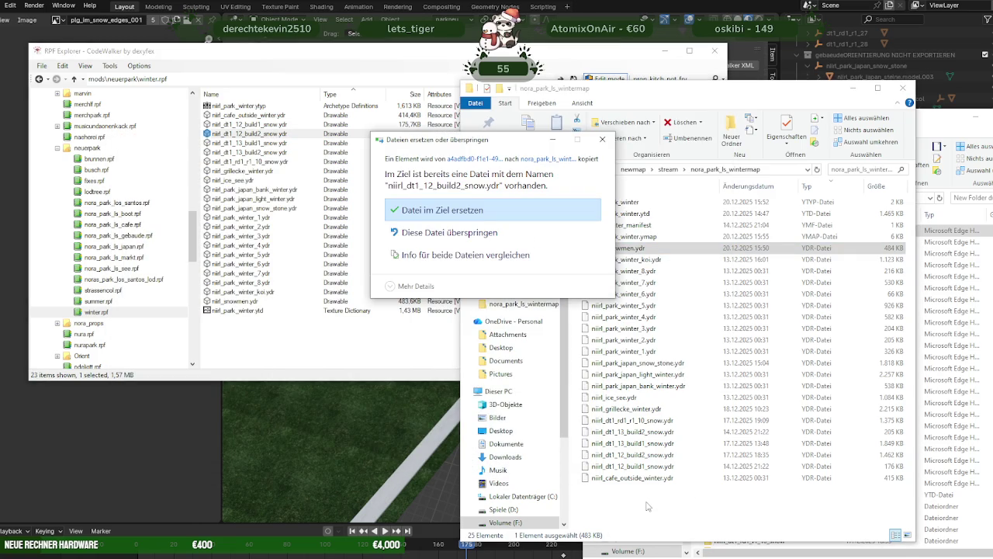
pyautogui.click(439, 212)
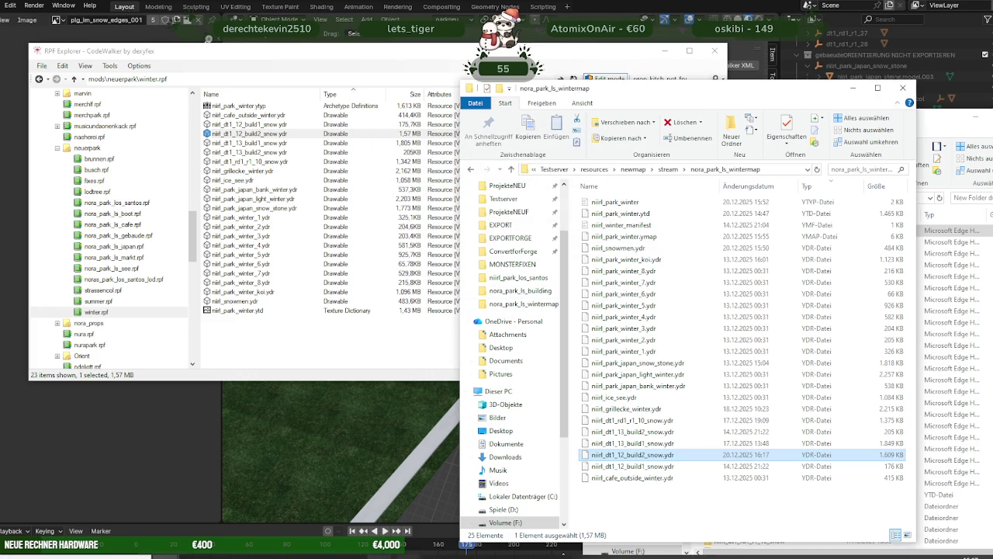
pyautogui.click(457, 556)
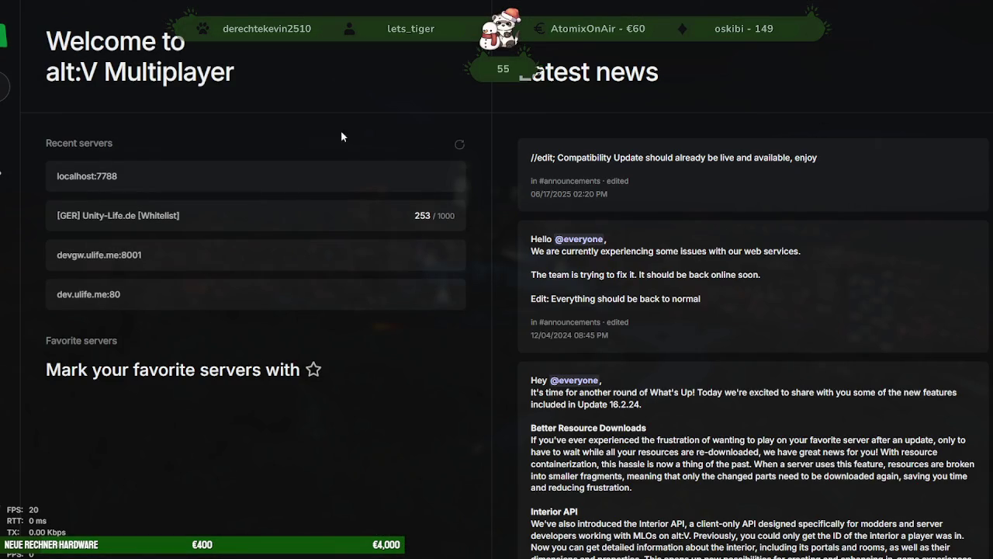
# Pick localhost:7788 from Recent servers and connect to it
pyautogui.click(215, 175)
pyautogui.click(578, 320)
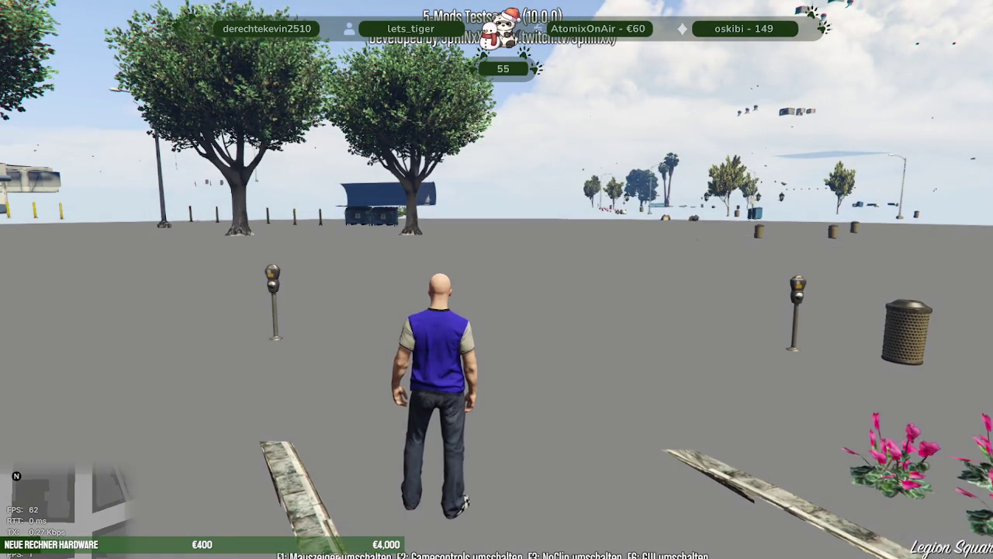
# Climb over the stone wall toward the pavilion, apply Xmas weather, and run to view the snowy walls
pyautogui.press('w')
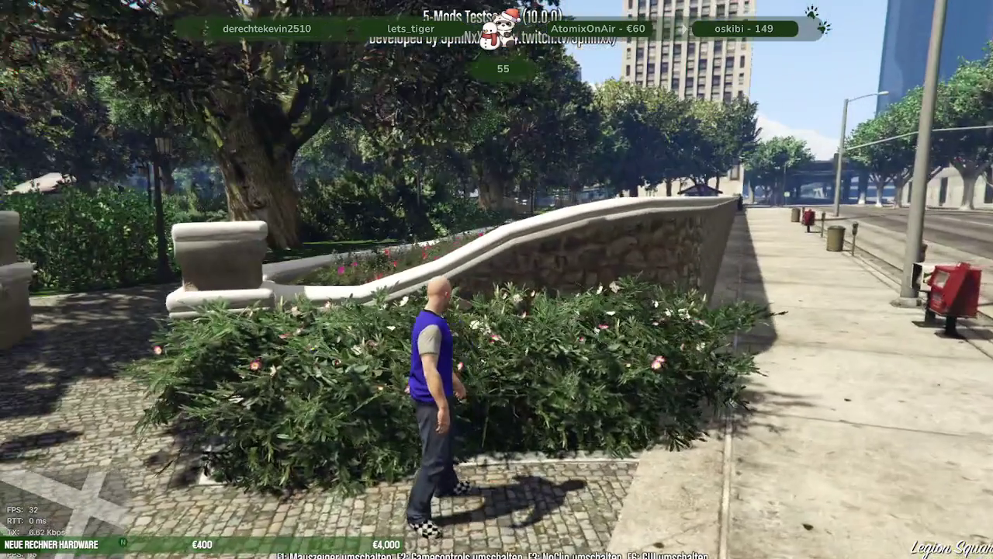
pyautogui.press('space')
pyautogui.press('w')
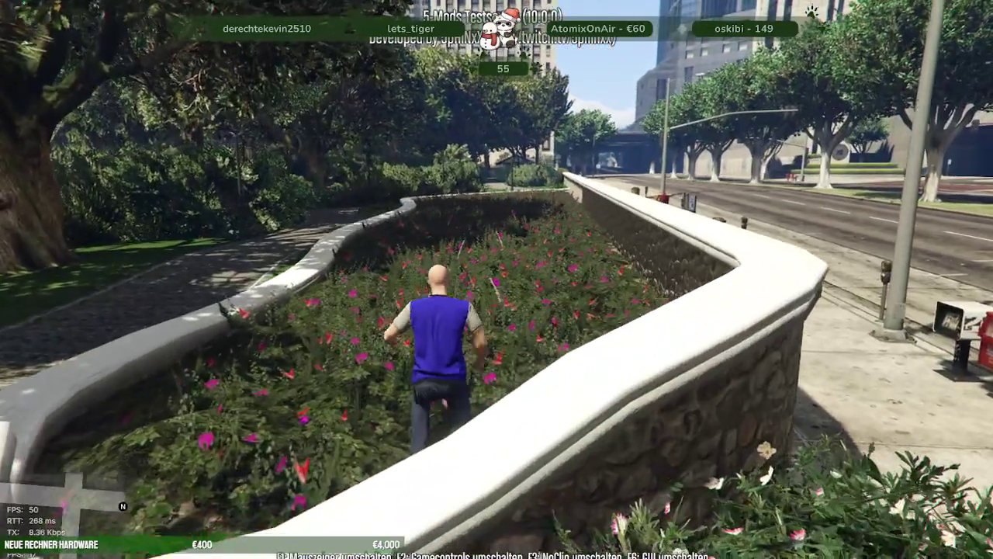
pyautogui.press('w')
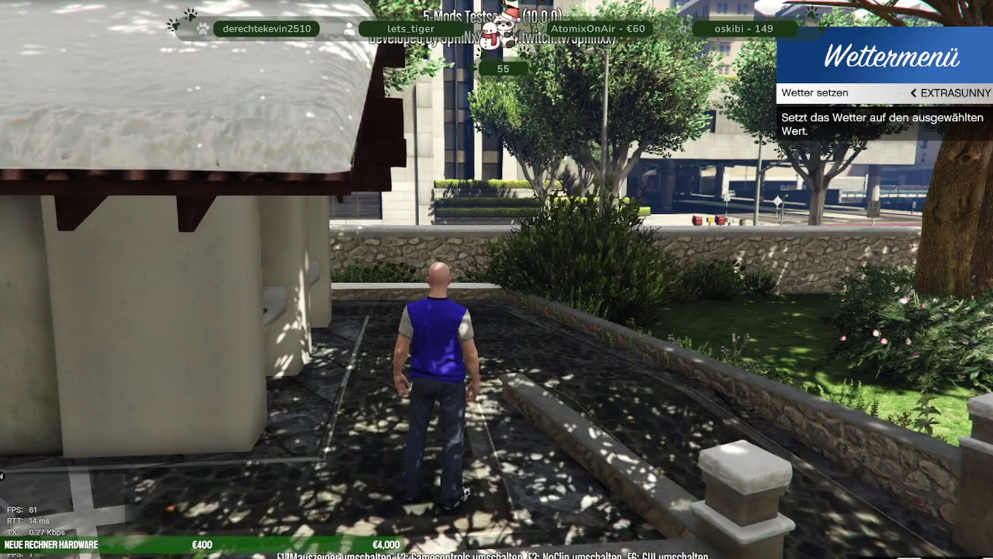
pyautogui.press('Return')
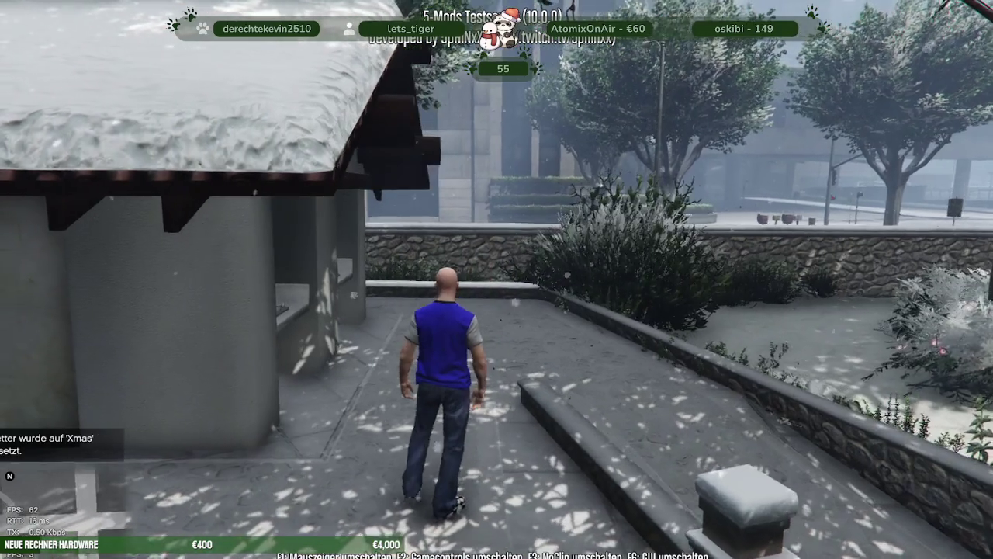
pyautogui.press('w')
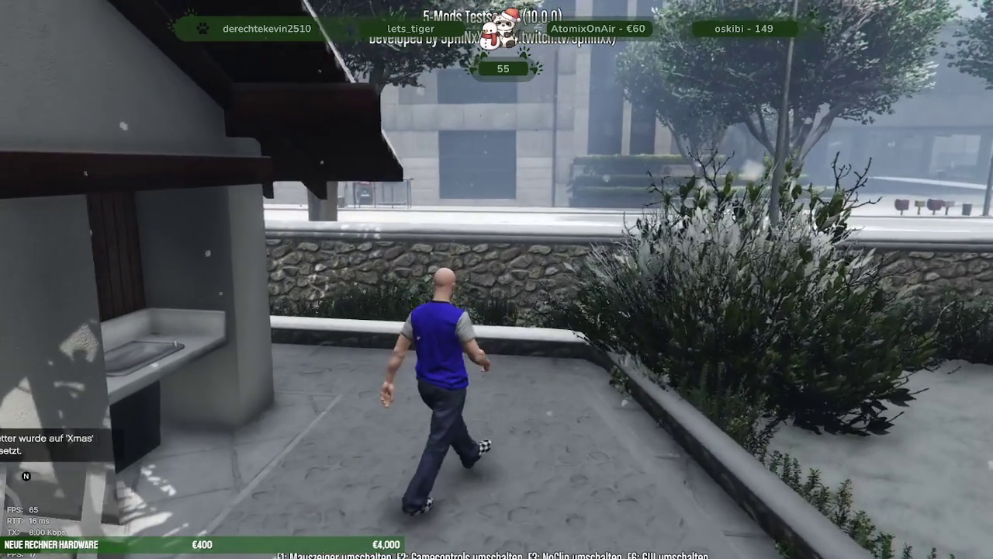